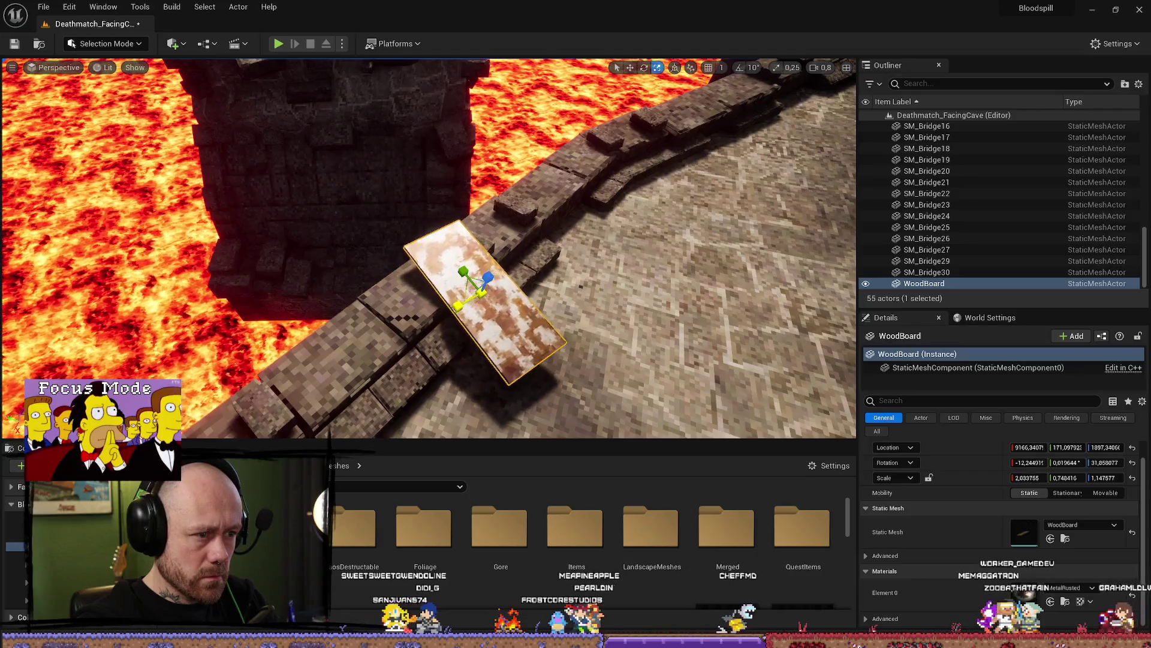
# Lengthen WoodBoard along Y, then lower and tilt it onto the stone wall as a ramp
pyautogui.moveTo(466, 269); pyautogui.dragTo(461, 312)
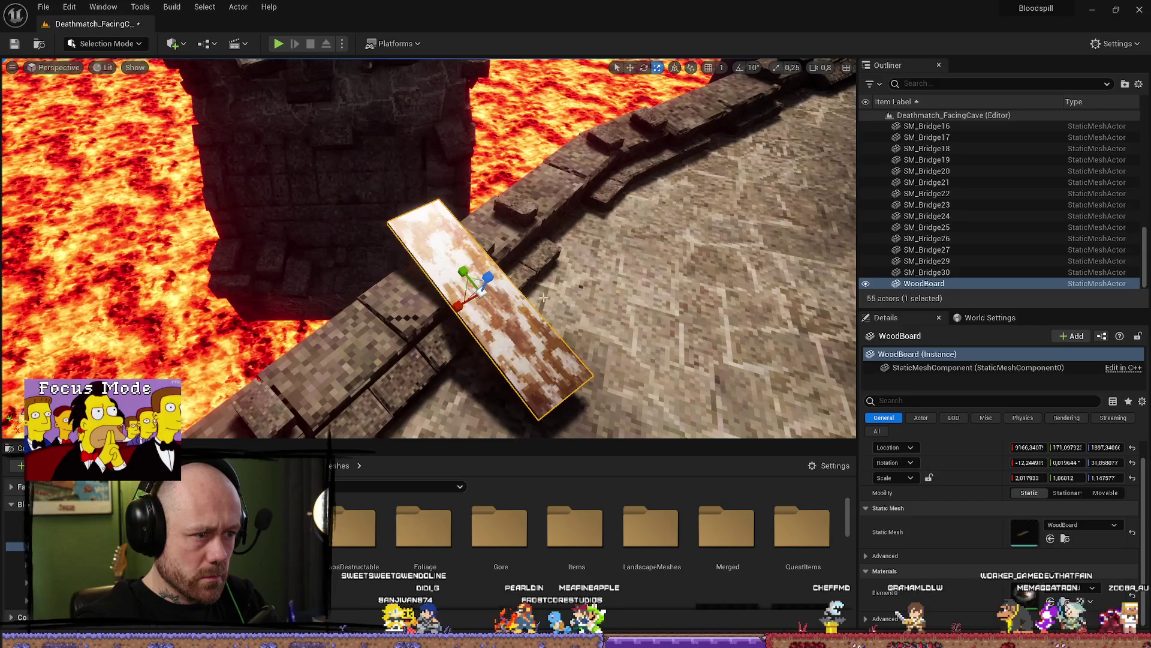
pyautogui.scroll(-1, 523, 254)
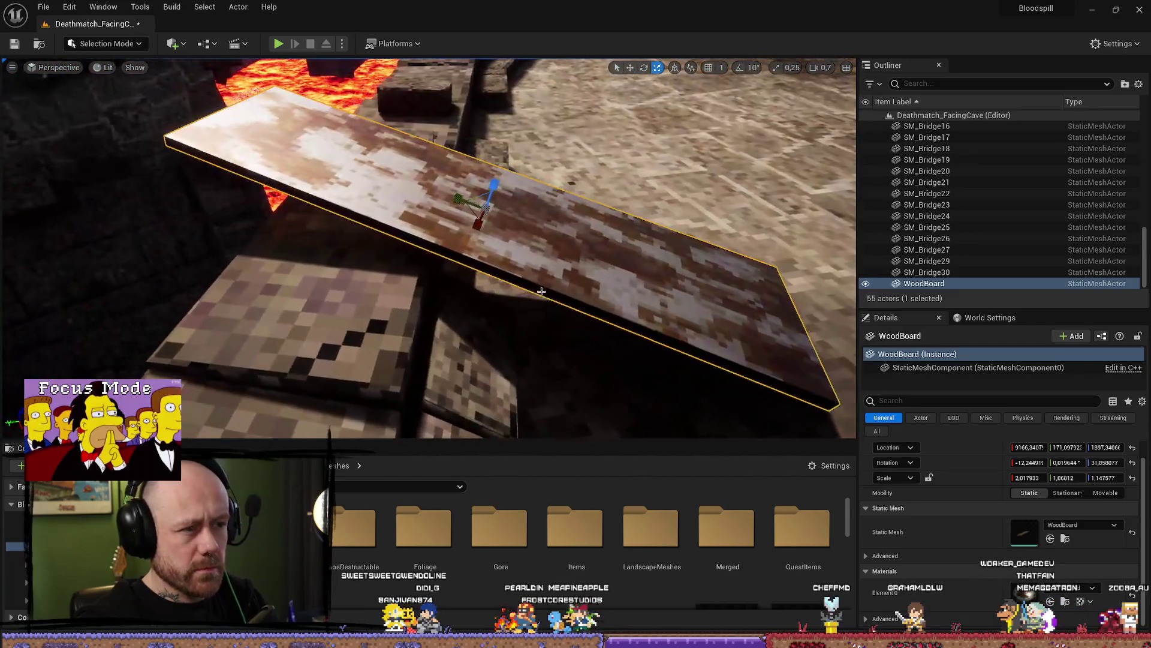
pyautogui.press('w')
pyautogui.moveTo(491, 191)
pyautogui.mouseDown()
pyautogui.moveTo(497, 233)
pyautogui.moveTo(483, 174)
pyautogui.moveTo(478, 217)
pyautogui.mouseUp()
pyautogui.press('e')
pyautogui.press('w')
pyautogui.press('e')
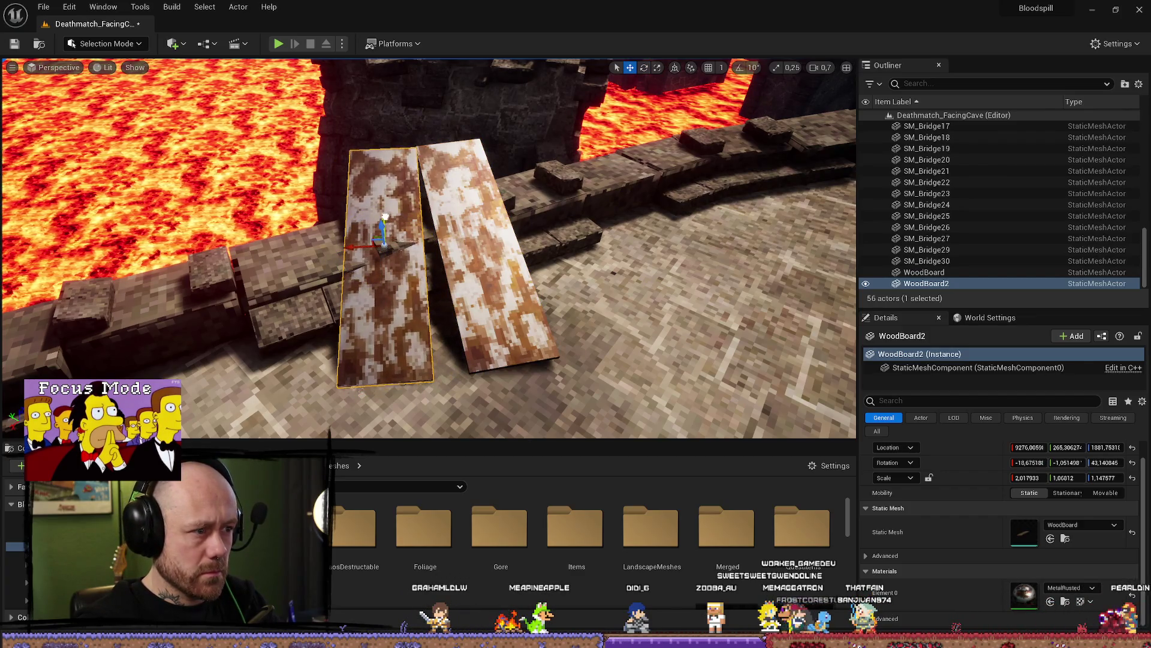
# Raise WoodBoard2 slightly and scale it up wider and thicker
pyautogui.scroll(1, 428, 248)
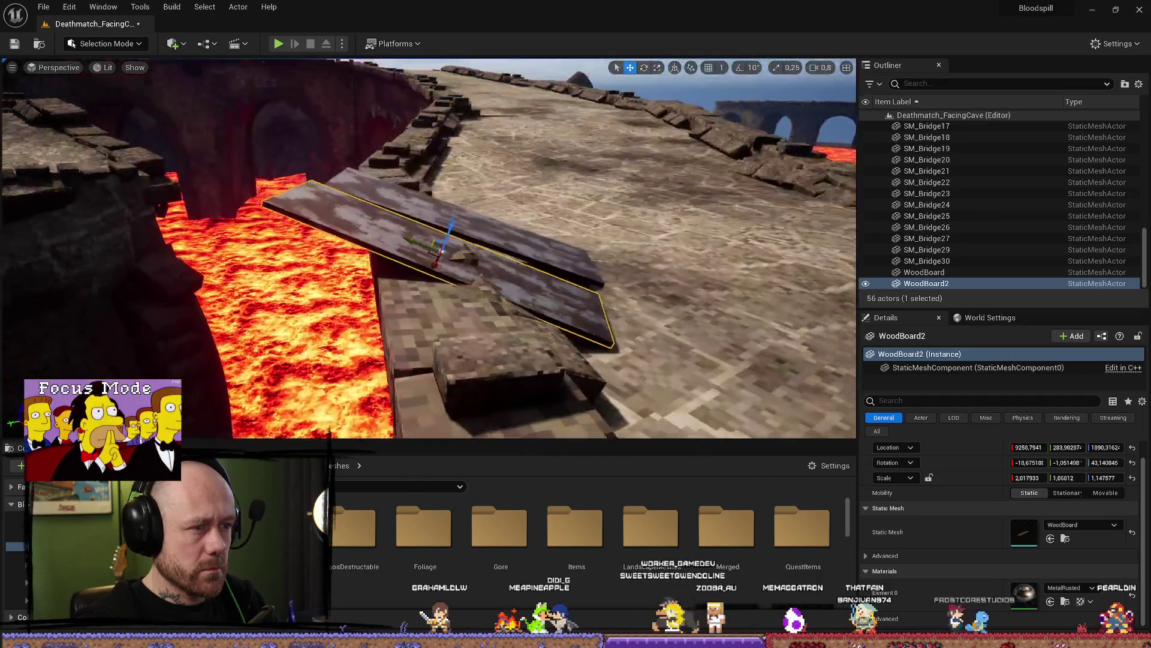
pyautogui.moveTo(390, 257)
pyautogui.mouseDown()
pyautogui.moveTo(411, 230)
pyautogui.moveTo(407, 248)
pyautogui.mouseUp()
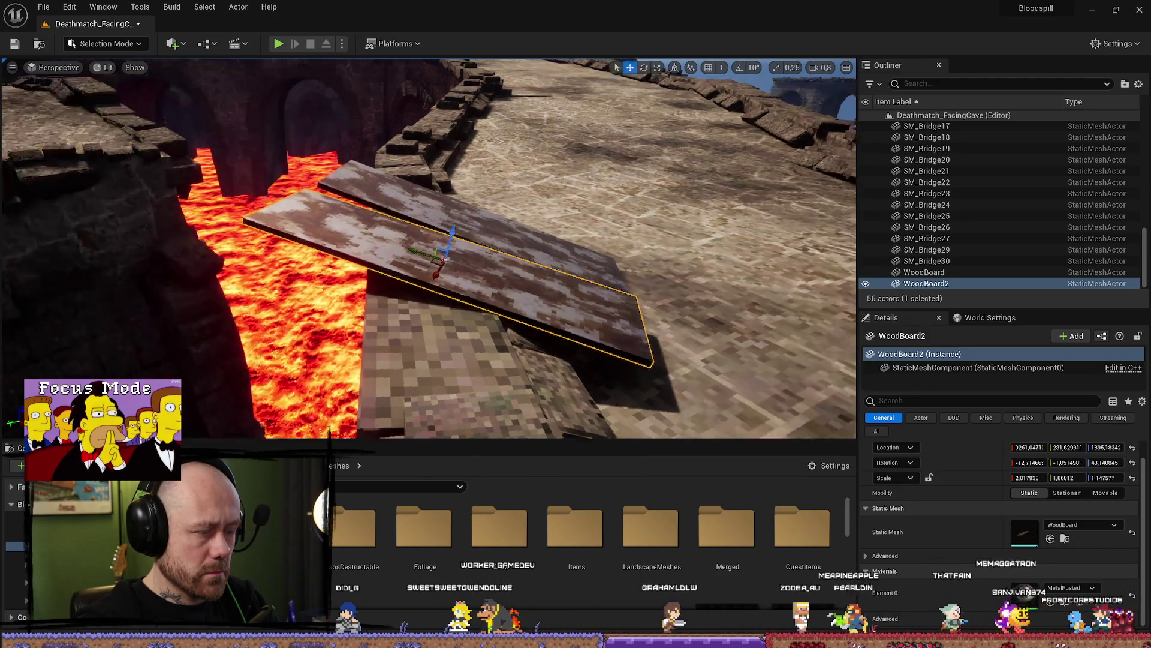
pyautogui.press('r')
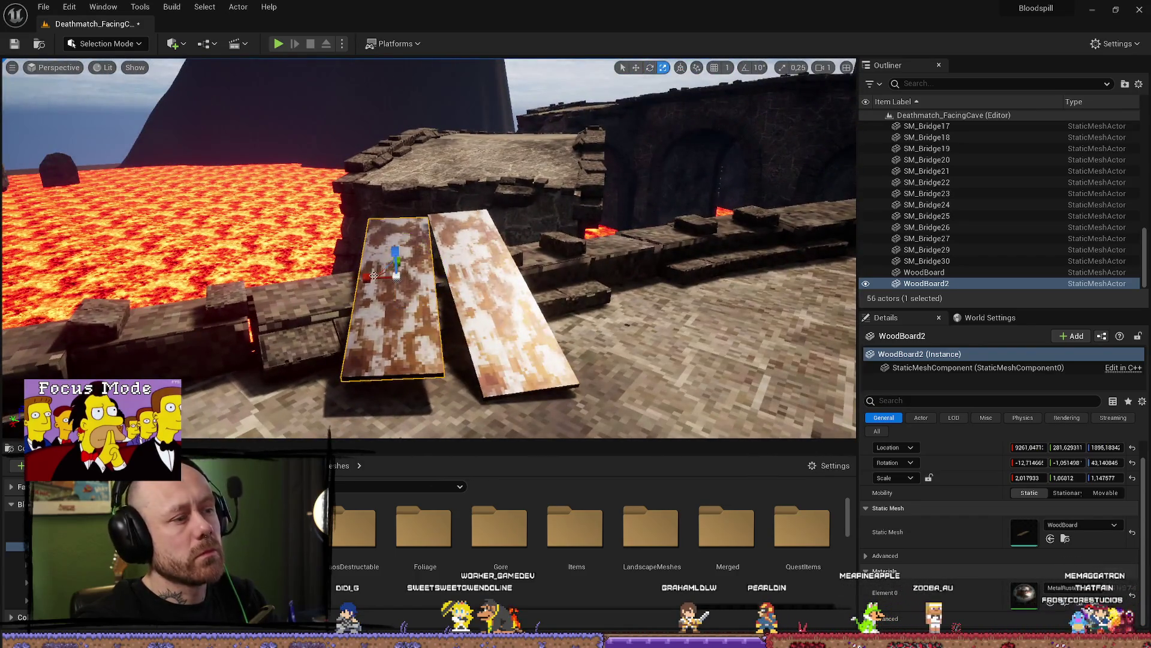
pyautogui.moveTo(373, 276); pyautogui.dragTo(378, 273)
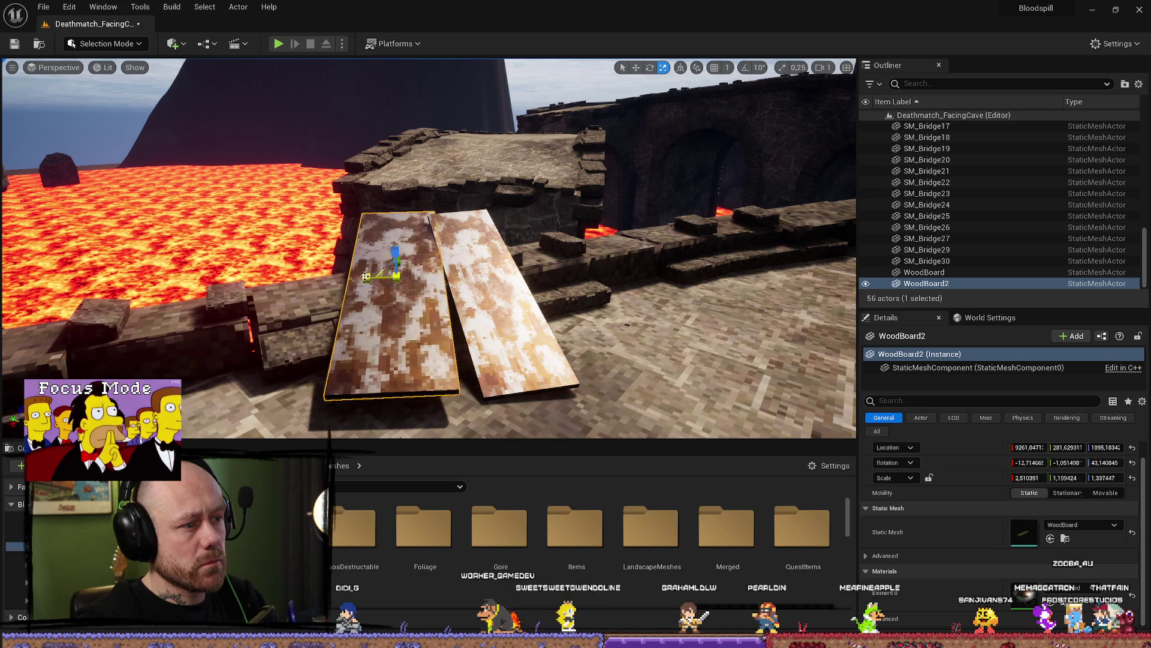
# Settle WoodBoard2 lower onto the stones, tilt it down about one degree, and start a play-test
pyautogui.moveTo(398, 254); pyautogui.dragTo(401, 258)
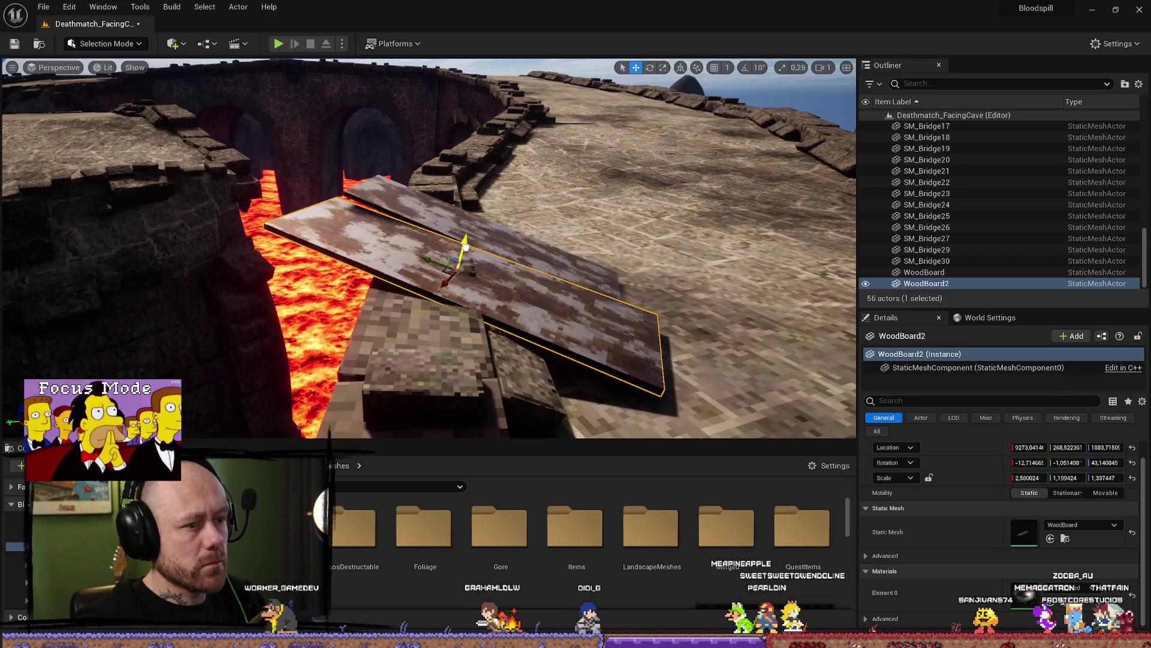
pyautogui.moveTo(437, 260); pyautogui.dragTo(443, 265)
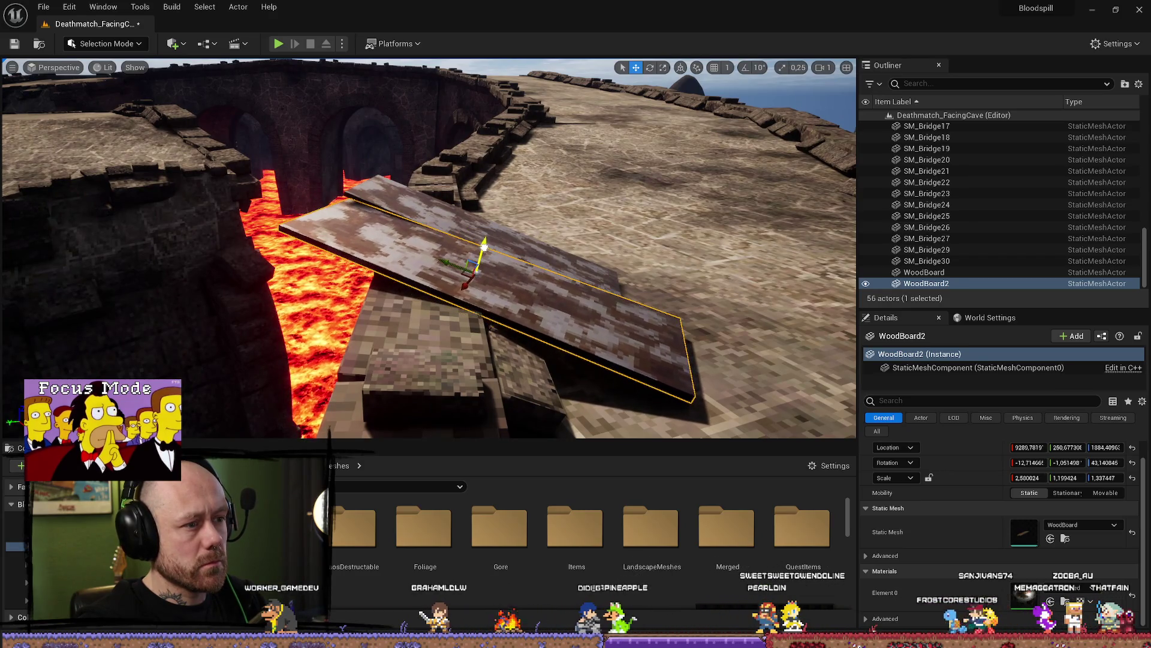
pyautogui.press('e')
pyautogui.moveTo(524, 281); pyautogui.dragTo(521, 294)
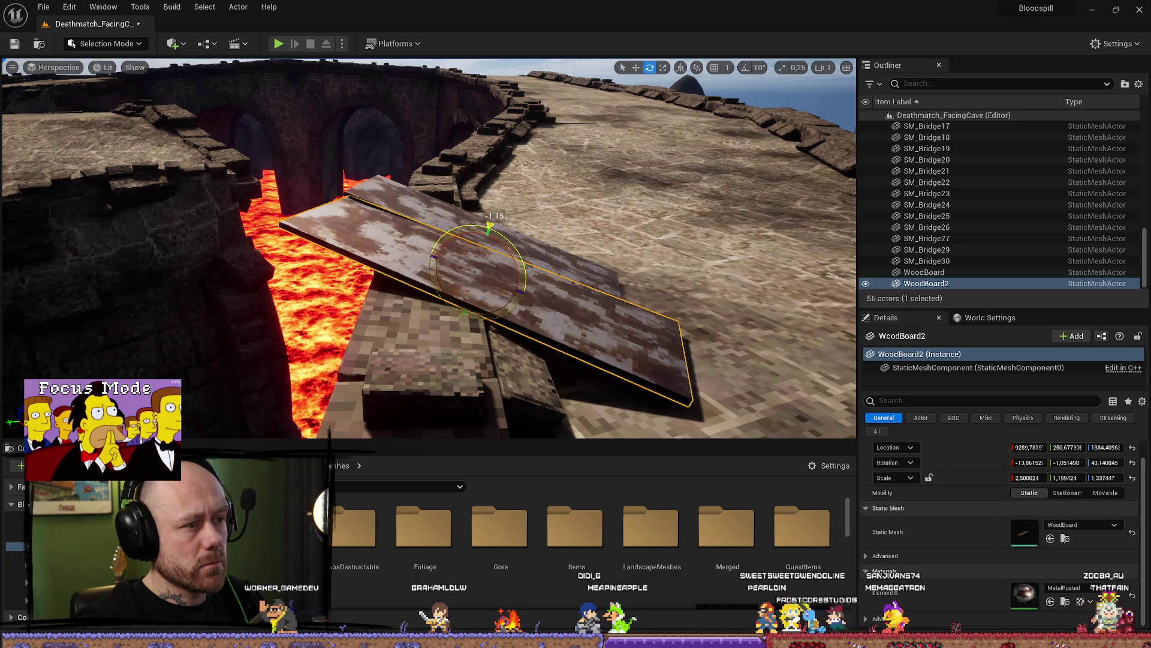
pyautogui.click(279, 45)
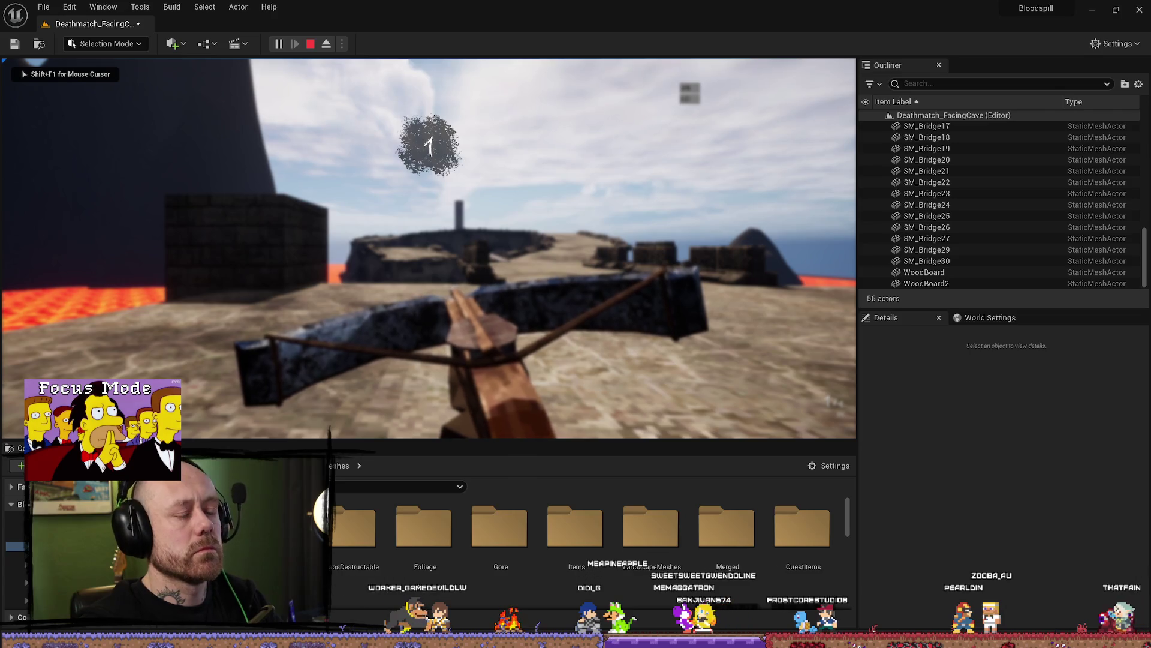
pyautogui.press('w')
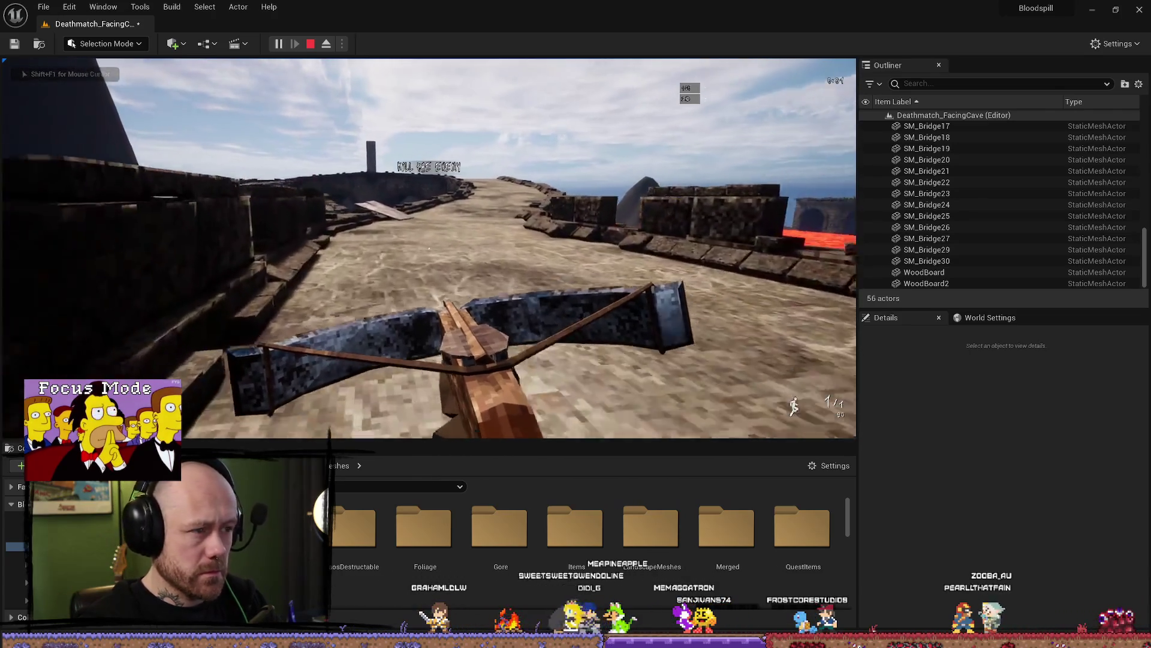
pyautogui.press('w')
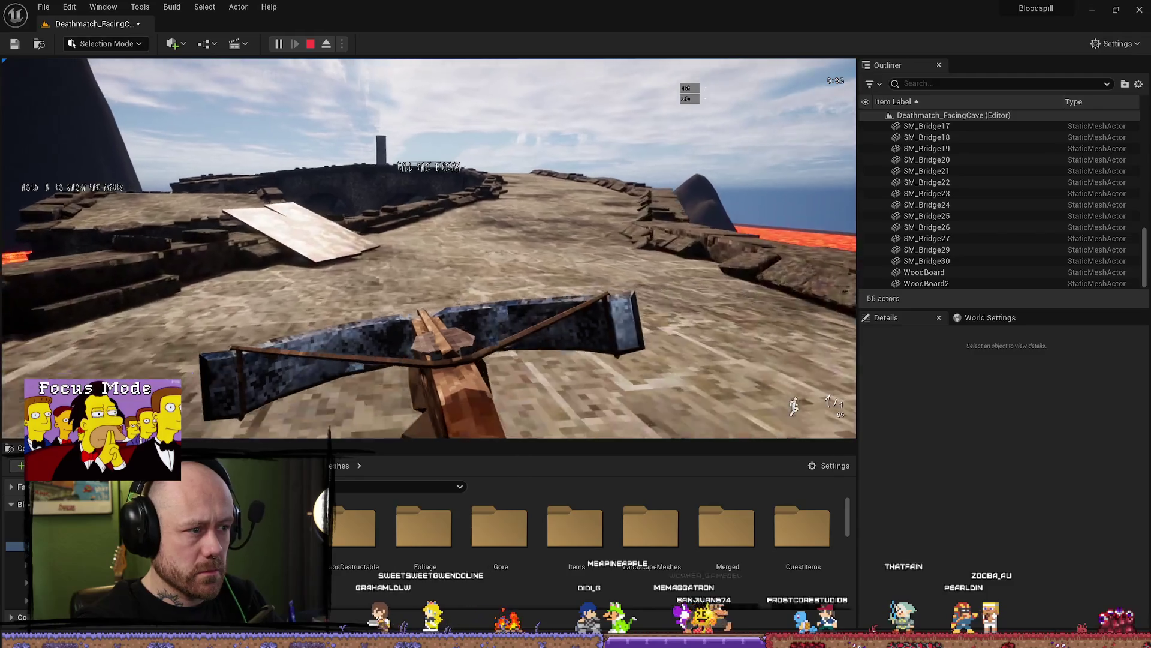
pyautogui.press('w')
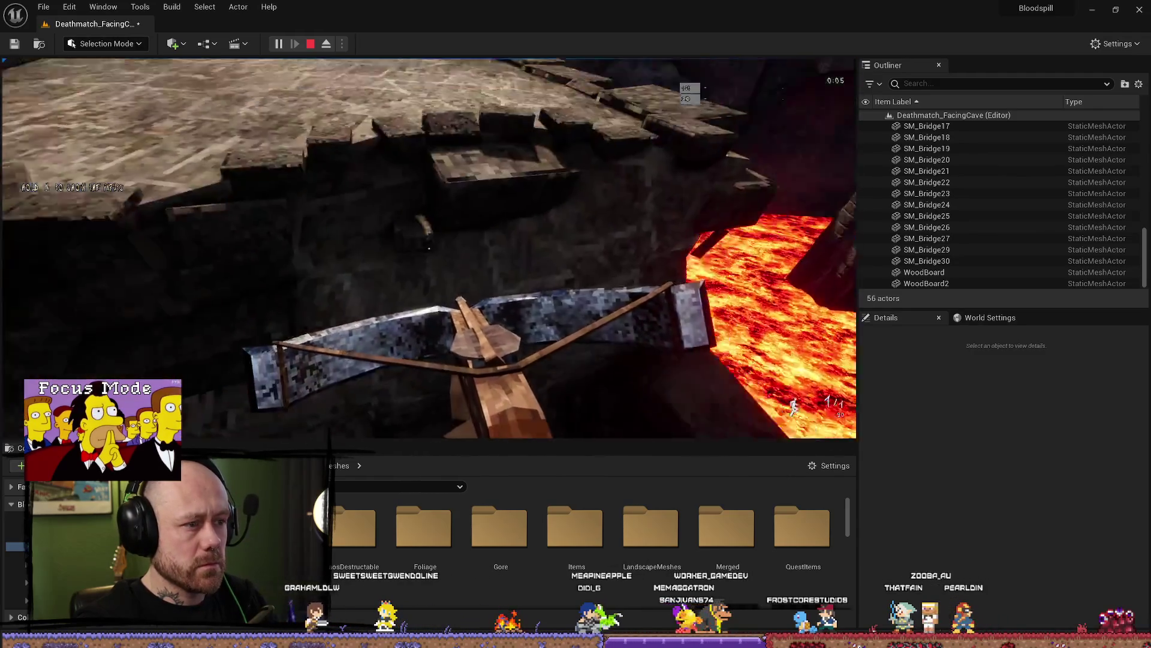
pyautogui.press('Escape')
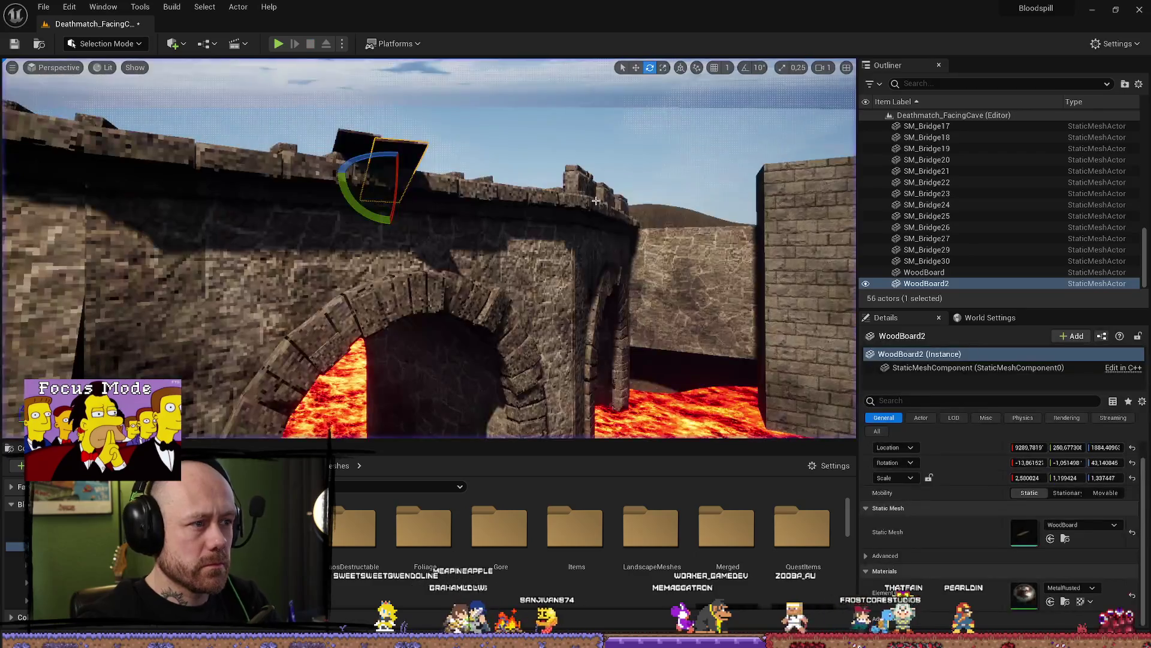
# Widen and lengthen WoodBoard2 and raise it into a broad ramp over the first board
pyautogui.moveTo(596, 201)
pyautogui.mouseDown()
pyautogui.moveTo(605, 162)
pyautogui.moveTo(540, 174)
pyautogui.mouseUp()
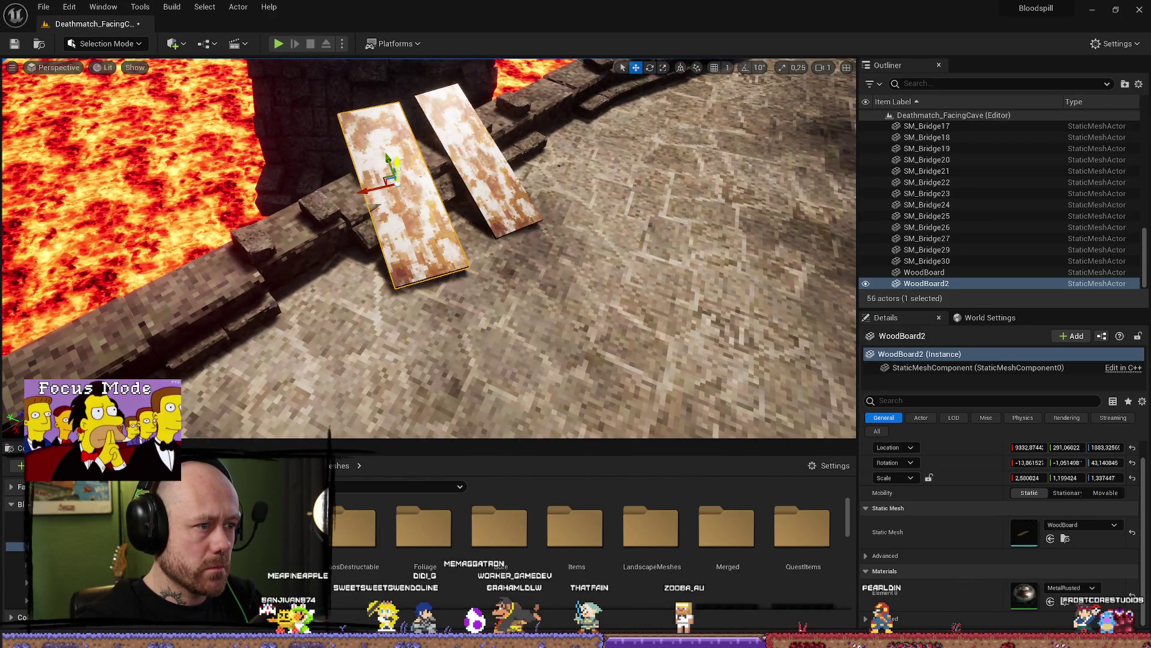
pyautogui.moveTo(285, 264)
pyautogui.mouseDown()
pyautogui.moveTo(249, 265)
pyautogui.moveTo(324, 255)
pyautogui.moveTo(338, 228)
pyautogui.moveTo(420, 241)
pyautogui.mouseUp()
pyautogui.press('e')
pyautogui.press('r')
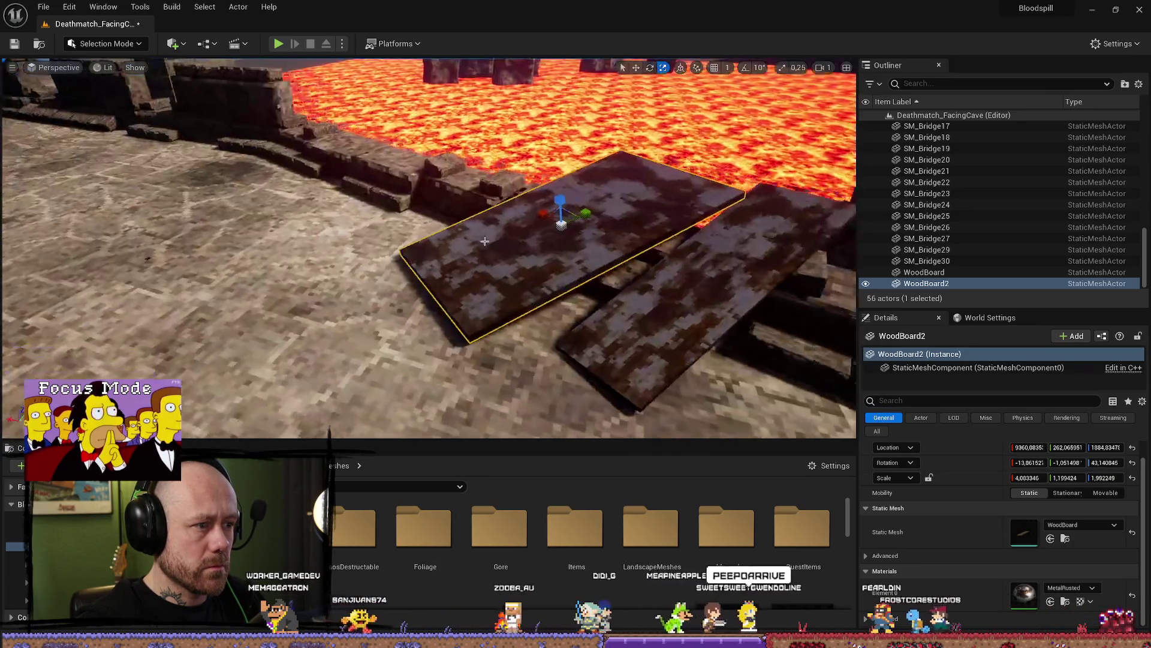
pyautogui.moveTo(567, 213)
pyautogui.mouseDown()
pyautogui.moveTo(576, 209)
pyautogui.moveTo(518, 204)
pyautogui.moveTo(583, 196)
pyautogui.mouseUp()
pyautogui.press('w')
# Select the first WoodBoard, then reselect WoodBoard2 and frame it in the view
pyautogui.click(558, 298)
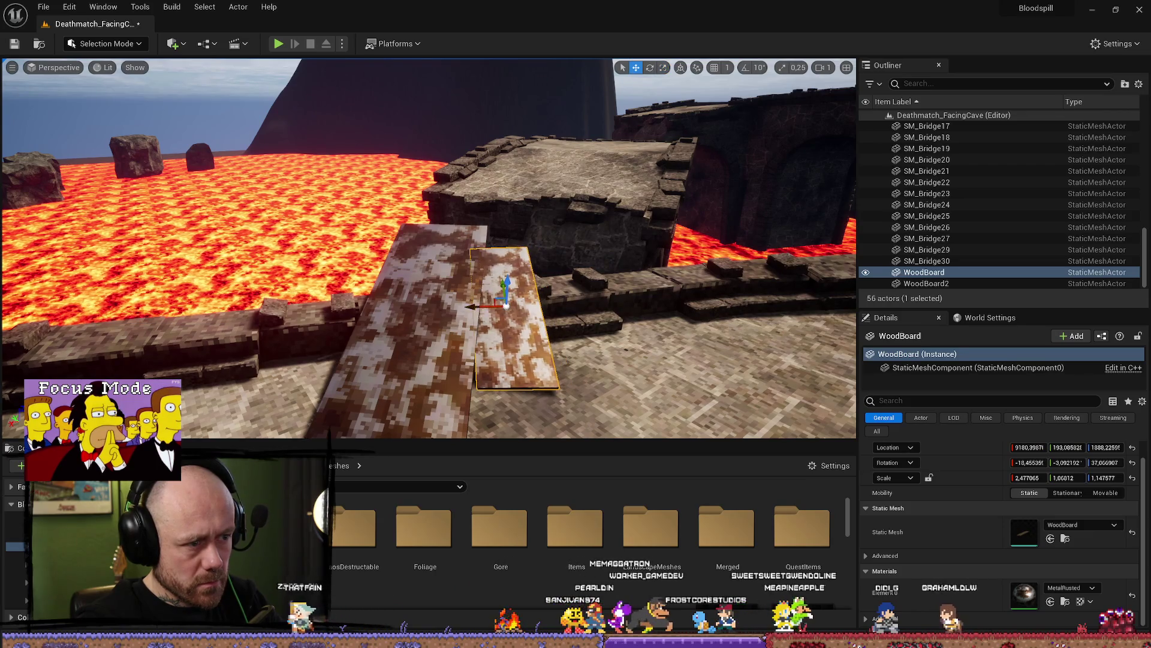
pyautogui.click(419, 300)
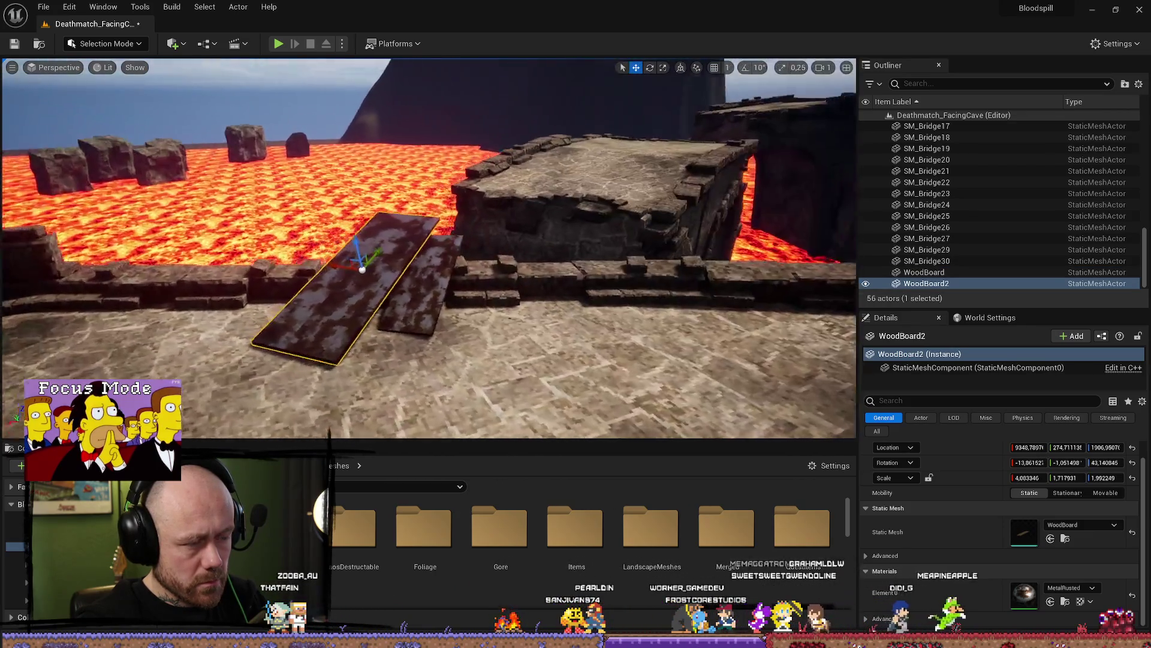
pyautogui.press('f')
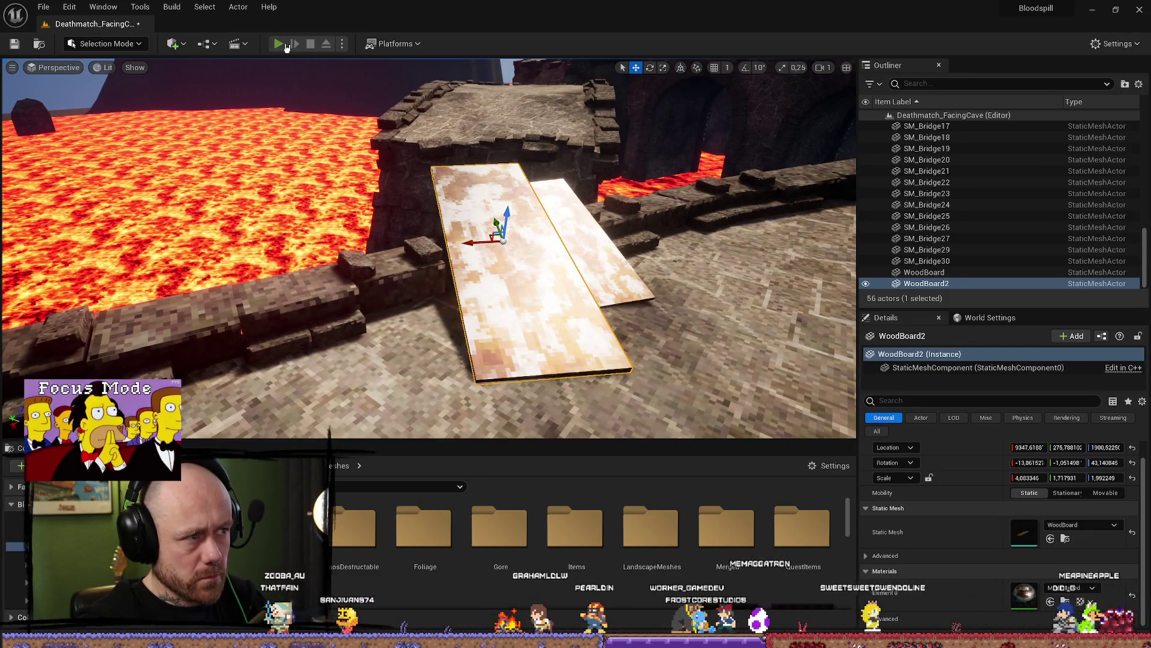
pyautogui.click(279, 45)
pyautogui.click(462, 412)
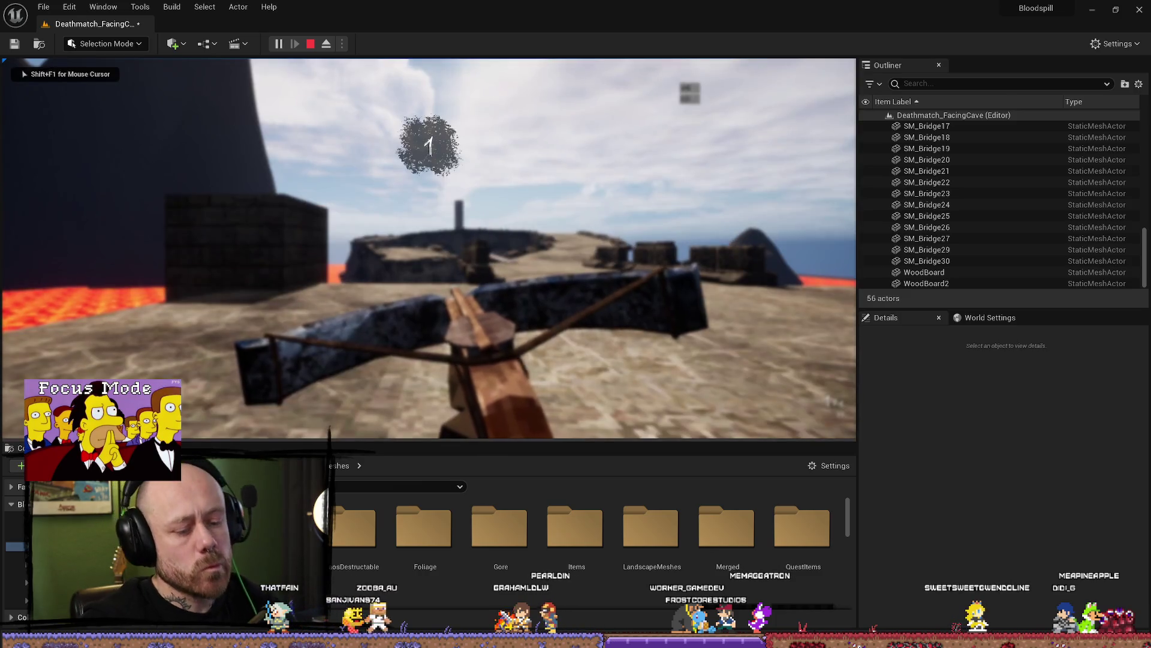
pyautogui.press('F11')
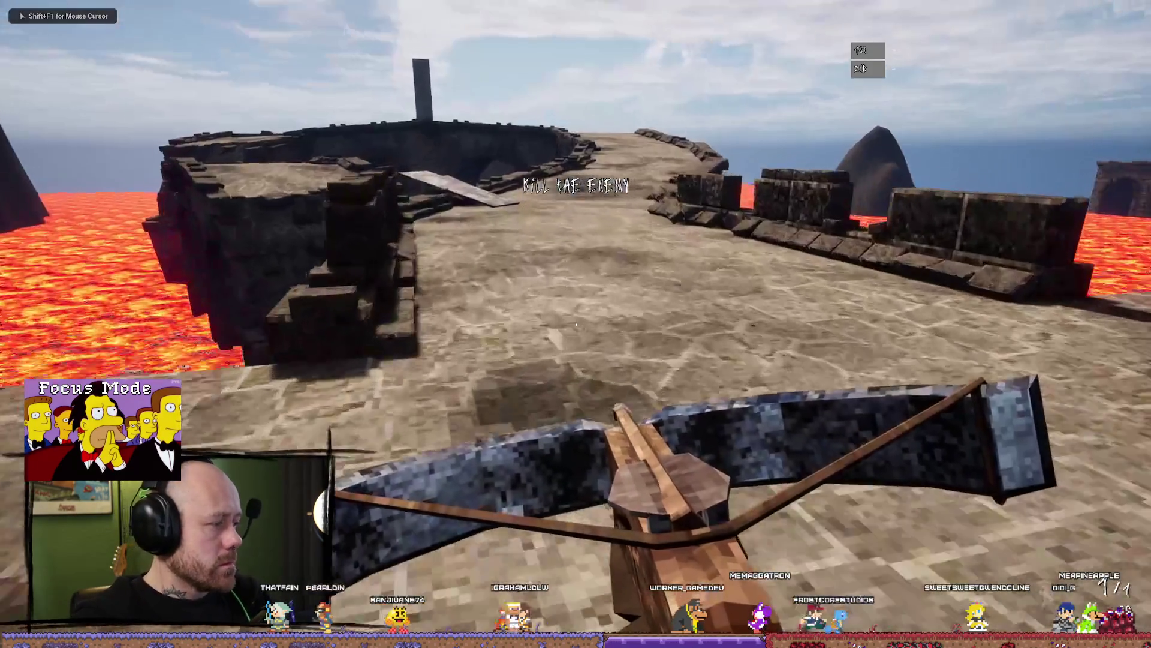
pyautogui.press('w')
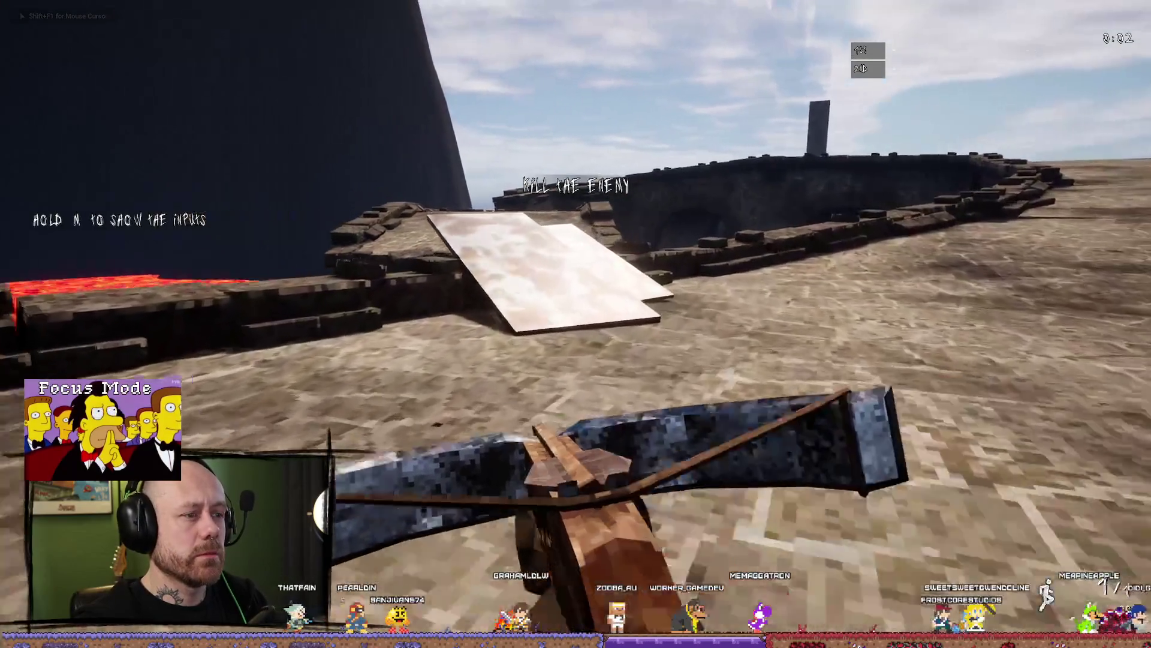
pyautogui.press('w')
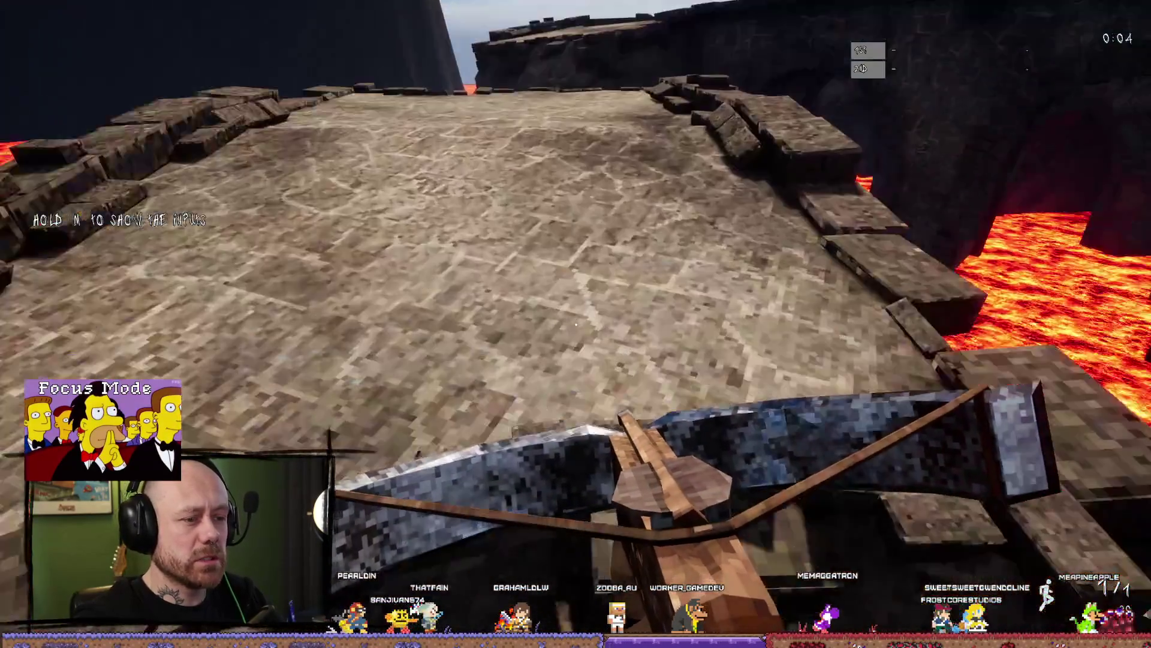
pyautogui.press('w')
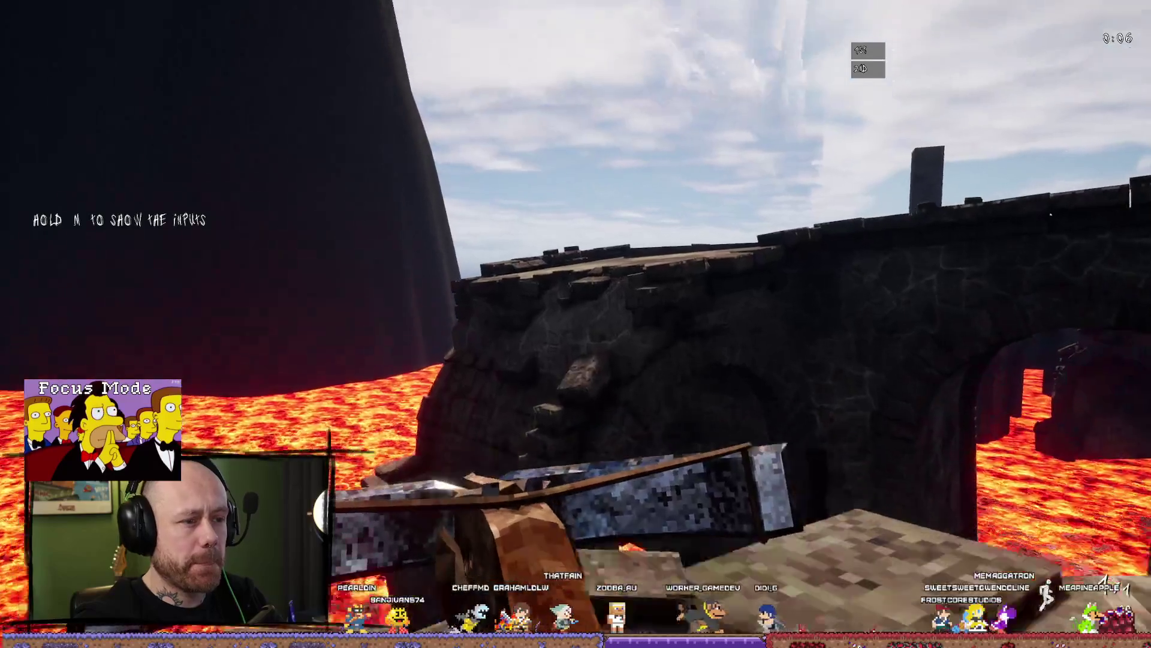
pyautogui.press('w')
pyautogui.press('Escape')
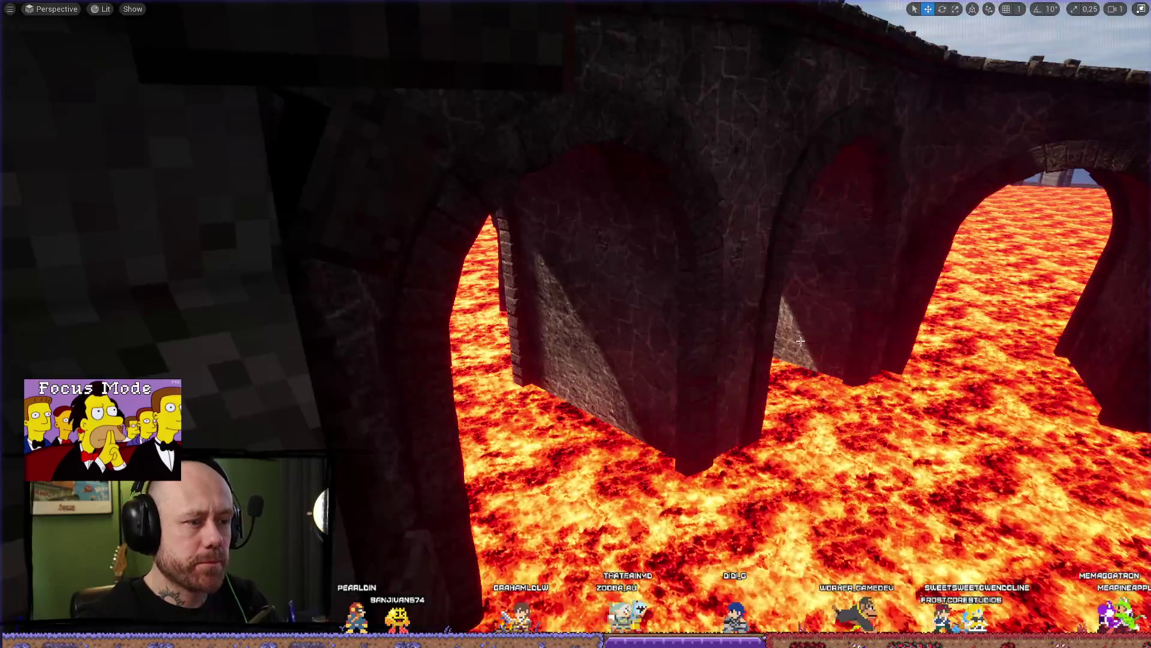
pyautogui.click(1140, 9)
pyautogui.press('f')
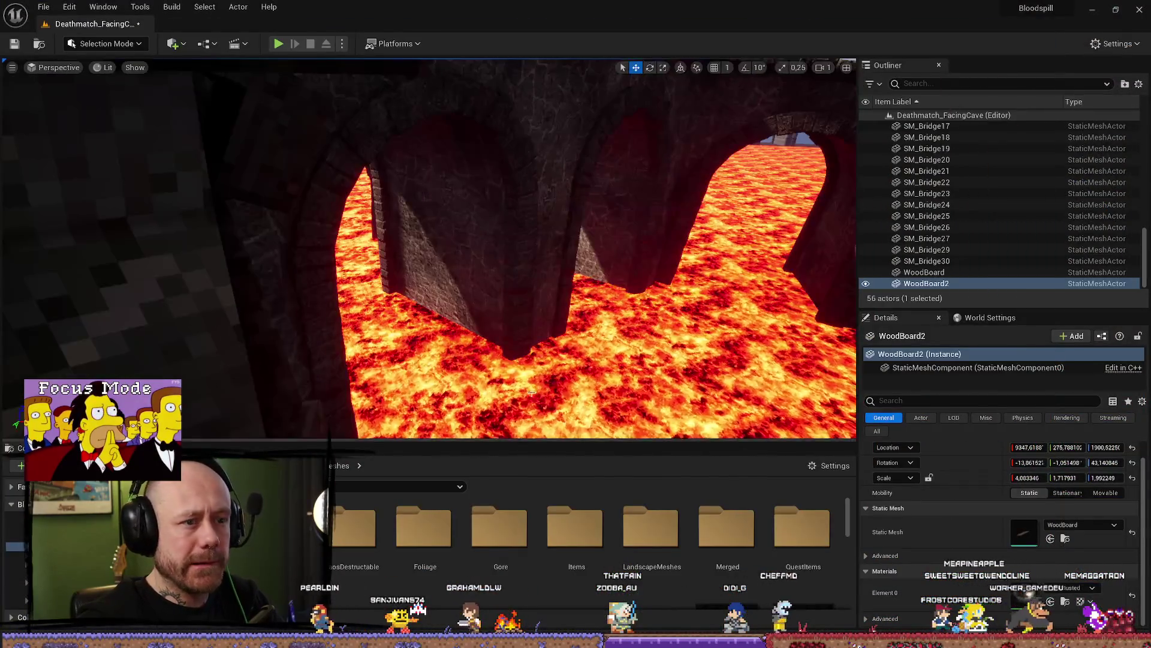
# Fly over the bridge and enlarge the level view to reach the boards
pyautogui.scroll(-5, 637, 253)
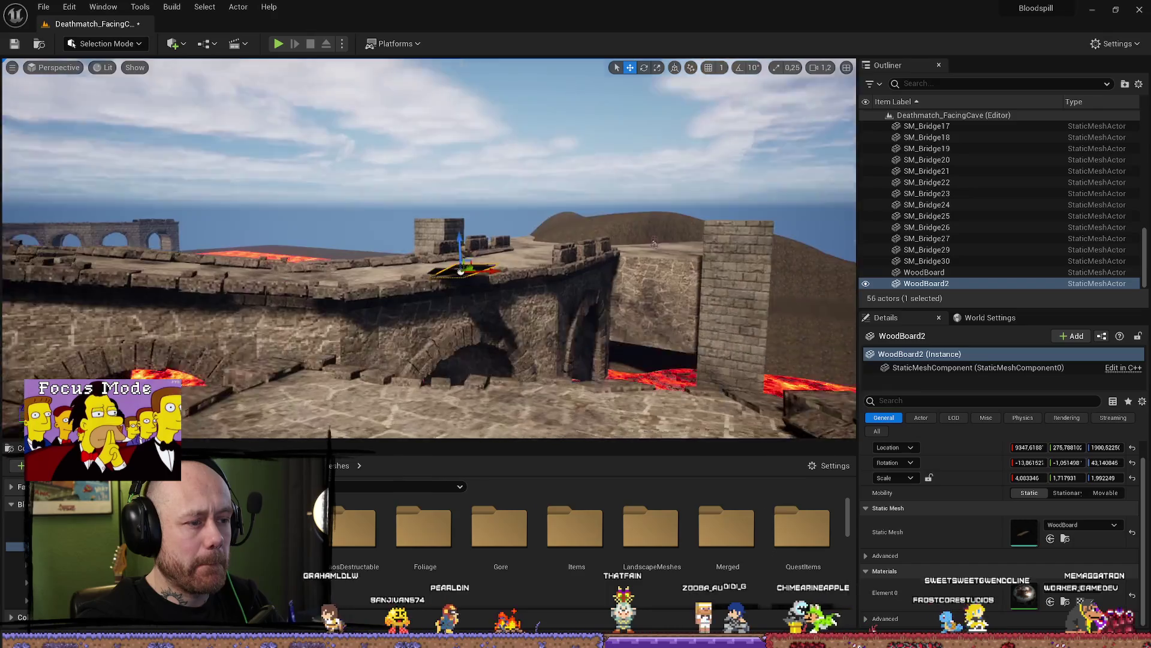
pyautogui.scroll(-2, 428, 248)
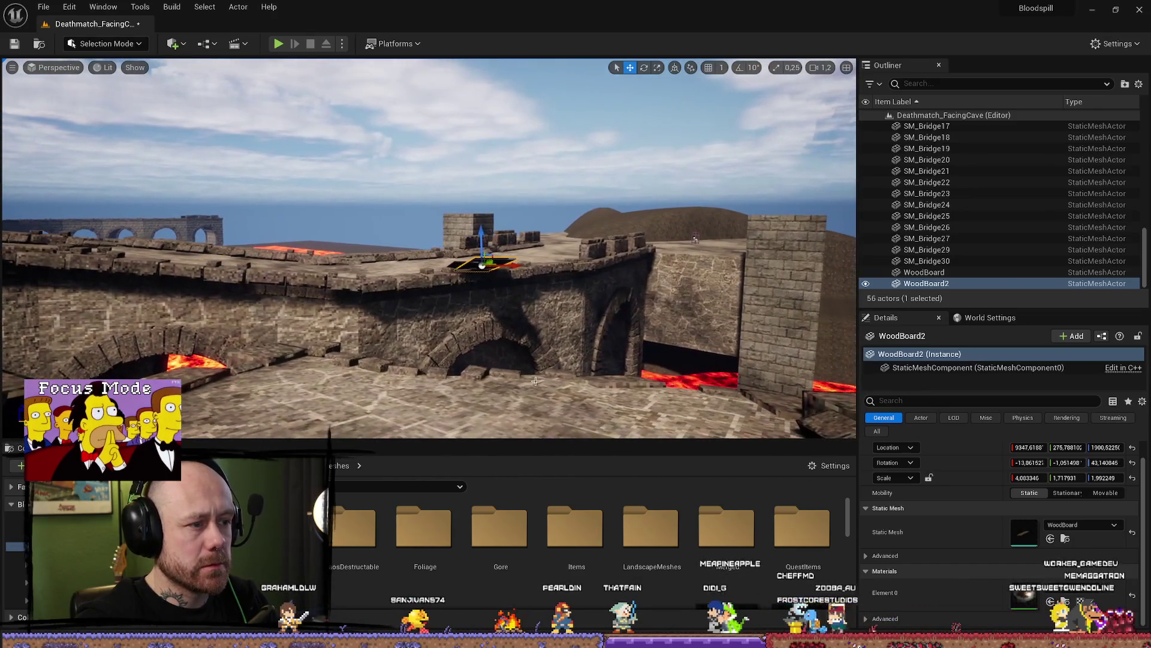
pyautogui.press('Escape')
pyautogui.moveTo(536, 381); pyautogui.dragTo(521, 174)
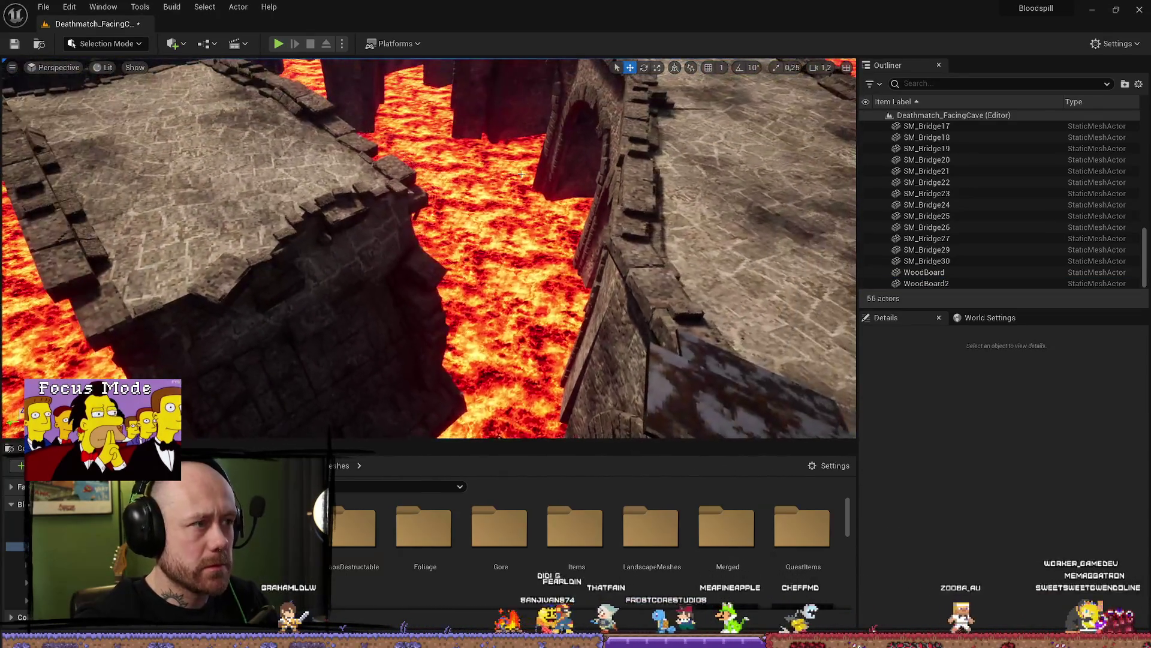
pyautogui.moveTo(858, 230); pyautogui.dragTo(1016, 234)
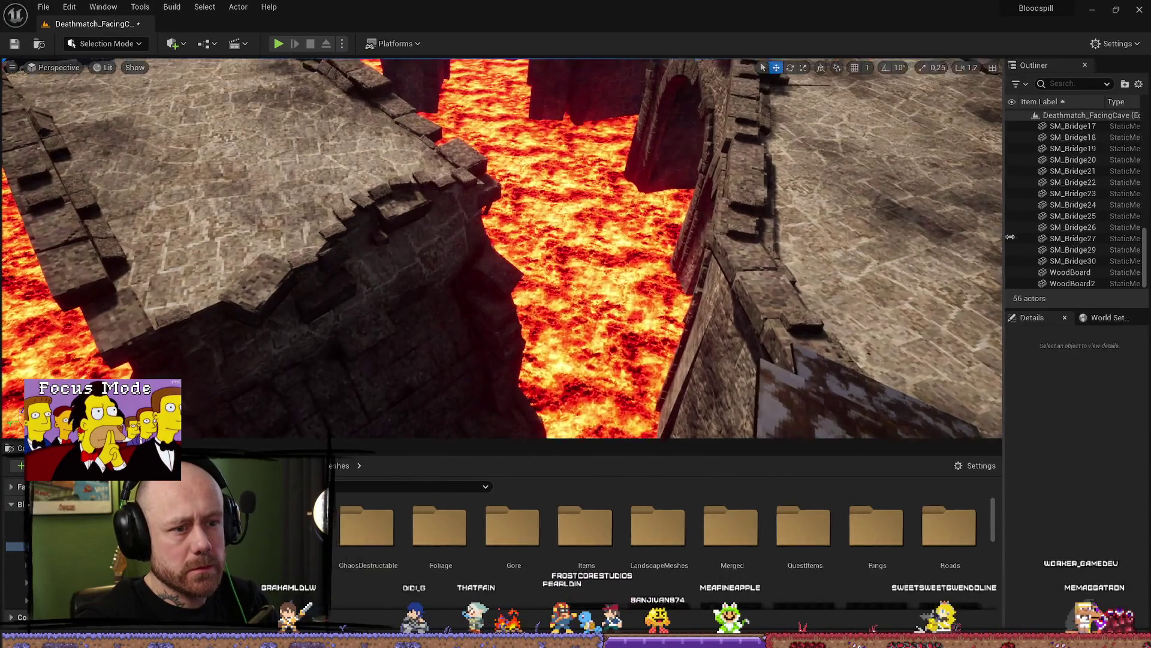
pyautogui.moveTo(851, 449); pyautogui.dragTo(851, 561)
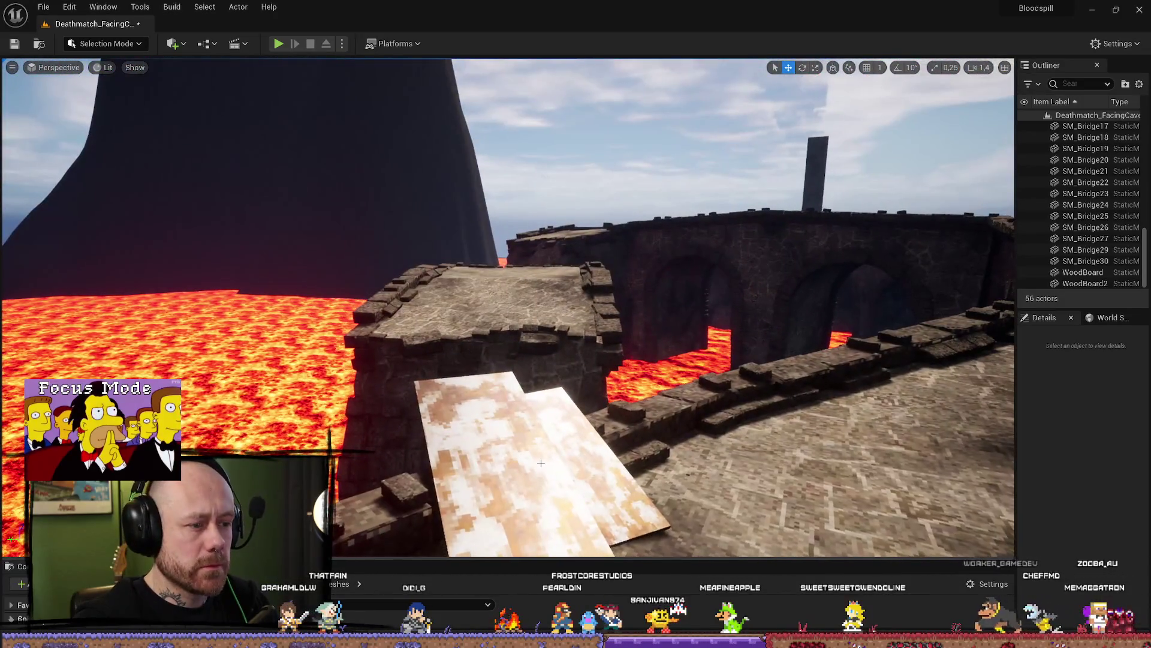
# Apply the MetalWorn material to WoodBoard2 and duplicate it with Ctrl+D
pyautogui.click(437, 372)
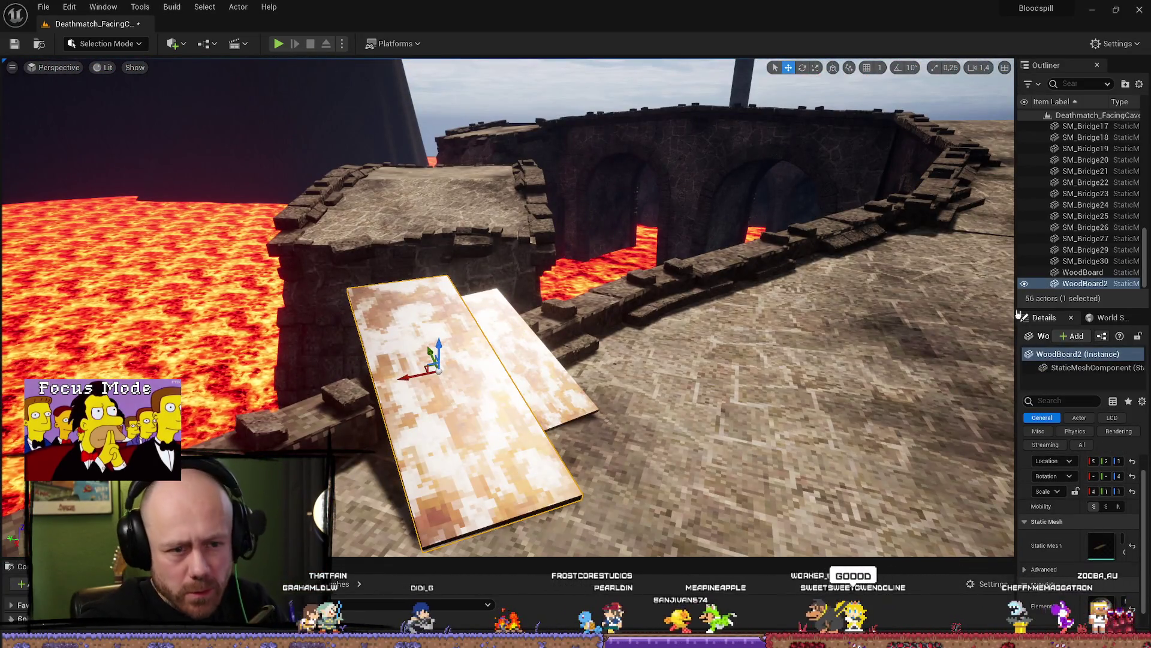
pyautogui.moveTo(1005, 263); pyautogui.dragTo(916, 273)
pyautogui.click(1097, 588)
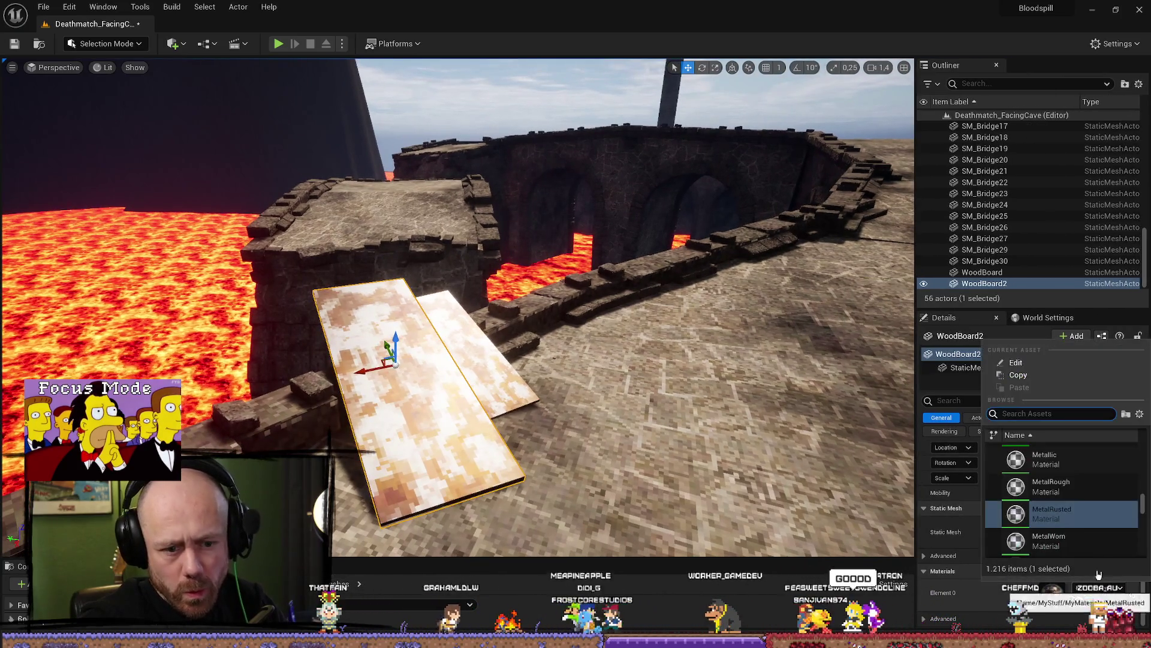
pyautogui.click(1060, 530)
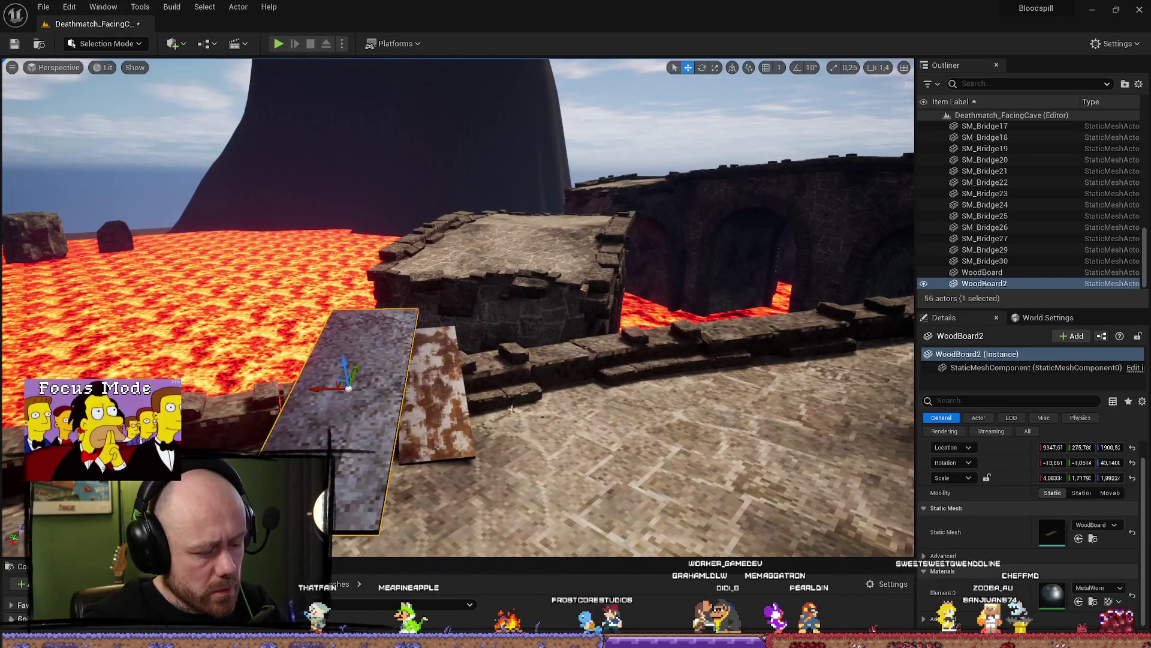
pyautogui.moveTo(531, 372)
pyautogui.mouseDown()
pyautogui.moveTo(527, 360)
pyautogui.moveTo(532, 373)
pyautogui.mouseUp()
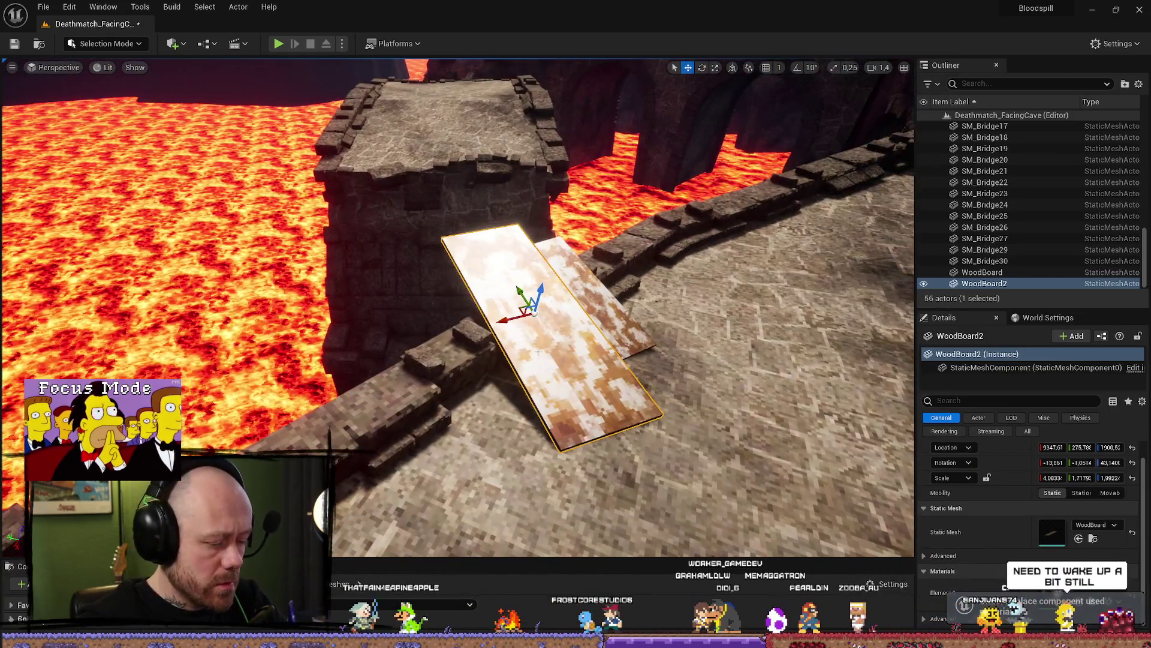
pyautogui.hotkey('ctrl', 'd')
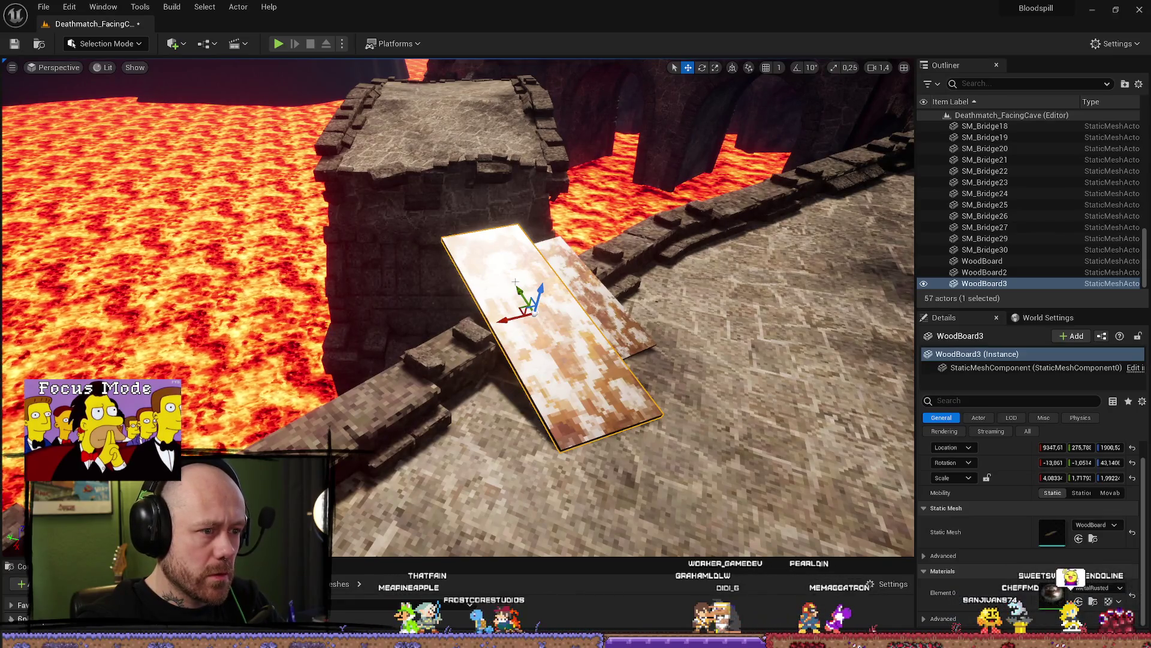
# Move the copied WoodBoard3 up toward the arched bridge, then switch to the browser
pyautogui.moveTo(520, 289)
pyautogui.mouseDown()
pyautogui.moveTo(387, 102)
pyautogui.moveTo(462, 258)
pyautogui.moveTo(450, 180)
pyautogui.moveTo(562, 258)
pyautogui.moveTo(411, 247)
pyautogui.moveTo(445, 257)
pyautogui.moveTo(448, 279)
pyautogui.moveTo(390, 284)
pyautogui.mouseUp()
pyautogui.press('e')
pyautogui.moveTo(492, 208); pyautogui.dragTo(517, 321)
pyautogui.press('w')
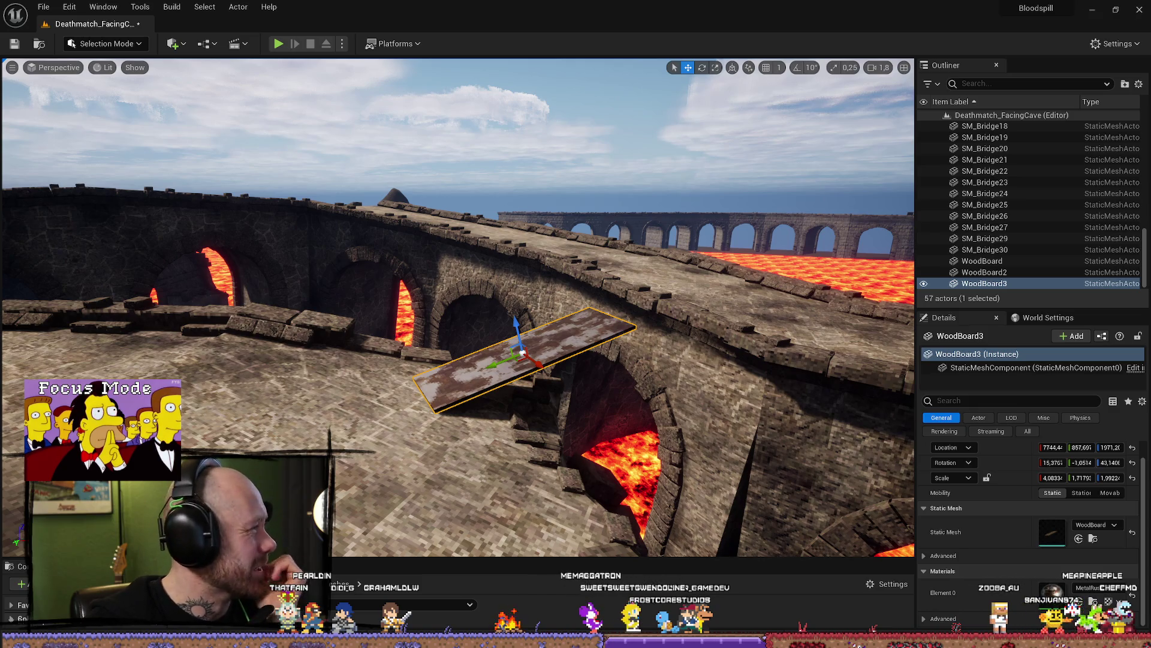
pyautogui.hotkey('alt', 'Tab')
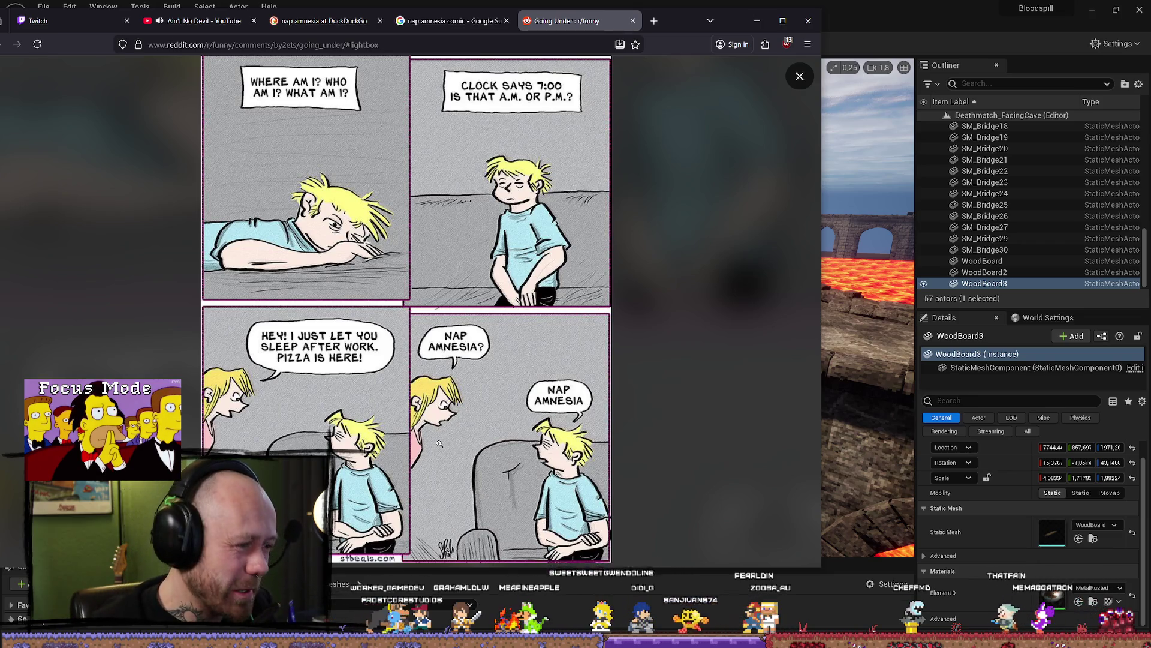
pyautogui.moveTo(688, 36); pyautogui.dragTo(733, 43)
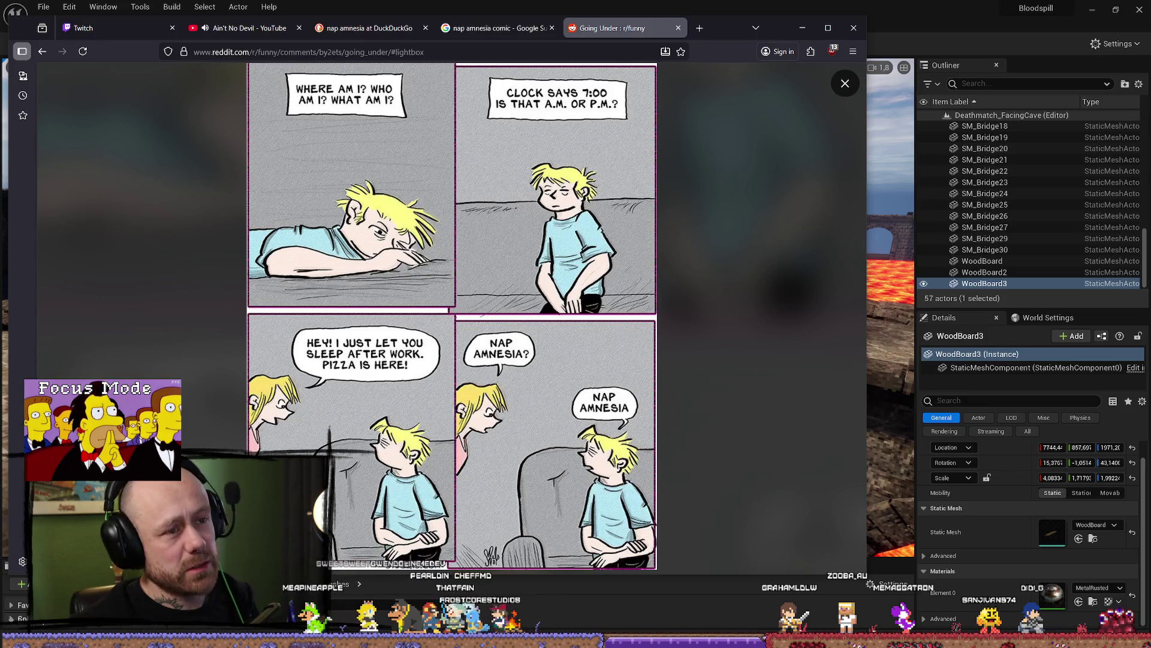
pyautogui.hotkey('alt', 'Tab')
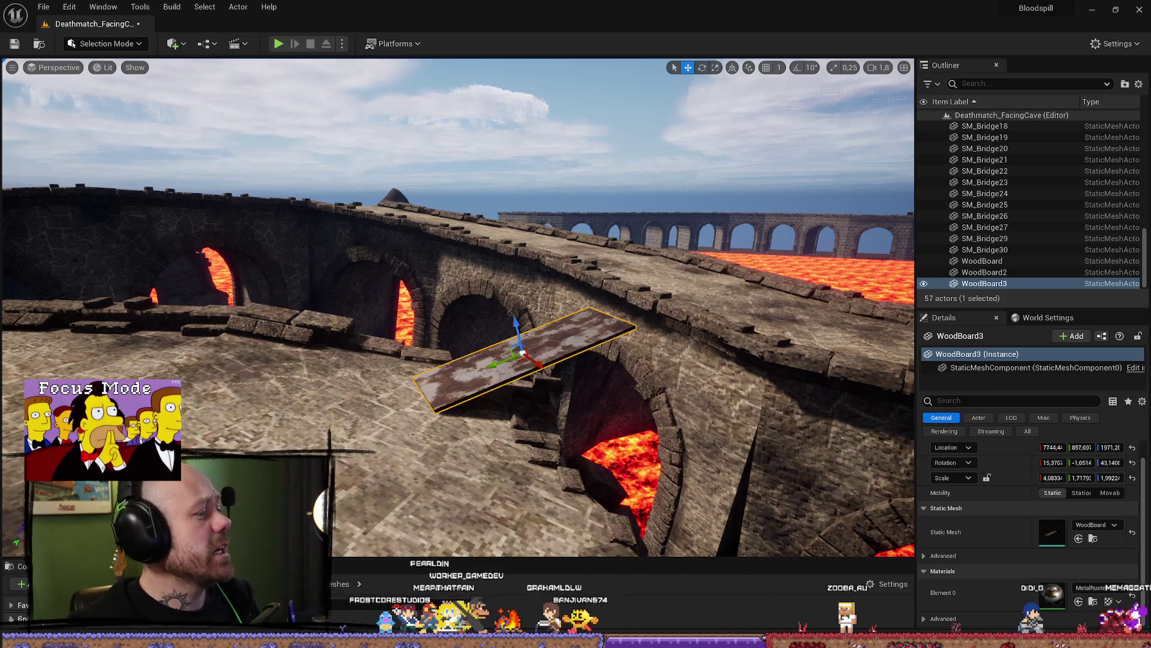
# Ease WoodBoard3's tilt to about 11.6° X rotation and shift it left along the bridge
pyautogui.moveTo(628, 252)
pyautogui.mouseDown()
pyautogui.moveTo(372, 244)
pyautogui.moveTo(397, 207)
pyautogui.mouseUp()
pyautogui.press('e')
pyautogui.press('w')
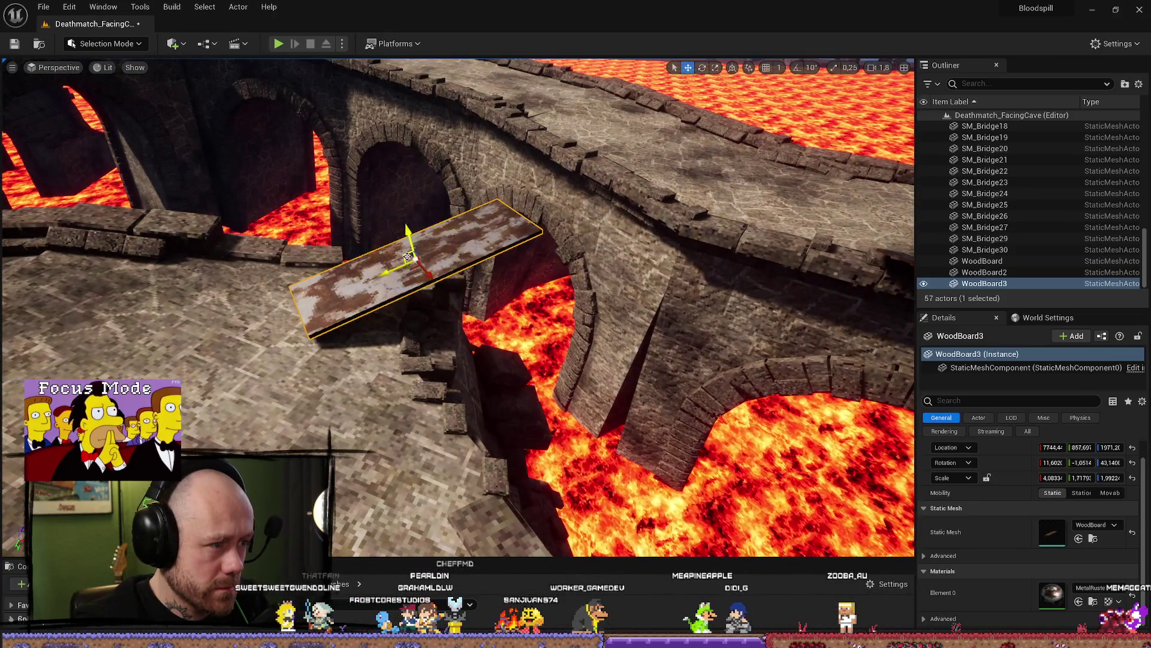
pyautogui.moveTo(387, 251)
pyautogui.mouseDown()
pyautogui.moveTo(325, 290)
pyautogui.moveTo(375, 257)
pyautogui.moveTo(399, 258)
pyautogui.moveTo(391, 244)
pyautogui.moveTo(304, 257)
pyautogui.moveTo(304, 278)
pyautogui.moveTo(526, 381)
pyautogui.moveTo(504, 335)
pyautogui.moveTo(543, 296)
pyautogui.moveTo(411, 250)
pyautogui.moveTo(363, 295)
pyautogui.moveTo(457, 303)
pyautogui.moveTo(457, 282)
pyautogui.moveTo(430, 315)
pyautogui.mouseUp()
# Open the Content Drawer and browse the MyStuff folder's stone assets
pyautogui.hotkey('ctrl', 'space')
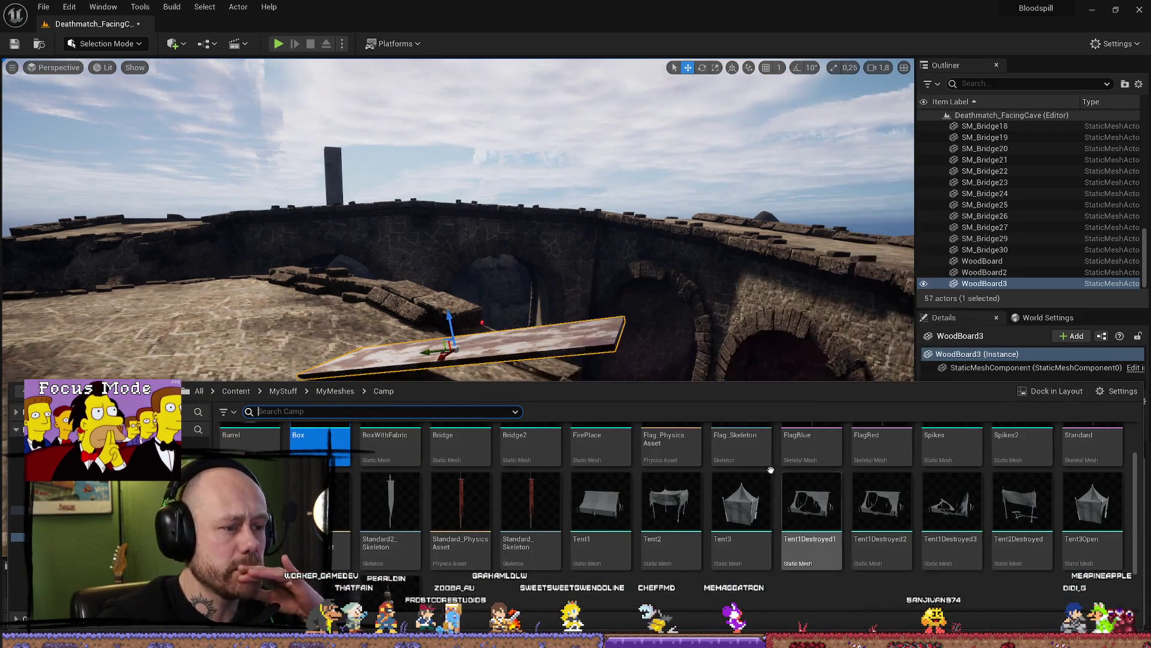
pyautogui.scroll(-1, 780, 509)
pyautogui.scroll(1, 384, 511)
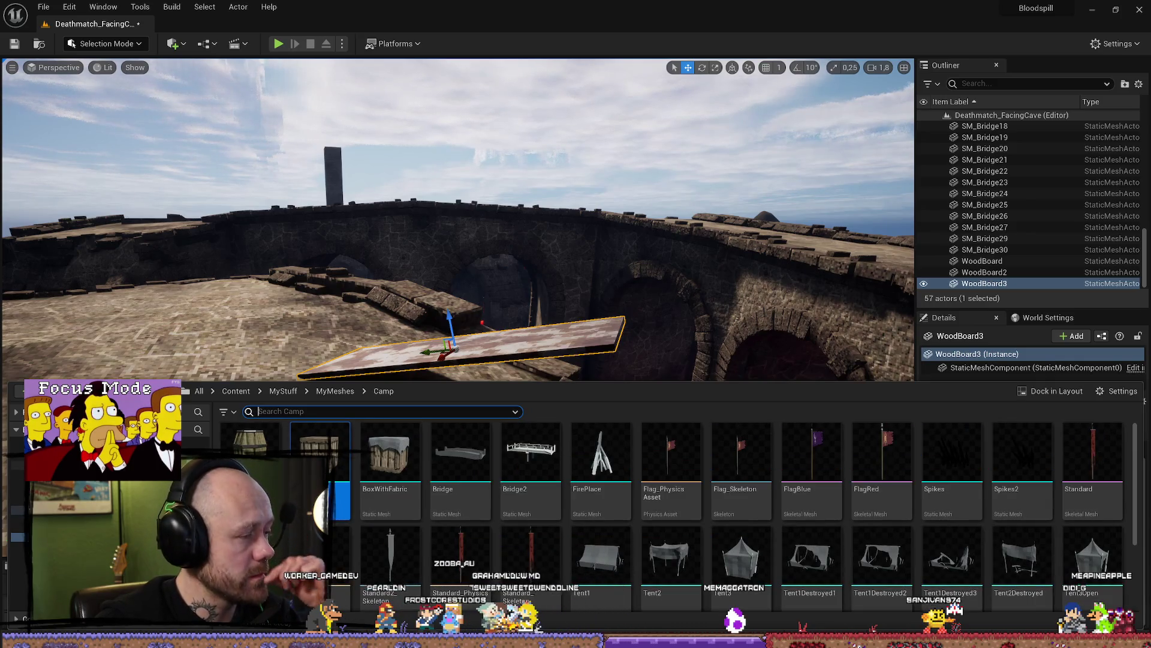
pyautogui.click(18, 528)
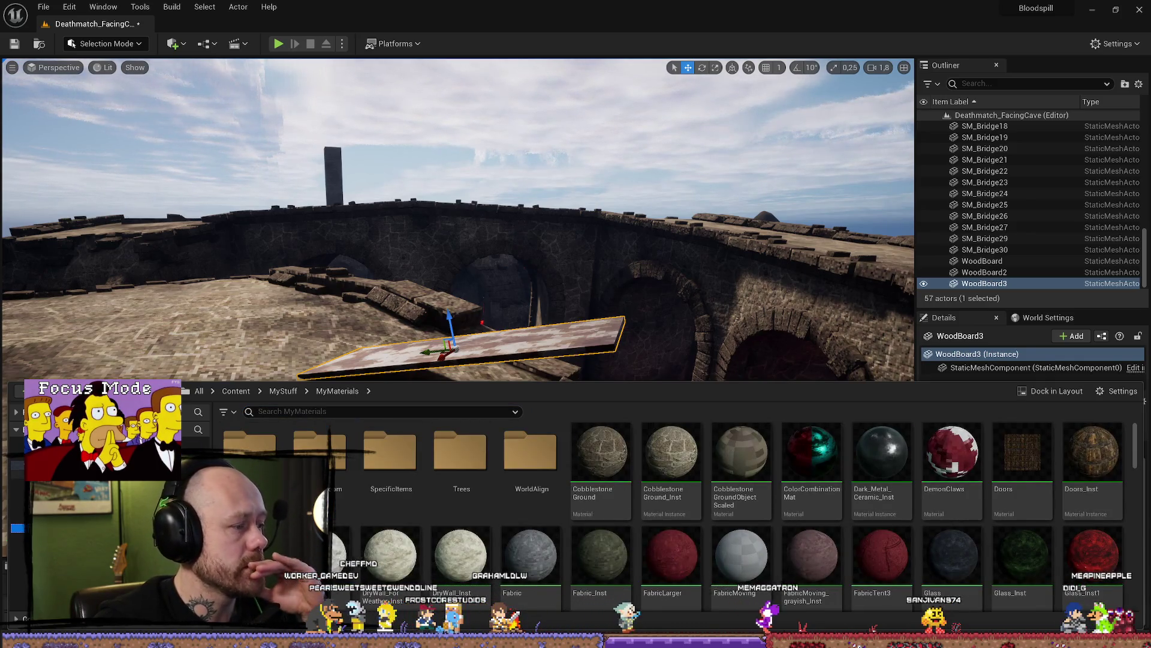
pyautogui.click(18, 465)
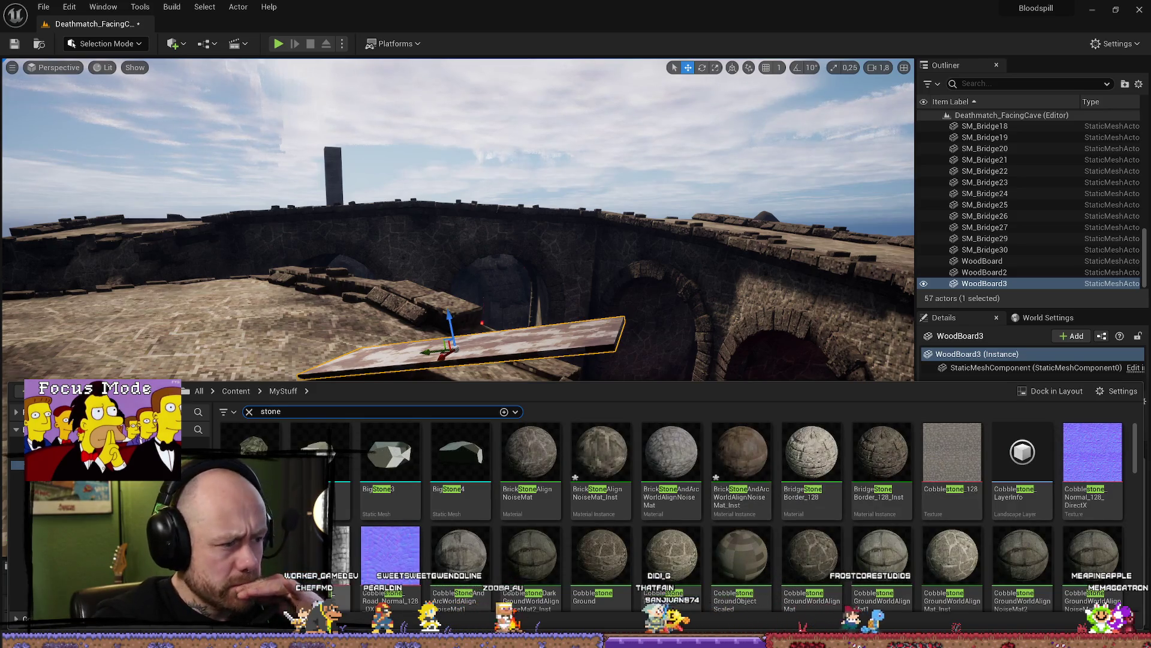
pyautogui.scroll(-5, 817, 537)
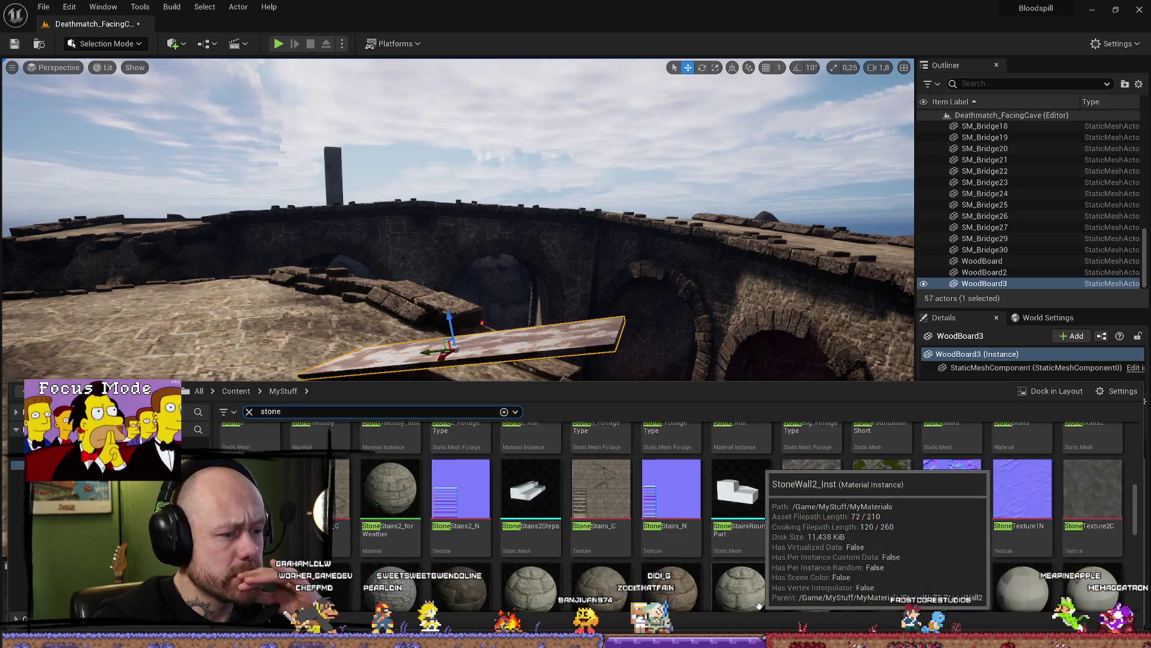
pyautogui.scroll(-5, 816, 538)
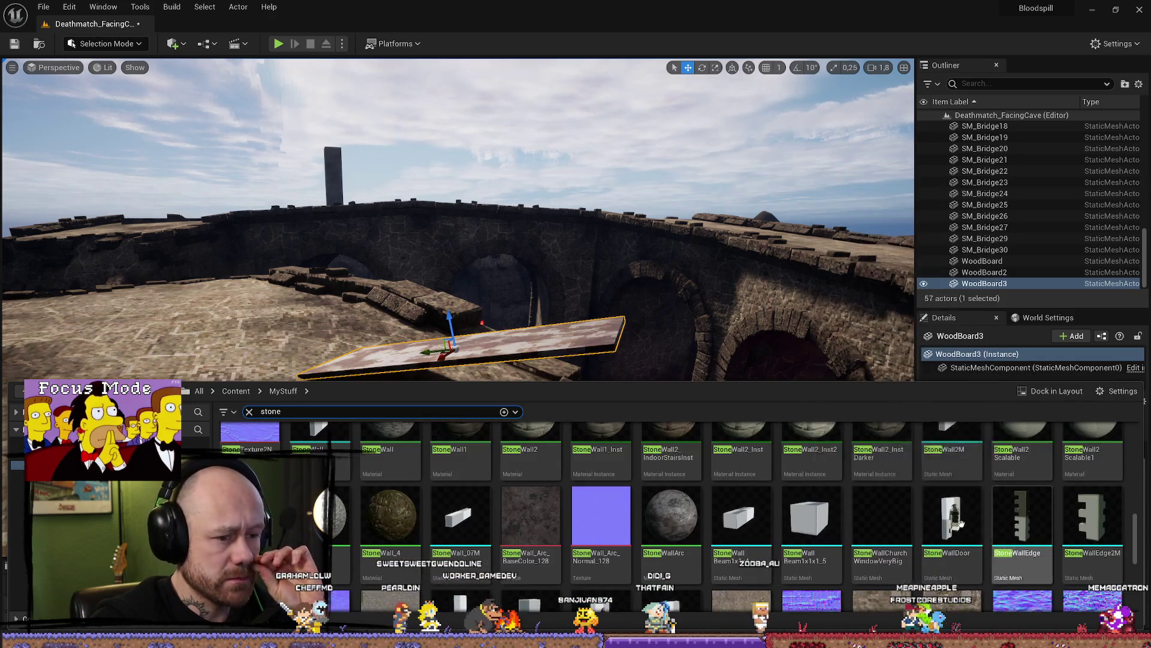
pyautogui.click(981, 503)
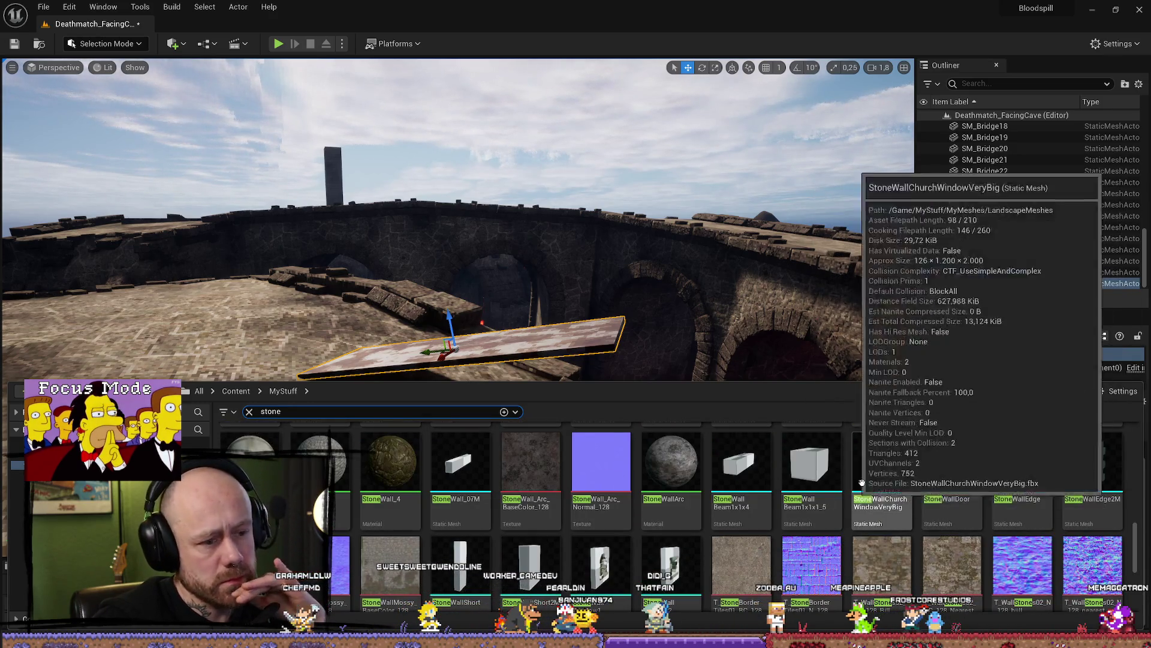
# Drag a BigStone2 rock into the viewport beneath WoodBoard3
pyautogui.scroll(-2, 814, 555)
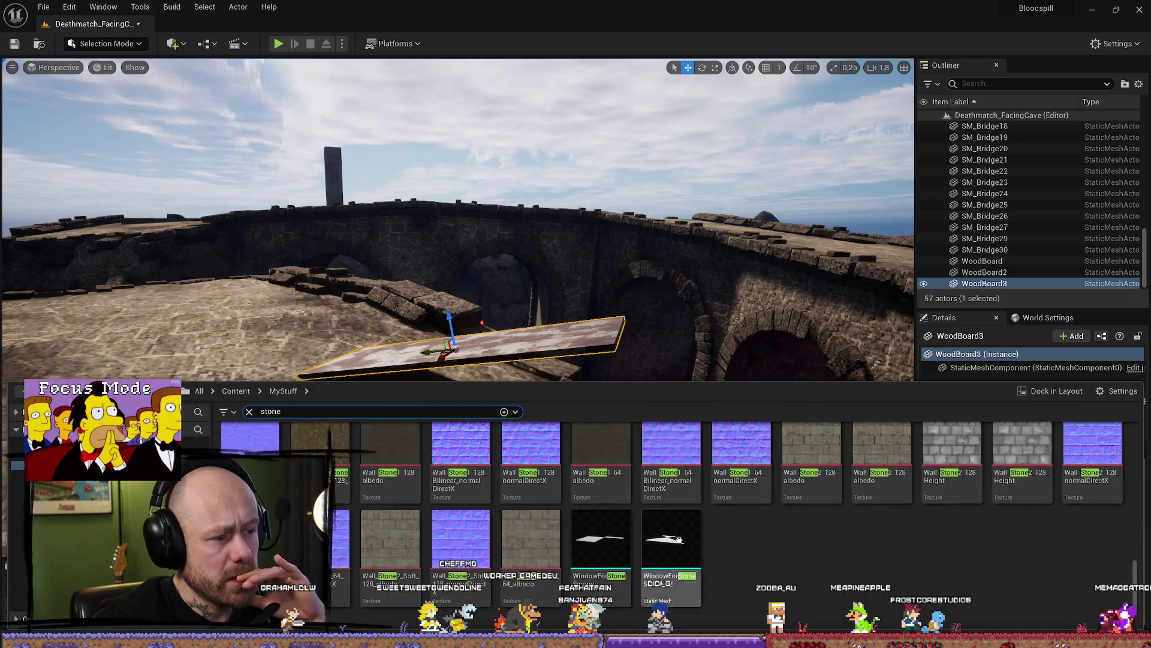
pyautogui.scroll(3, 838, 535)
pyautogui.scroll(4, 838, 535)
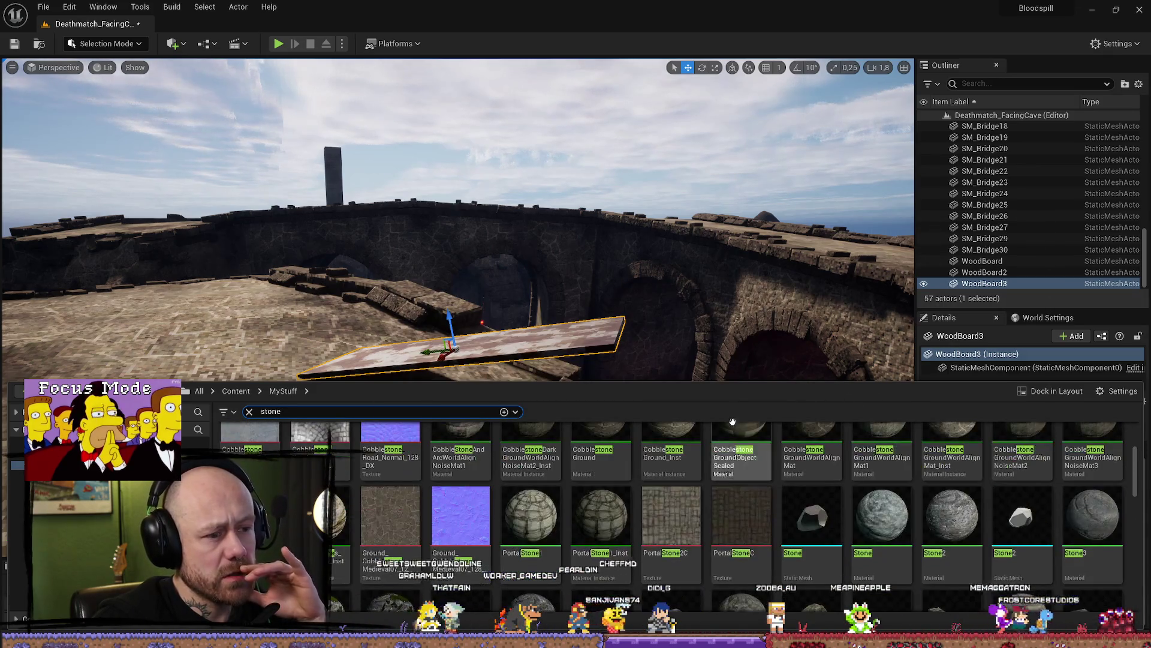
pyautogui.scroll(2, 821, 519)
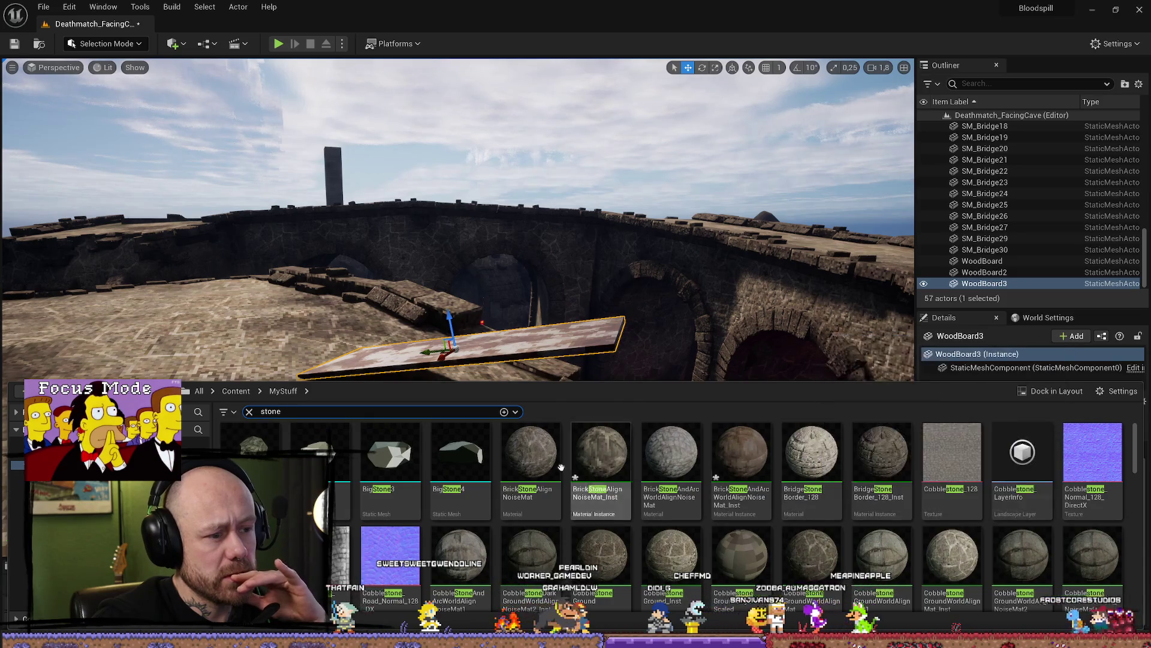
pyautogui.scroll(-1, 555, 465)
pyautogui.scroll(1, 556, 466)
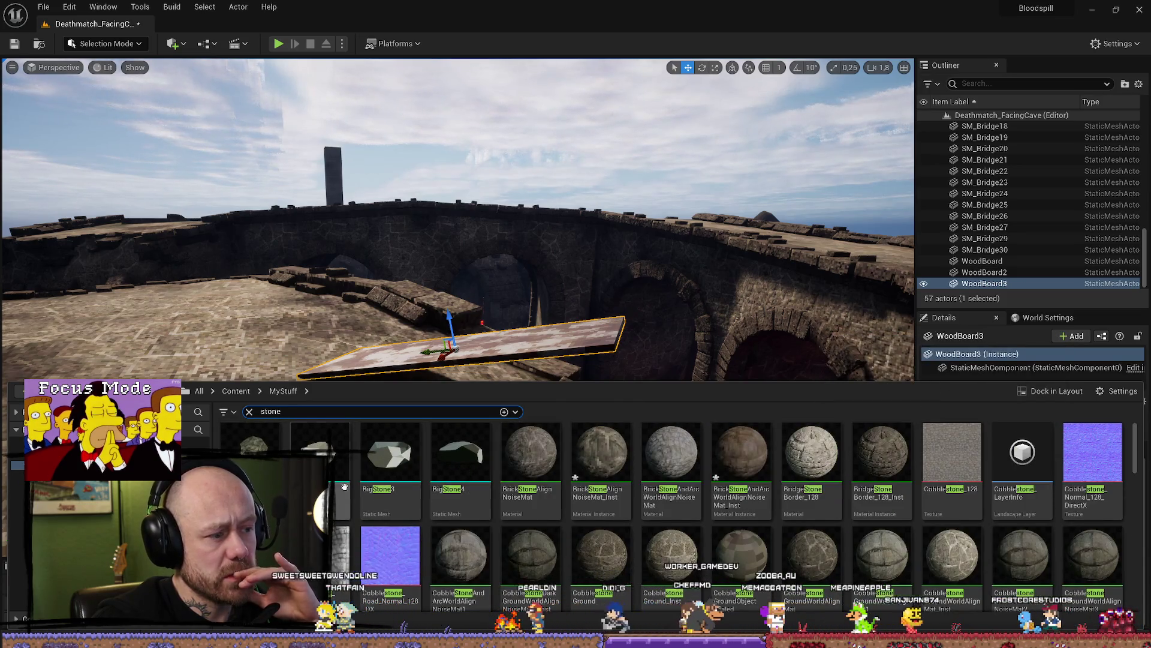
pyautogui.moveTo(344, 486)
pyautogui.mouseDown()
pyautogui.moveTo(470, 367)
pyautogui.moveTo(478, 398)
pyautogui.mouseUp()
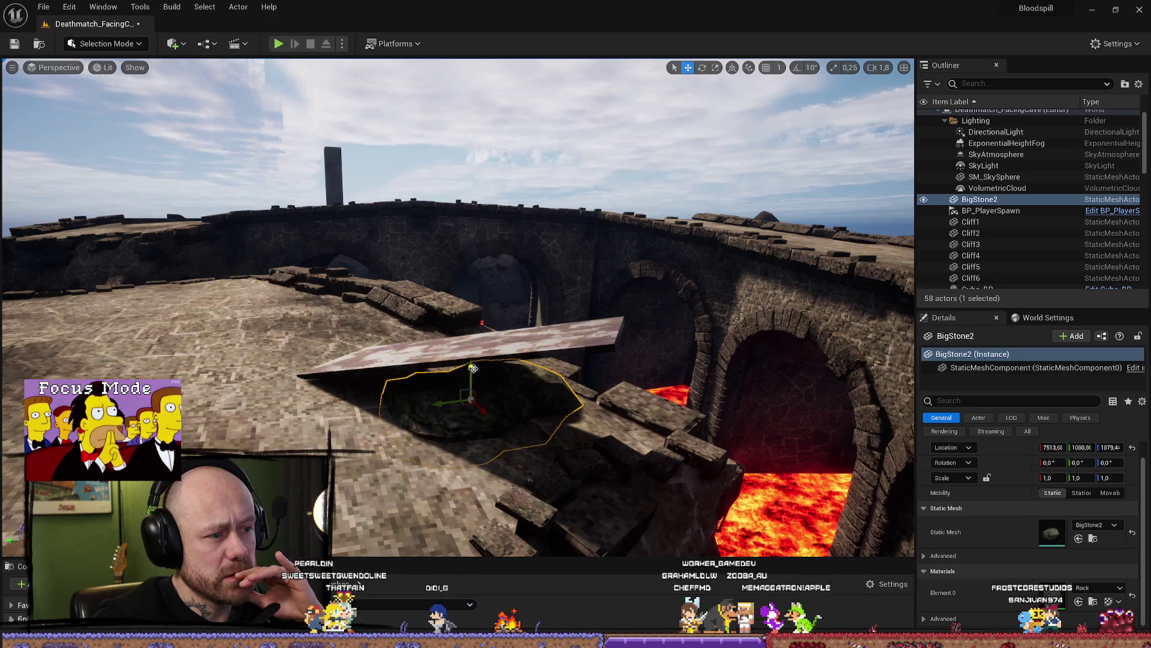
# Tilt WoodBoard3 flatter onto the BigStone2 rock, then view the lava pits from another angle
pyautogui.moveTo(472, 356)
pyautogui.mouseDown()
pyautogui.moveTo(479, 390)
pyautogui.moveTo(479, 336)
pyautogui.moveTo(208, 295)
pyautogui.moveTo(501, 351)
pyautogui.moveTo(500, 324)
pyautogui.mouseUp()
pyautogui.click(501, 352)
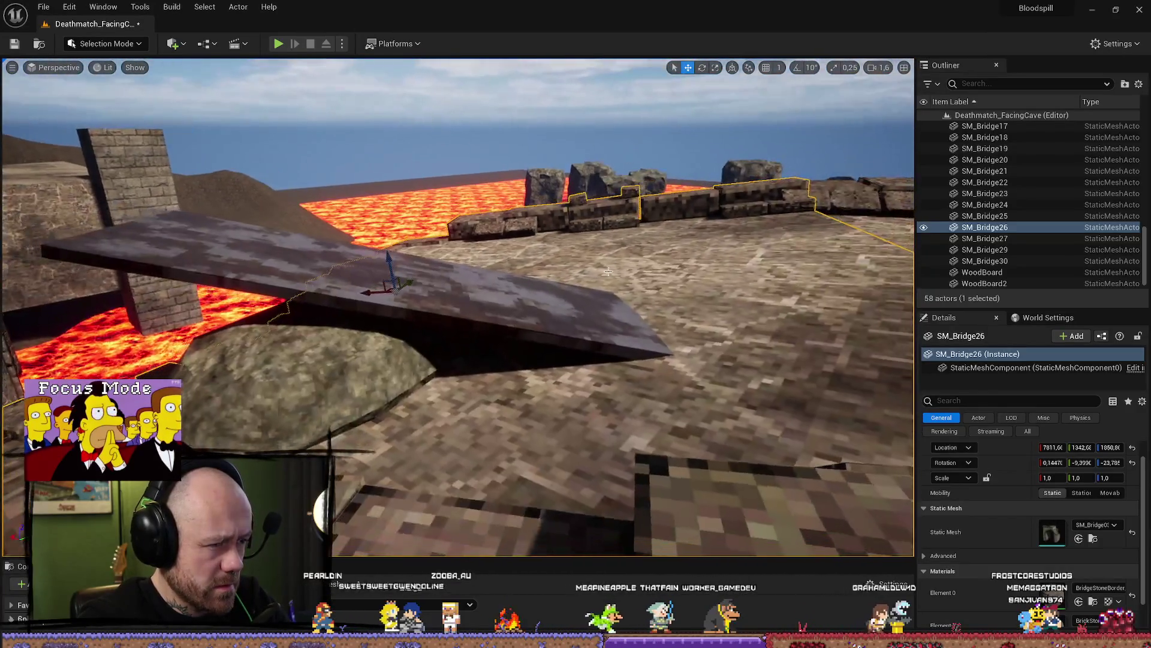
pyautogui.click(360, 300)
pyautogui.press('e')
pyautogui.moveTo(441, 271); pyautogui.dragTo(426, 298)
pyautogui.press('w')
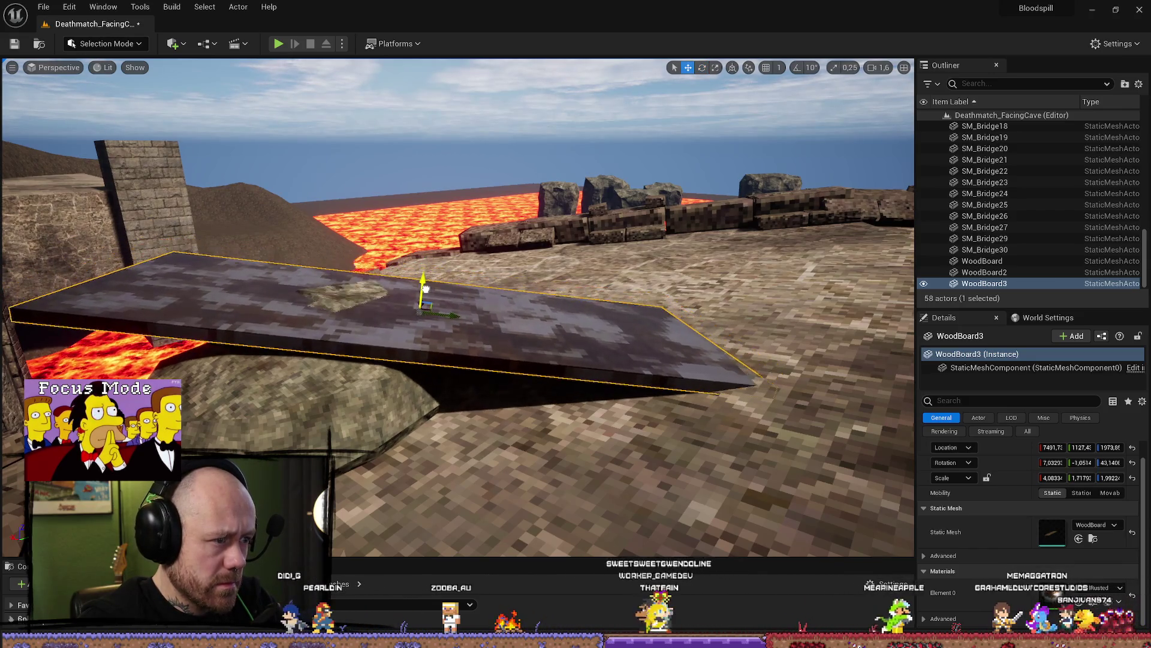
pyautogui.moveTo(428, 280); pyautogui.dragTo(396, 310)
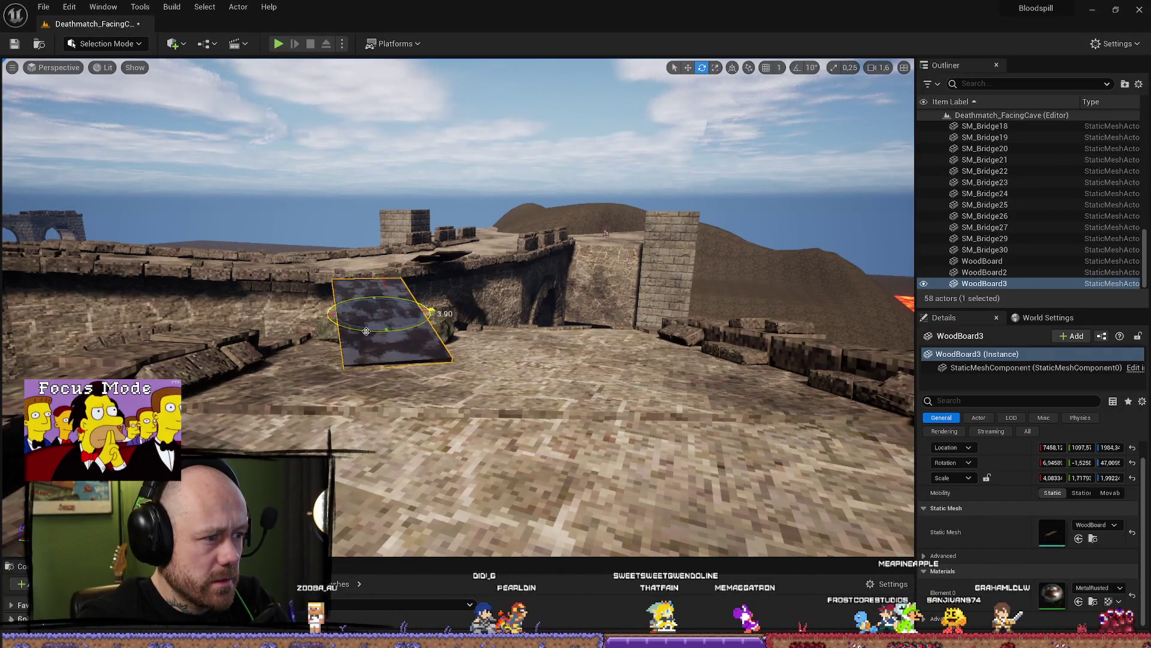
pyautogui.moveTo(396, 310); pyautogui.dragTo(484, 83)
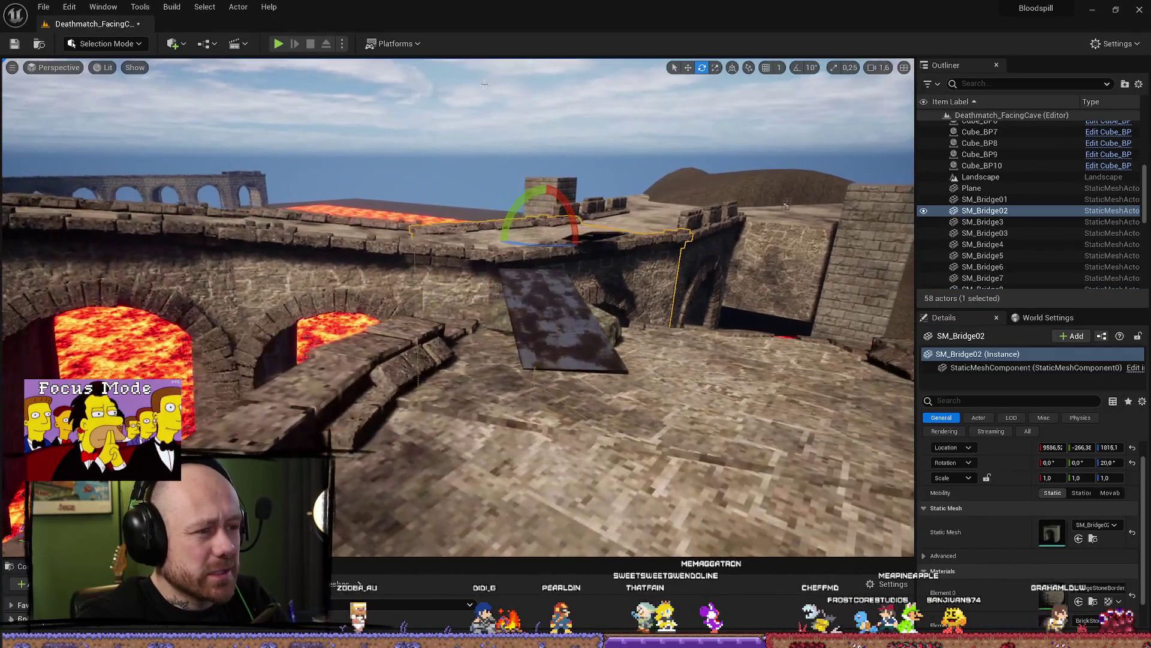
# Play-test full-screen, walking past the ramp toward the lava, then stop and refocus SM_Bridge02
pyautogui.hotkey('alt', 'p')
pyautogui.press('F11')
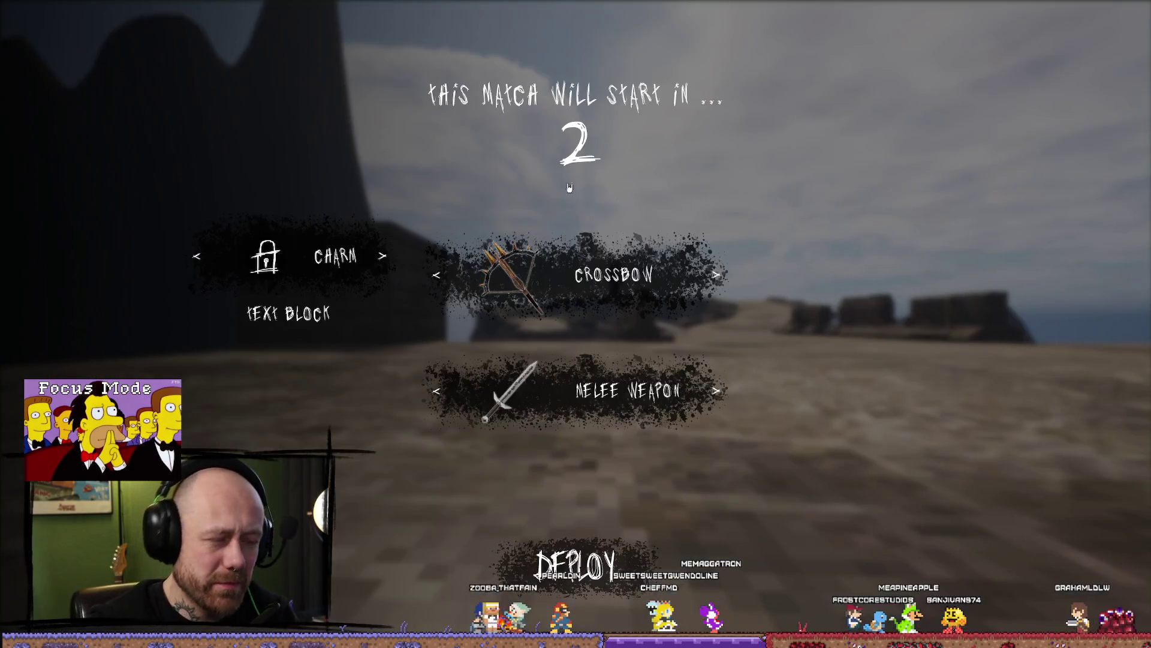
pyautogui.press('w')
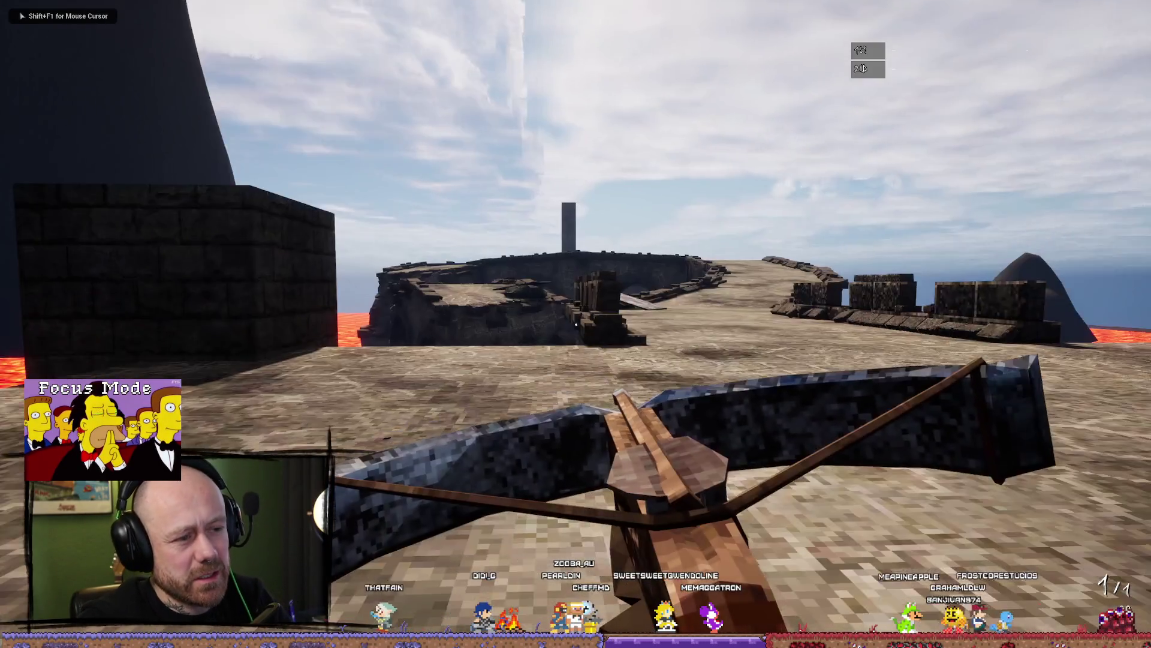
pyautogui.press('w')
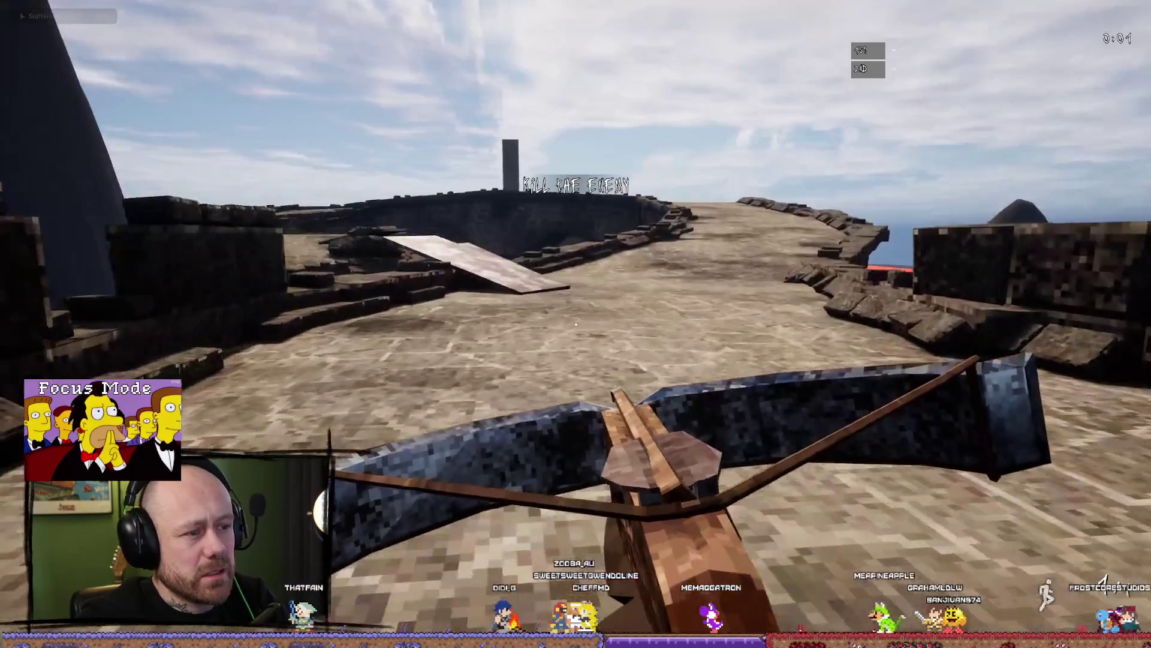
pyautogui.press('w')
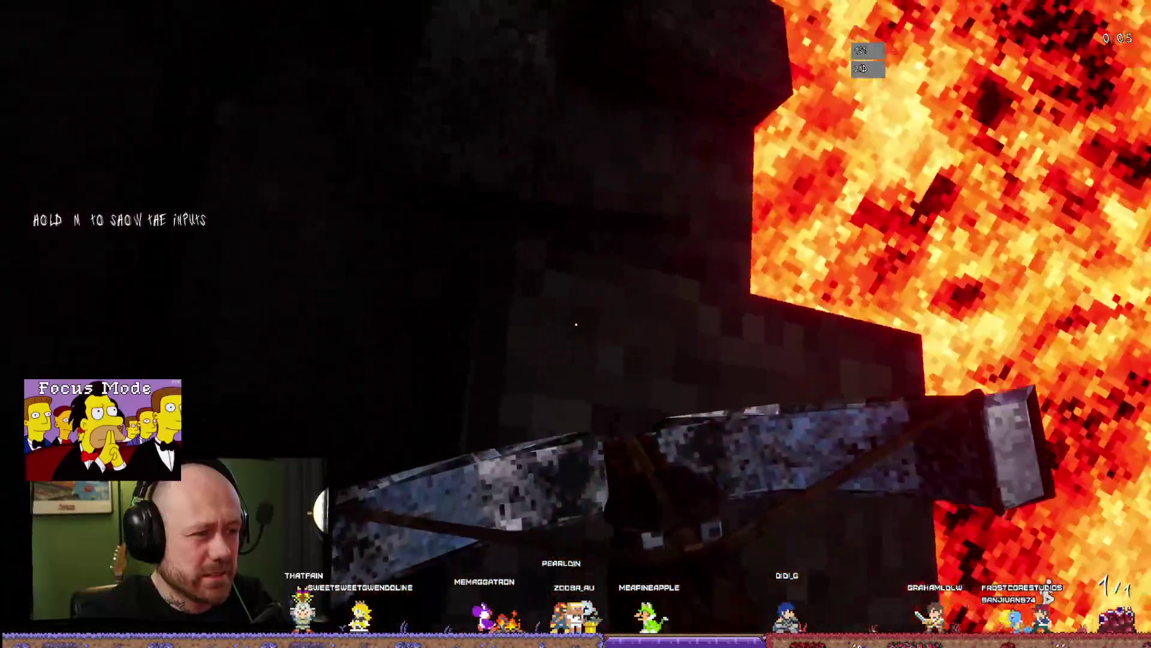
pyautogui.press('Escape')
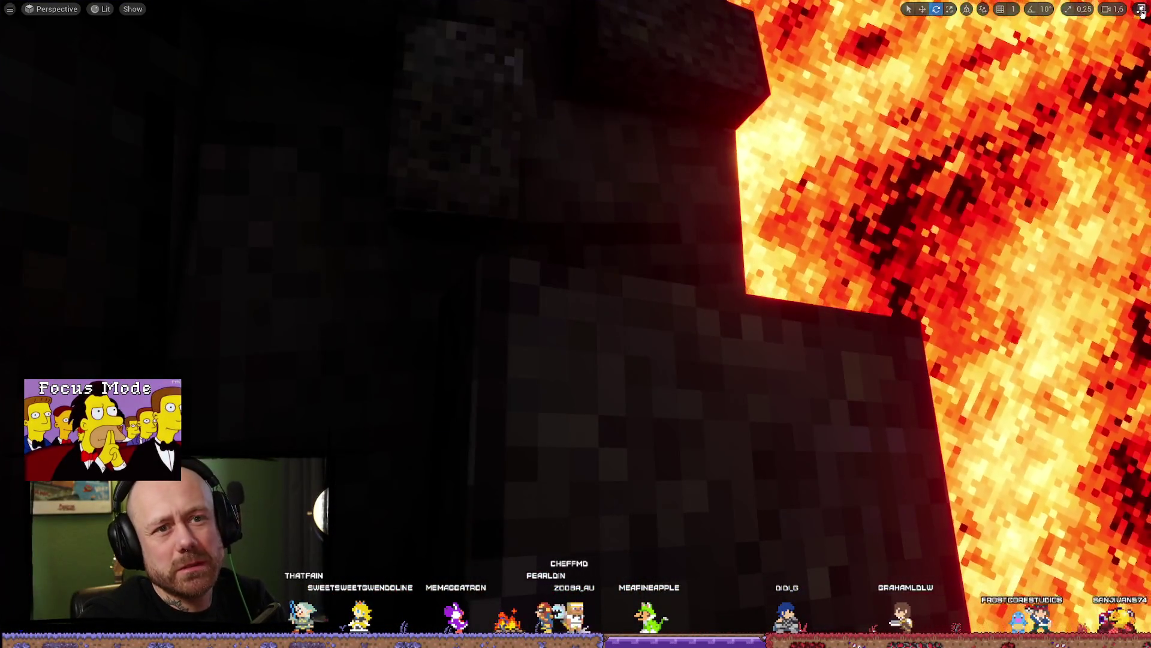
pyautogui.press('F11')
pyautogui.press('f')
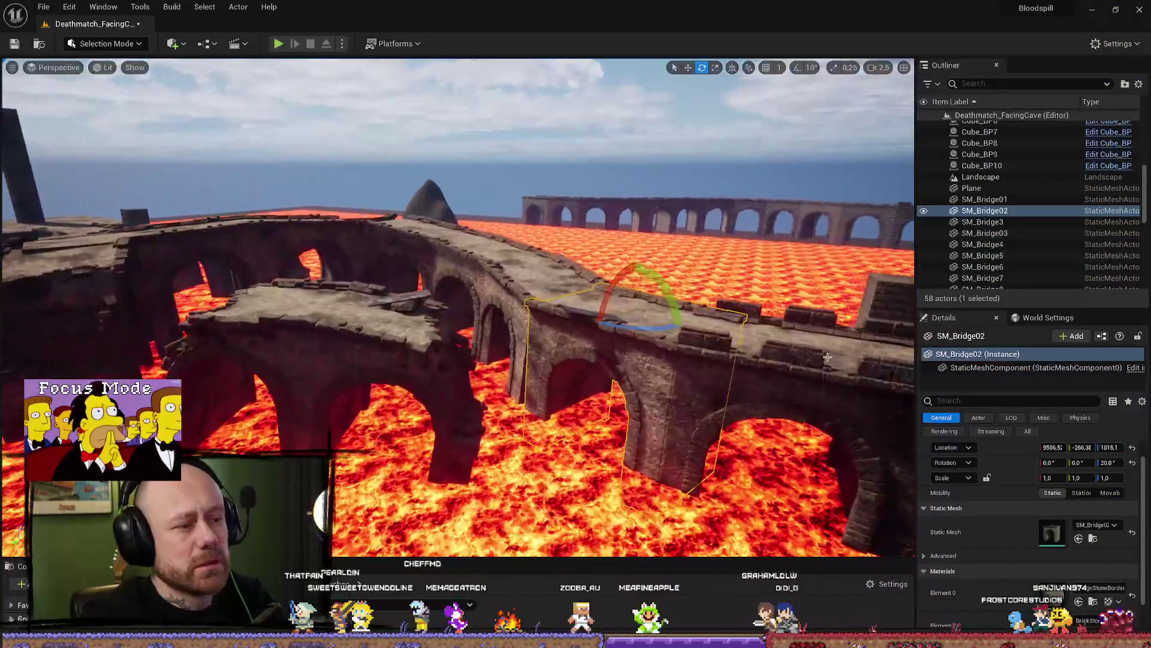
# Save all changes to the lava level with File > Save All
pyautogui.click(43, 6)
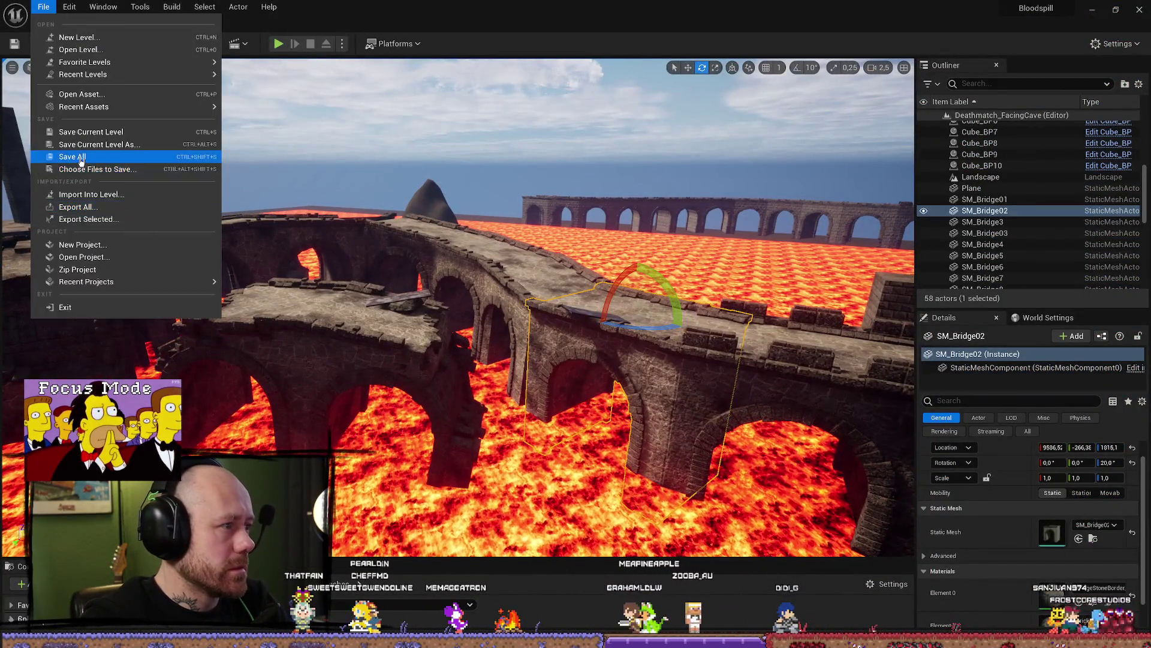
pyautogui.press('Escape')
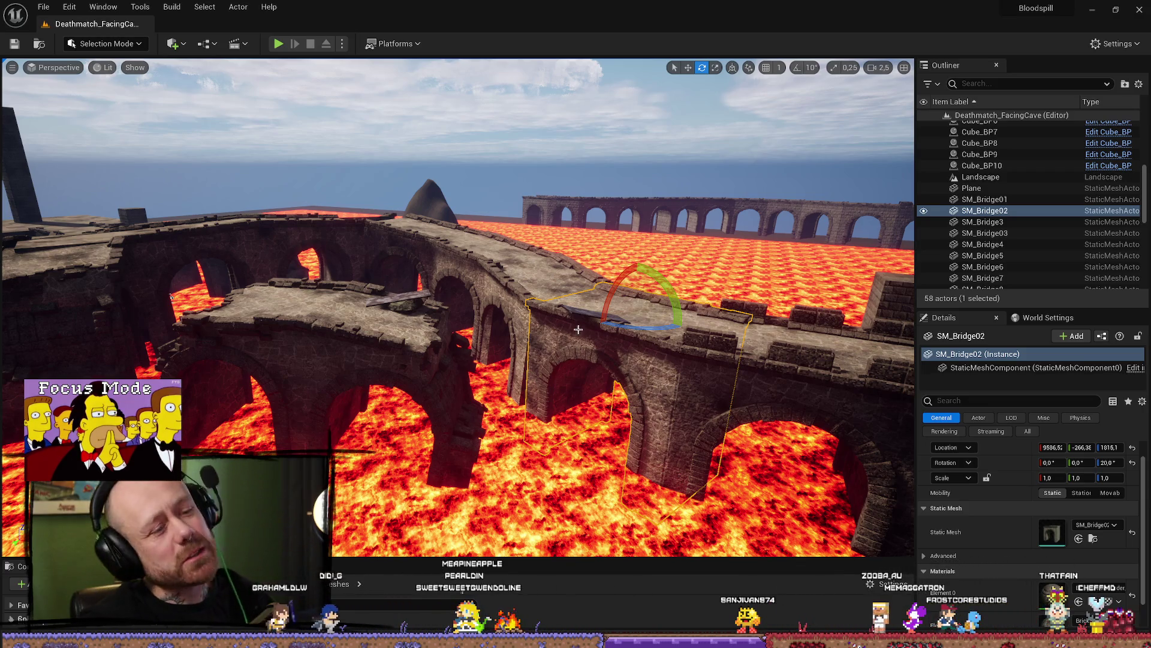
pyautogui.moveTo(703, 317)
pyautogui.mouseDown()
pyautogui.moveTo(648, 371)
pyautogui.moveTo(611, 336)
pyautogui.mouseUp()
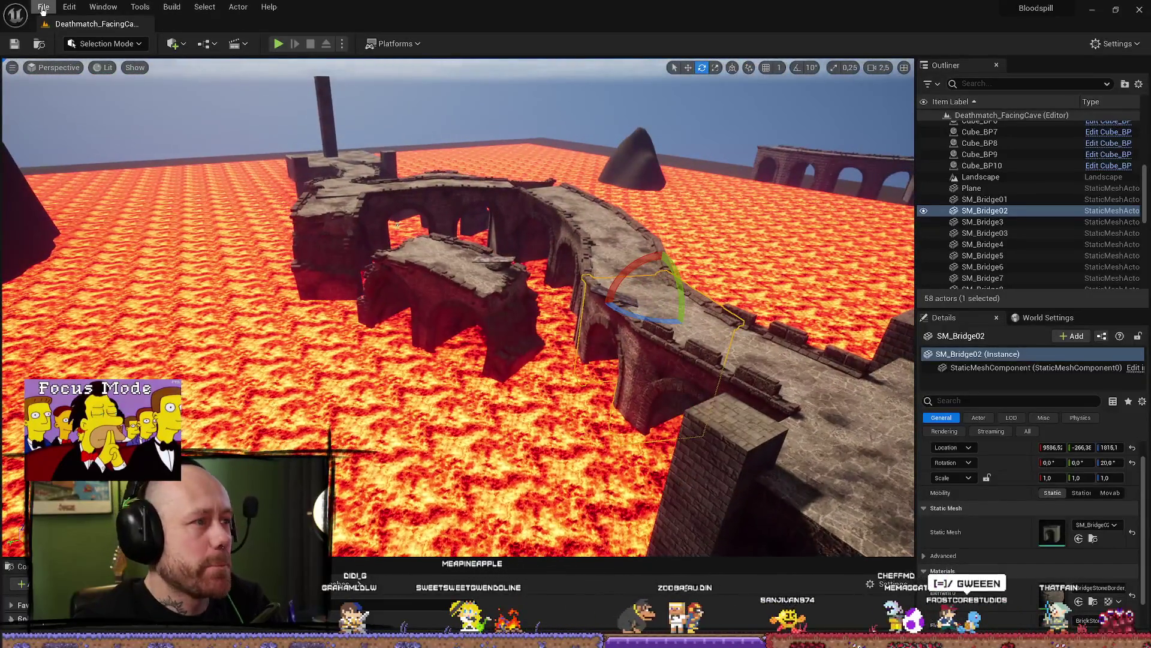
# Bring up the Content Drawer listing MyStuff assets matching 'stone'
pyautogui.click(43, 7)
pyautogui.click(327, 342)
pyautogui.scroll(-5, 327, 342)
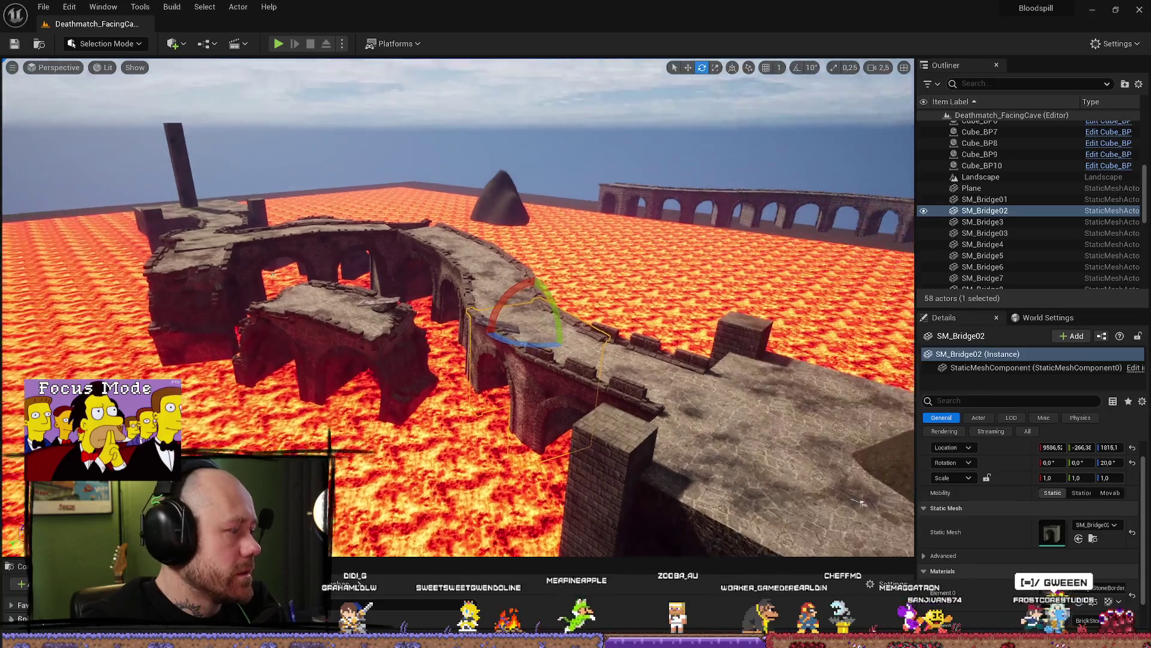
pyautogui.hotkey('ctrl', 'space')
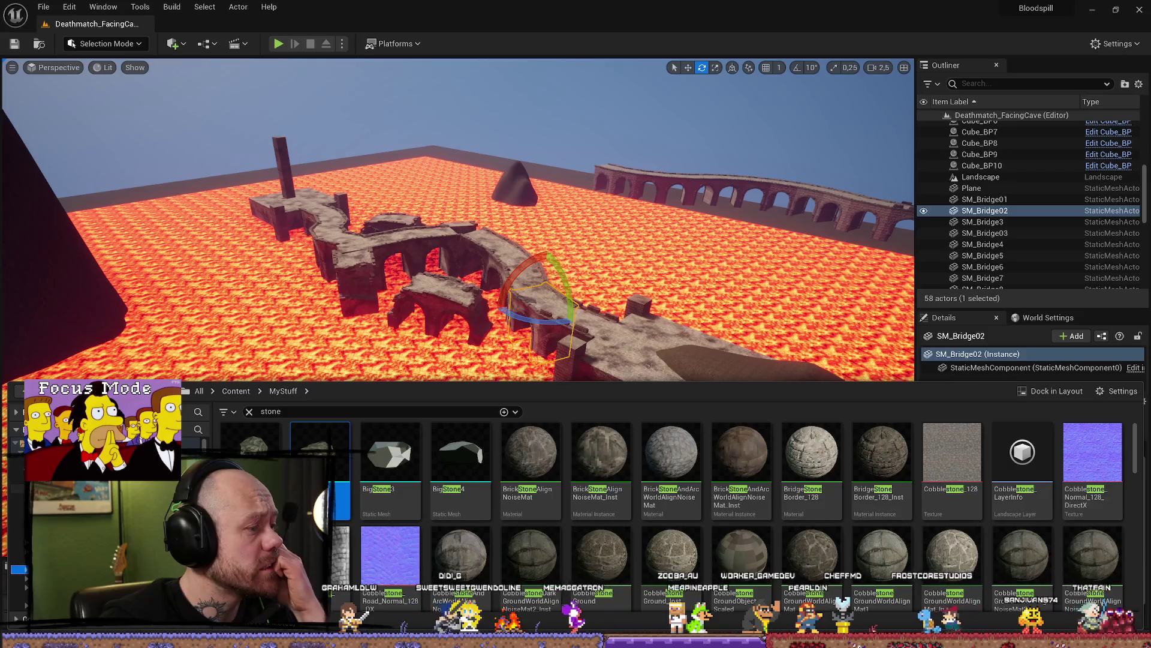
# Clear the stone search and open Deathmatch_1V1 from Content > FPS > Maps > GameModes
pyautogui.hotkey('alt', 'Left')
pyautogui.click(262, 416)
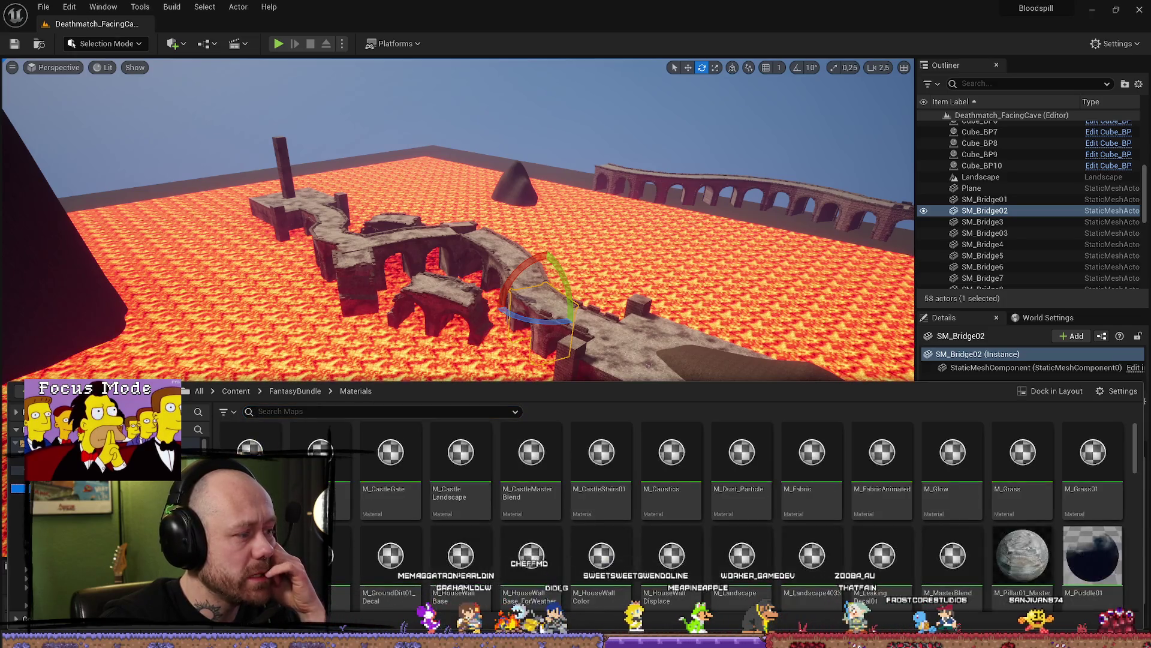
pyautogui.hotkey('alt', 'Left')
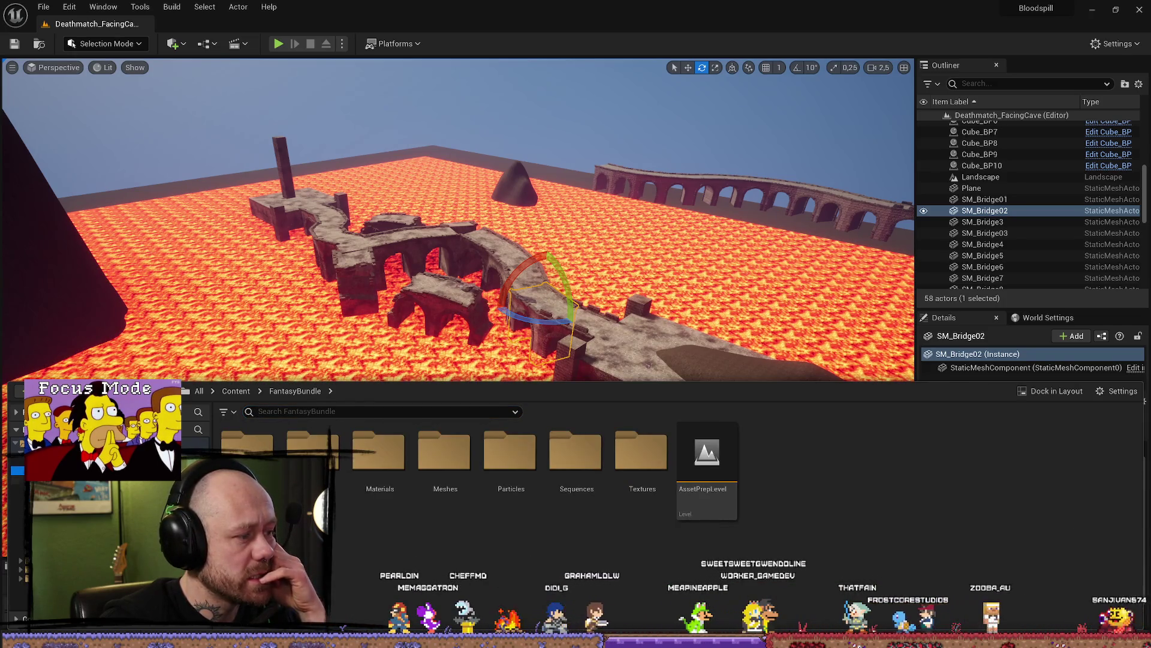
pyautogui.hotkey('alt', 'Left')
pyautogui.doubleClick(780, 462)
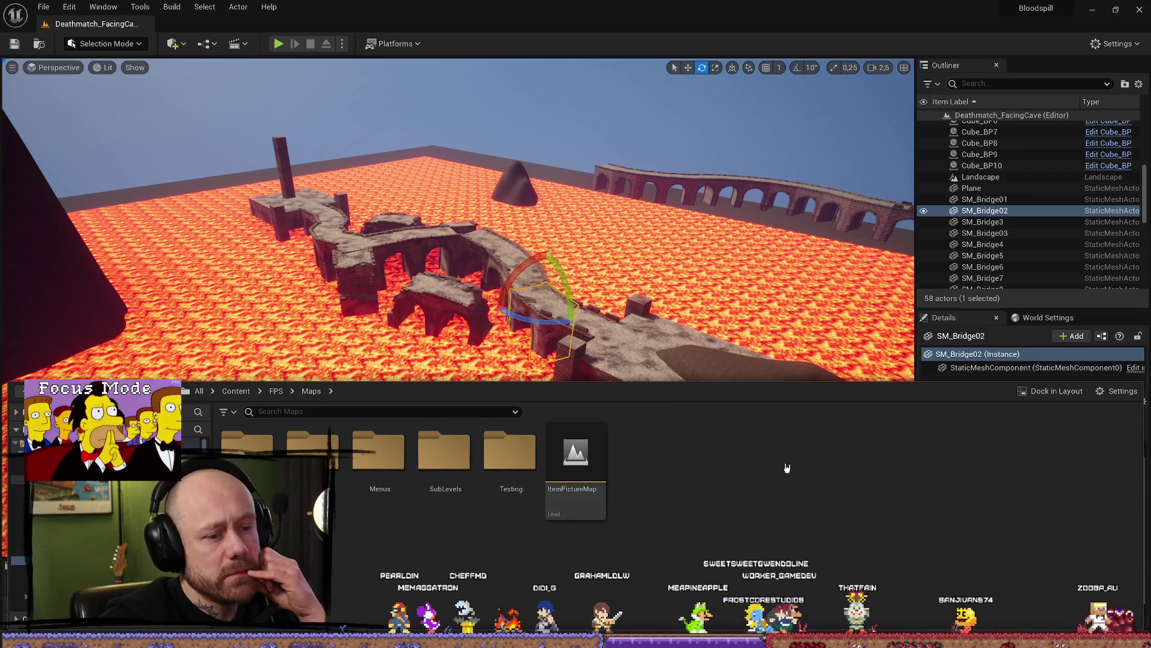
pyautogui.doubleClick(312, 456)
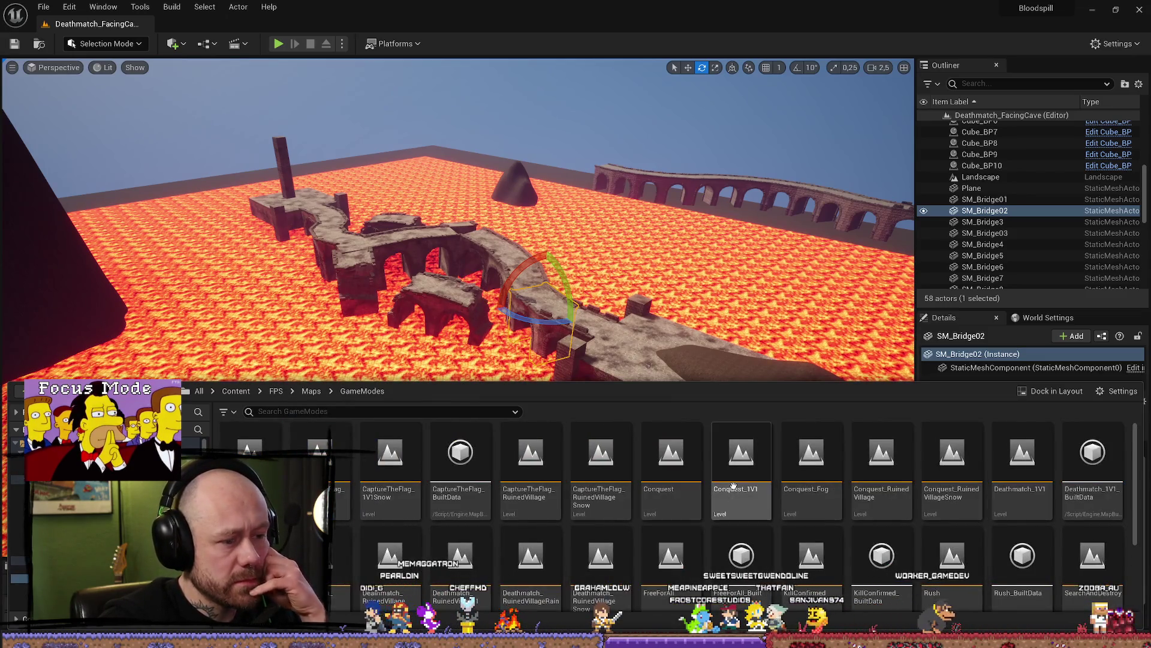
pyautogui.doubleClick(1042, 485)
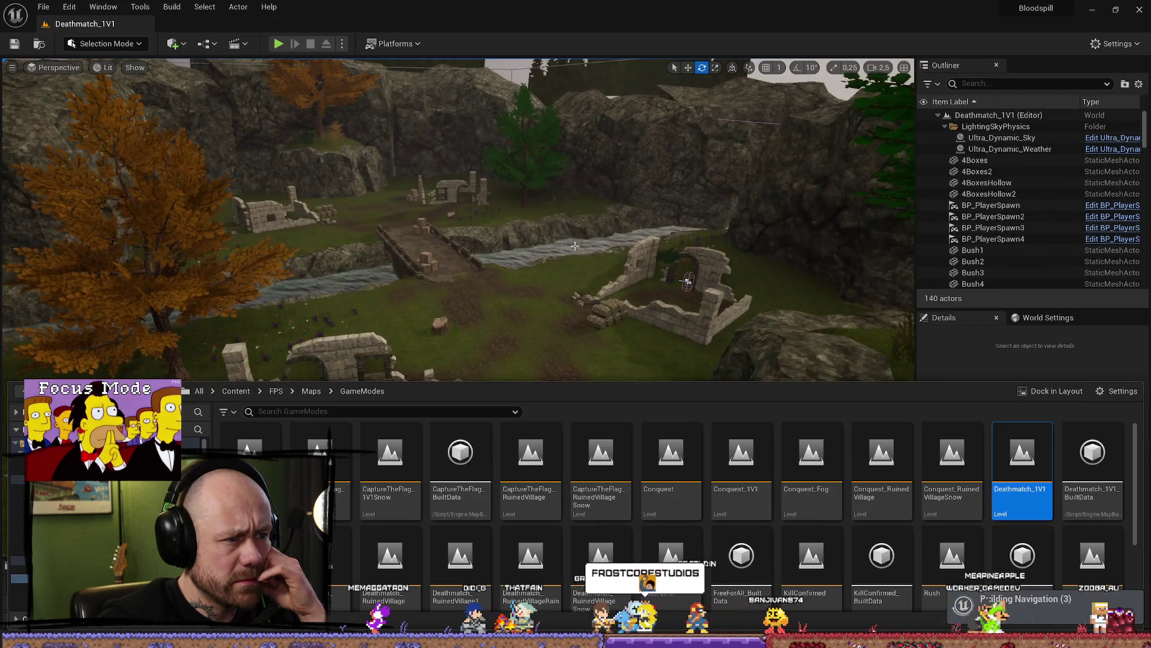
# Filter the Outliner with 'vol', after trying 'deat' and 'kii', to list the volume actors
pyautogui.moveTo(575, 246); pyautogui.dragTo(575, 246)
pyautogui.click(1000, 84)
pyautogui.write('d')
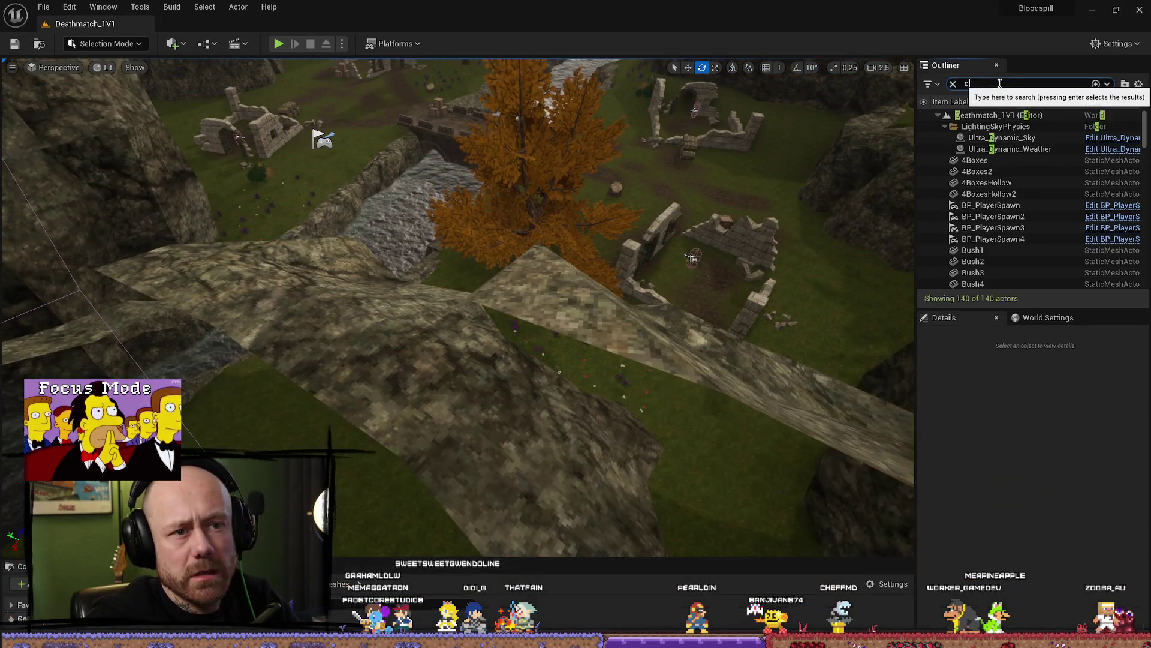
pyautogui.write('eat')
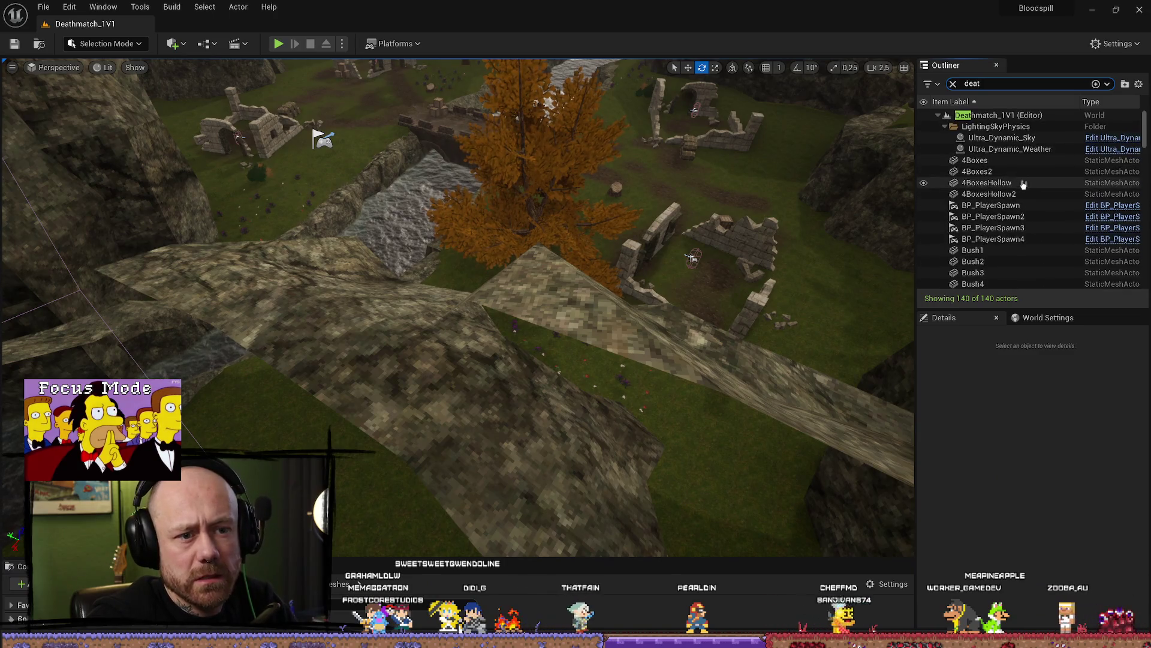
pyautogui.press('BackSpace')
pyautogui.press('BackSpace')
pyautogui.press('BackSpace')
pyautogui.write('k')
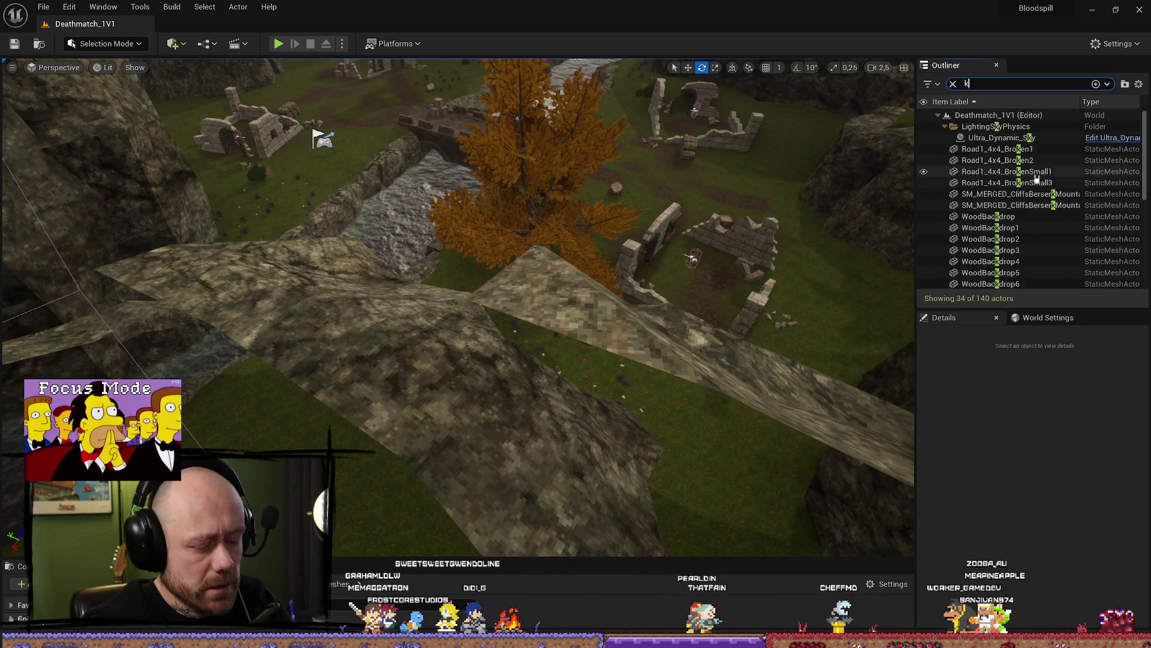
pyautogui.write('i')
pyautogui.press('BackSpace')
pyautogui.write('i')
pyautogui.press('BackSpace')
pyautogui.press('BackSpace')
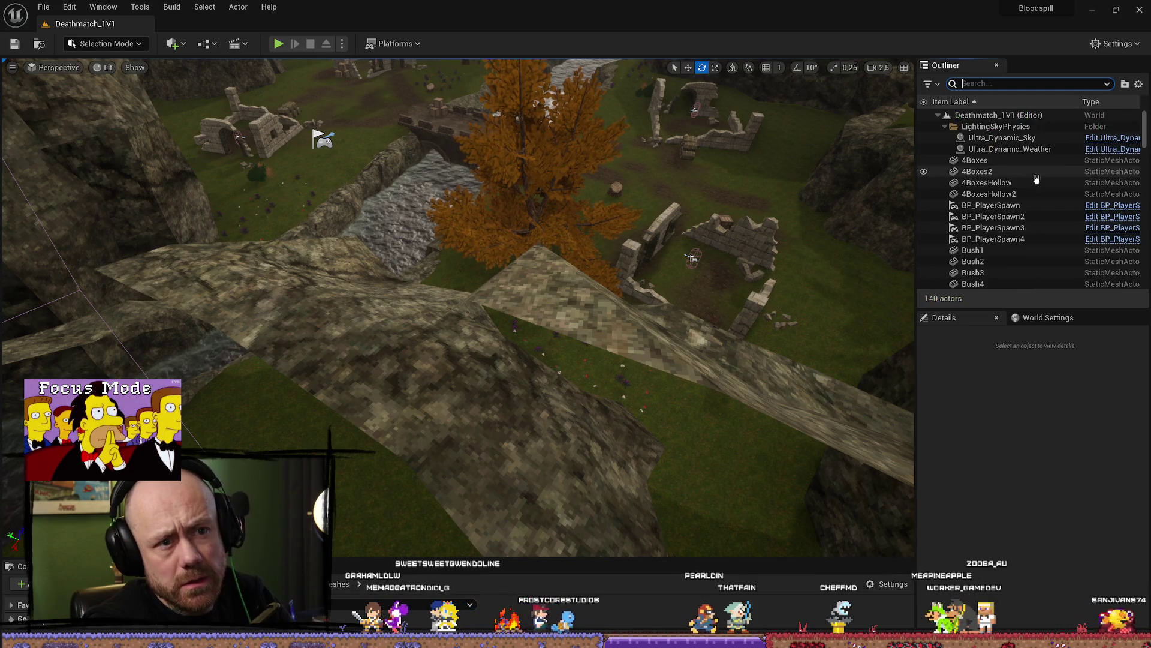
pyautogui.write('vol')
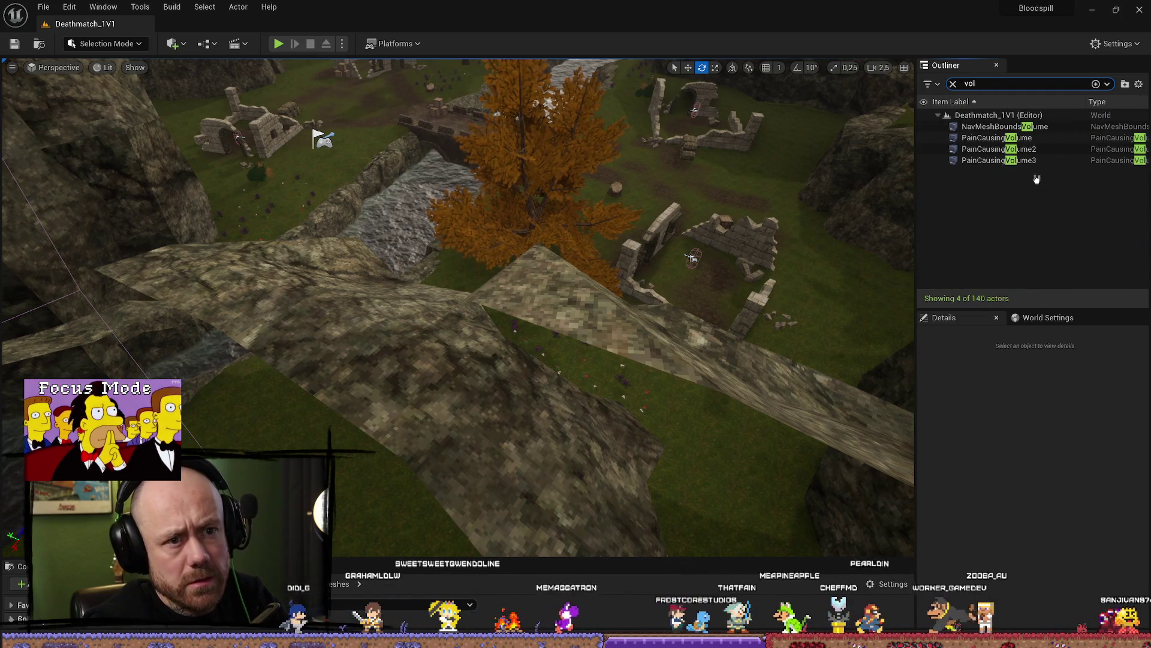
# Focus on PainCausingVolume, check volumes 2 and 3, then reselect PainCausingVolume
pyautogui.doubleClick(997, 137)
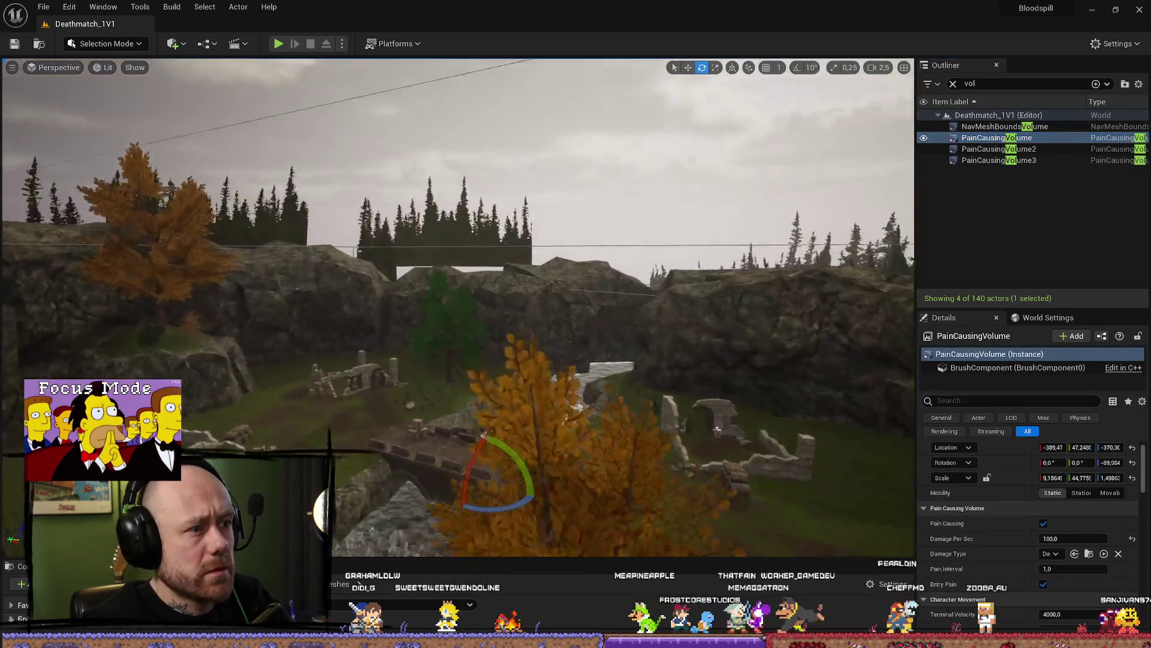
pyautogui.moveTo(717, 428)
pyautogui.mouseDown()
pyautogui.moveTo(613, 470)
pyautogui.moveTo(629, 367)
pyautogui.mouseUp()
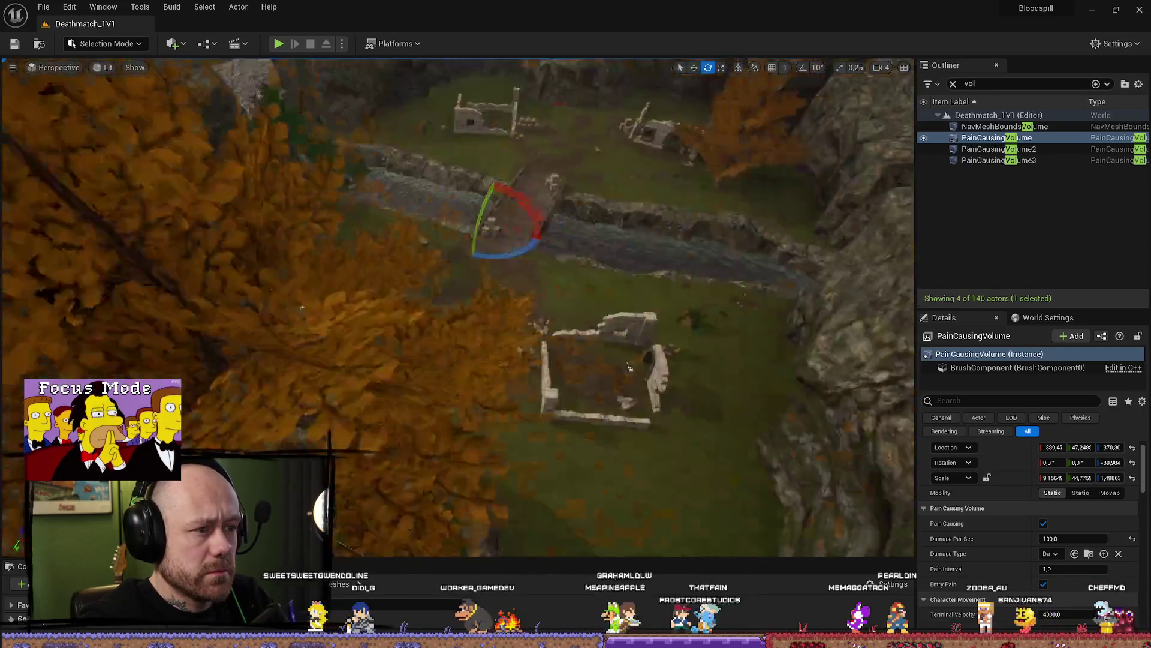
pyautogui.scroll(-10, 629, 367)
pyautogui.click(1003, 150)
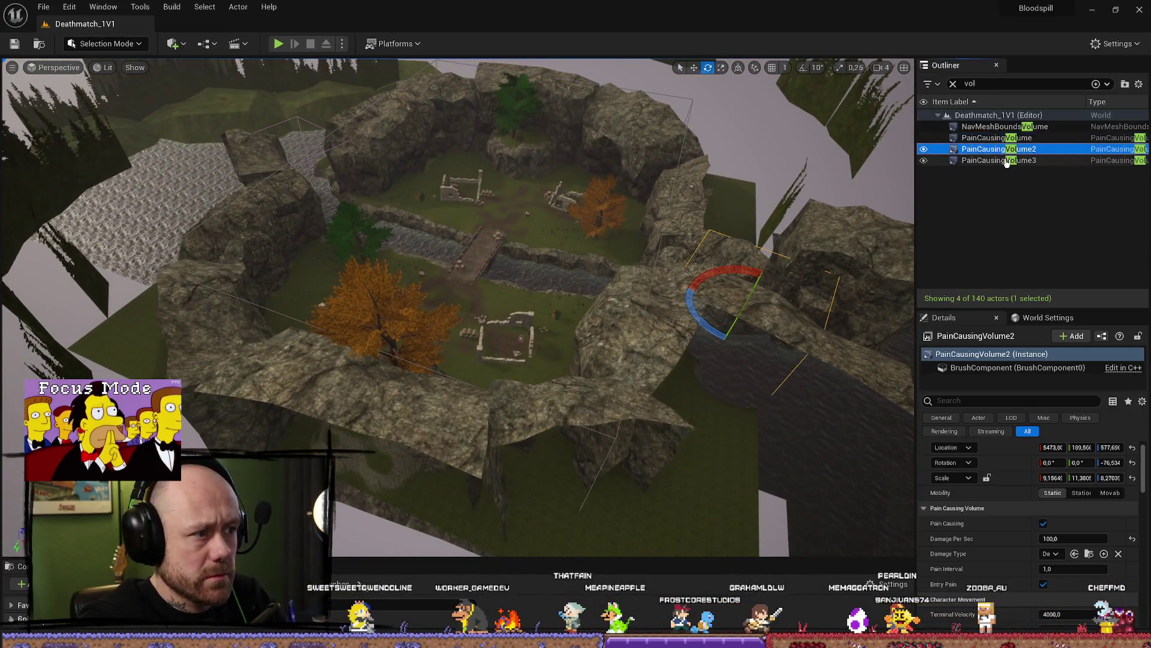
pyautogui.click(1008, 160)
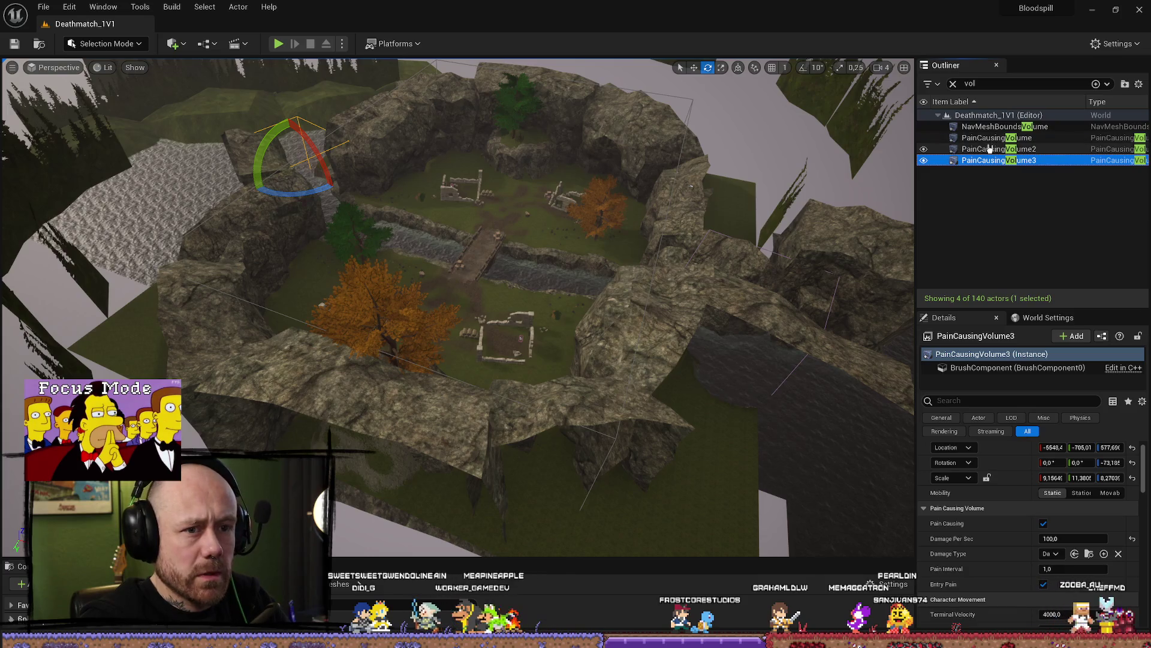
pyautogui.click(990, 149)
pyautogui.click(995, 138)
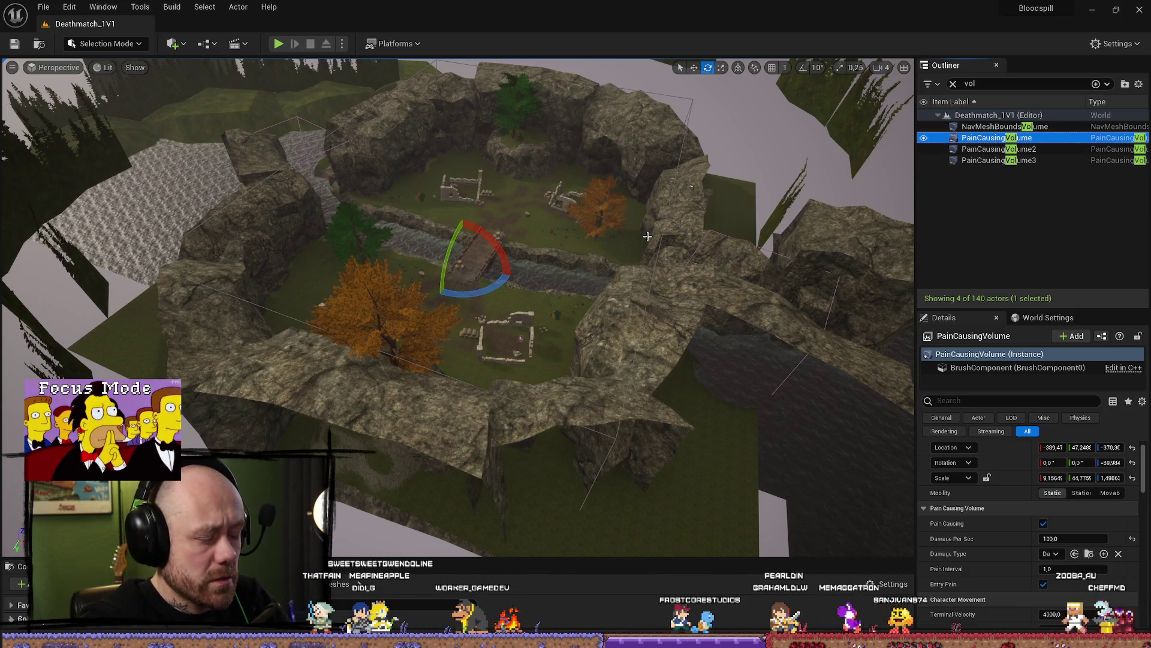
# Duplicate and undo the volume, then bring the GameModes maps folder back up
pyautogui.hotkey('ctrl', 'd')
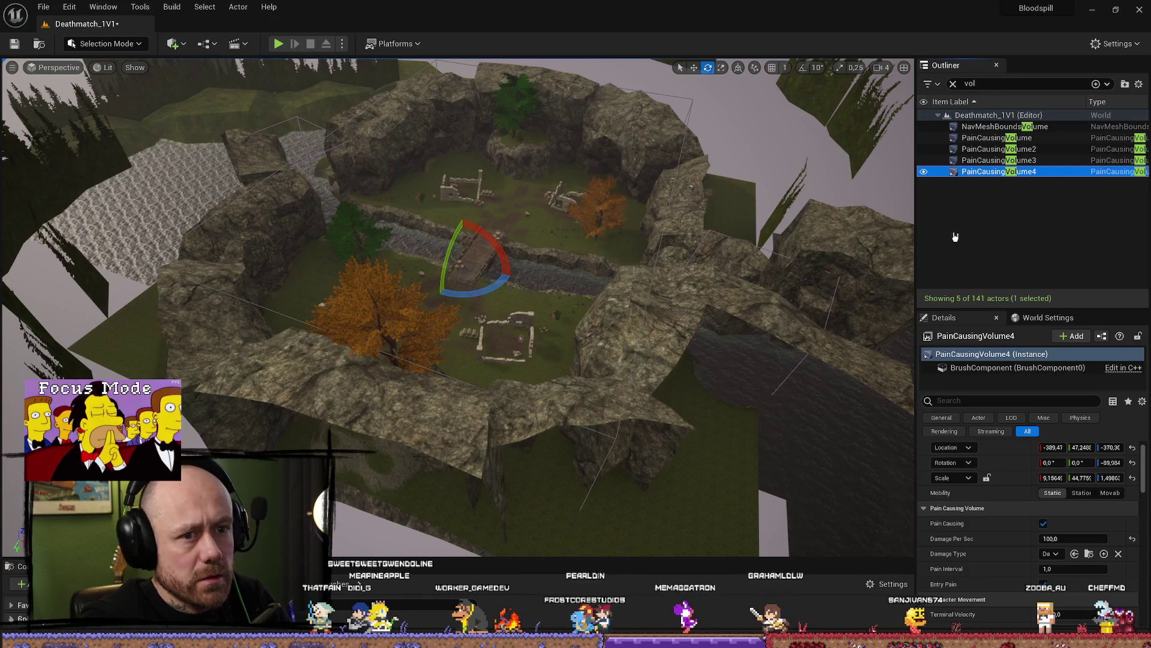
pyautogui.hotkey('ctrl', 'z')
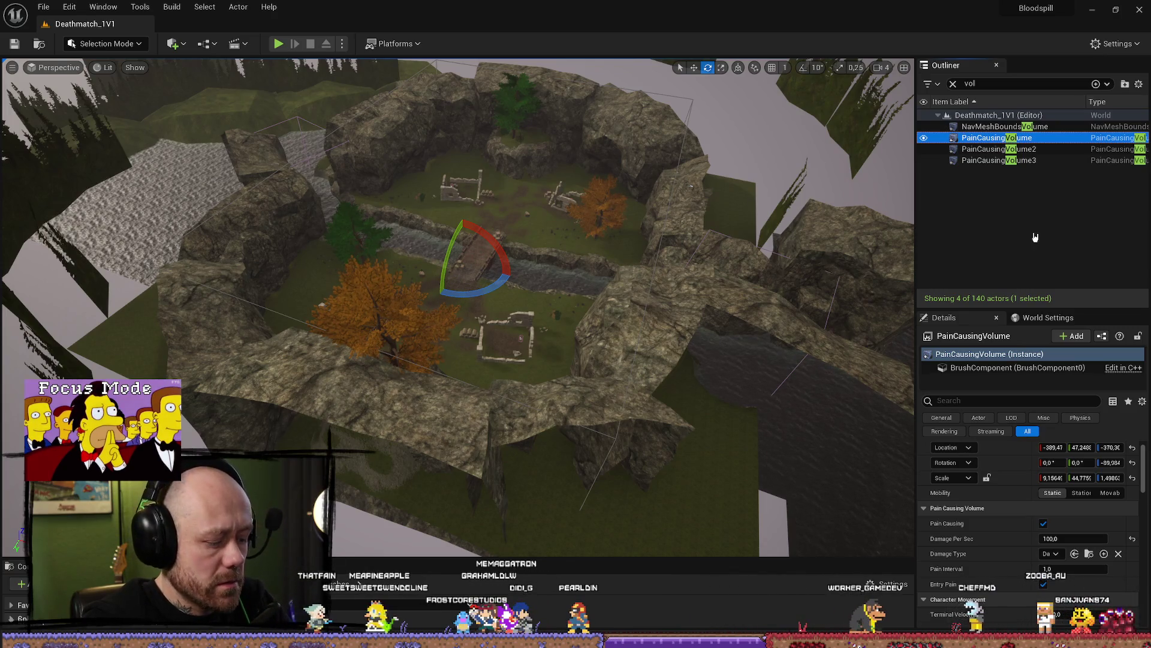
pyautogui.hotkey('ctrl', 'space')
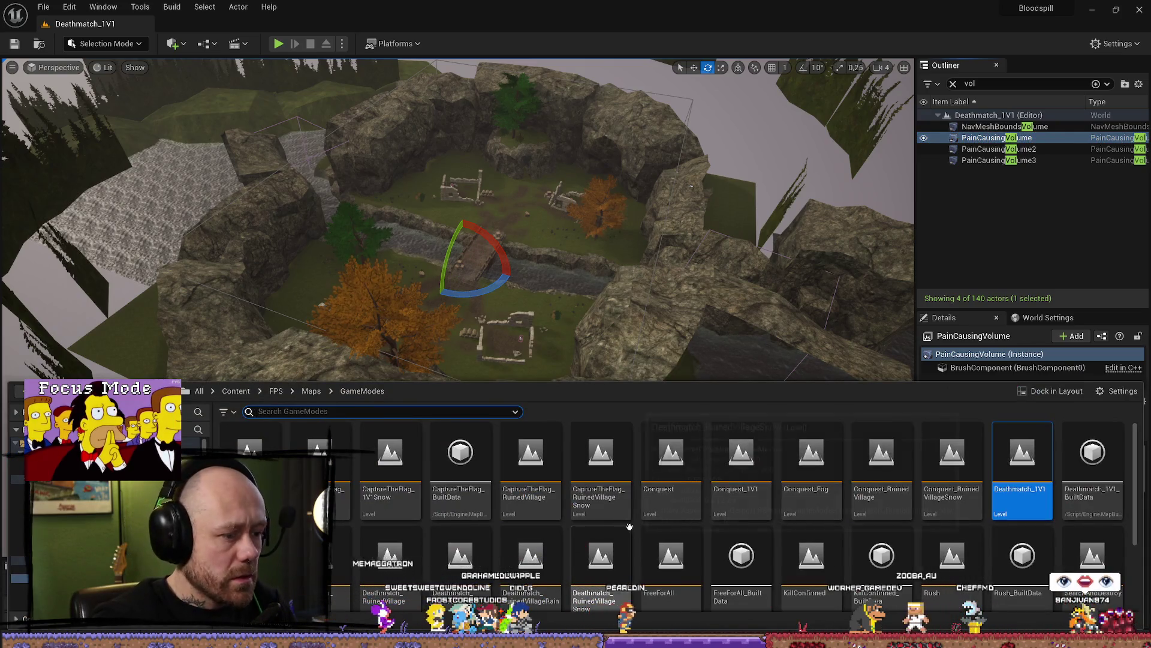
pyautogui.scroll(-1, 374, 549)
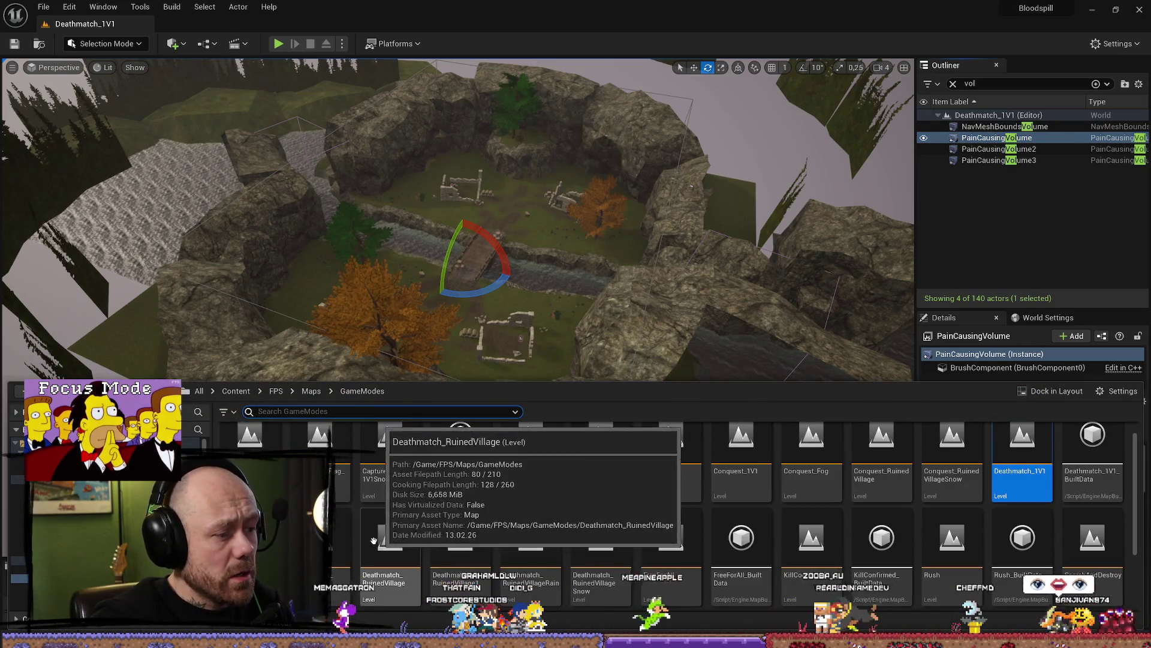
# Open Deathmatch_FacingCave and paste the PainCausingVolume into it, framing the volume
pyautogui.doubleClick(340, 540)
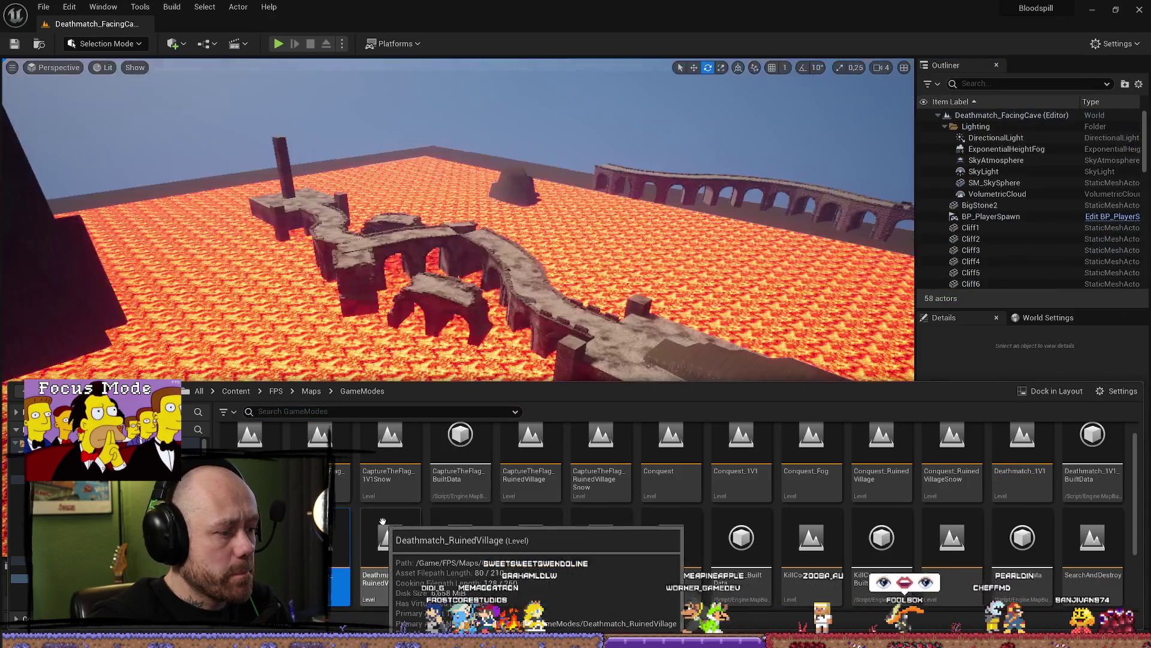
pyautogui.scroll(3, 729, 213)
pyautogui.hotkey('ctrl', 'v')
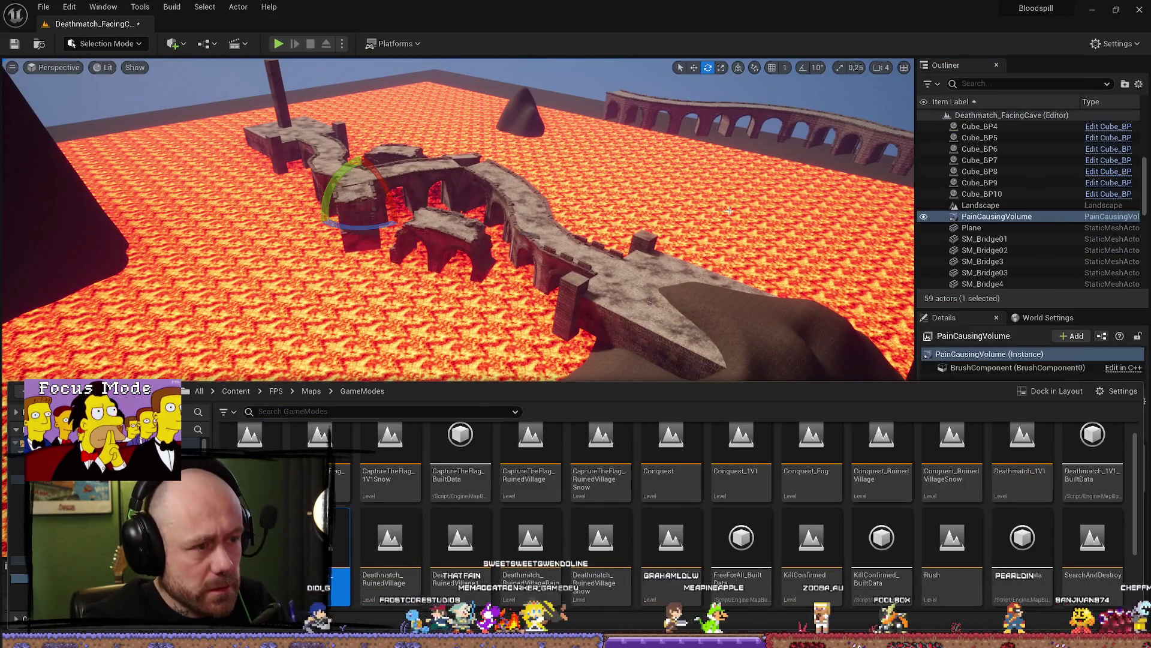
pyautogui.press('w')
pyautogui.press('f')
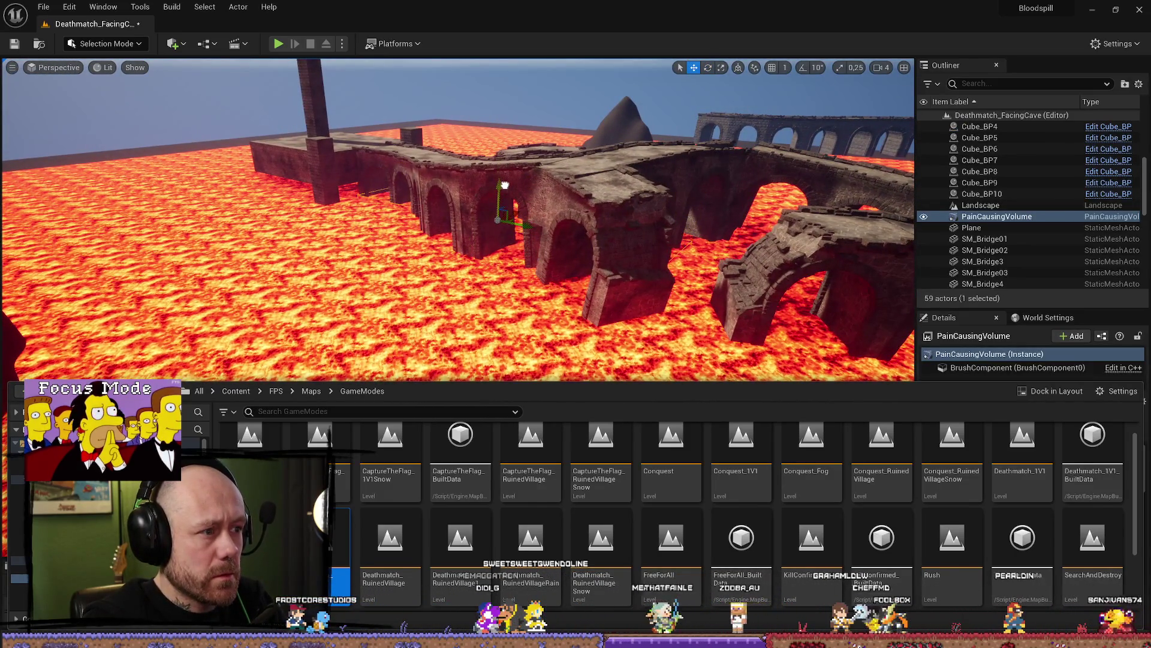
# Move and resize the volume over the bridges and lava, then start a play-test
pyautogui.scroll(-2, 500, 227)
pyautogui.moveTo(501, 240); pyautogui.dragTo(483, 238)
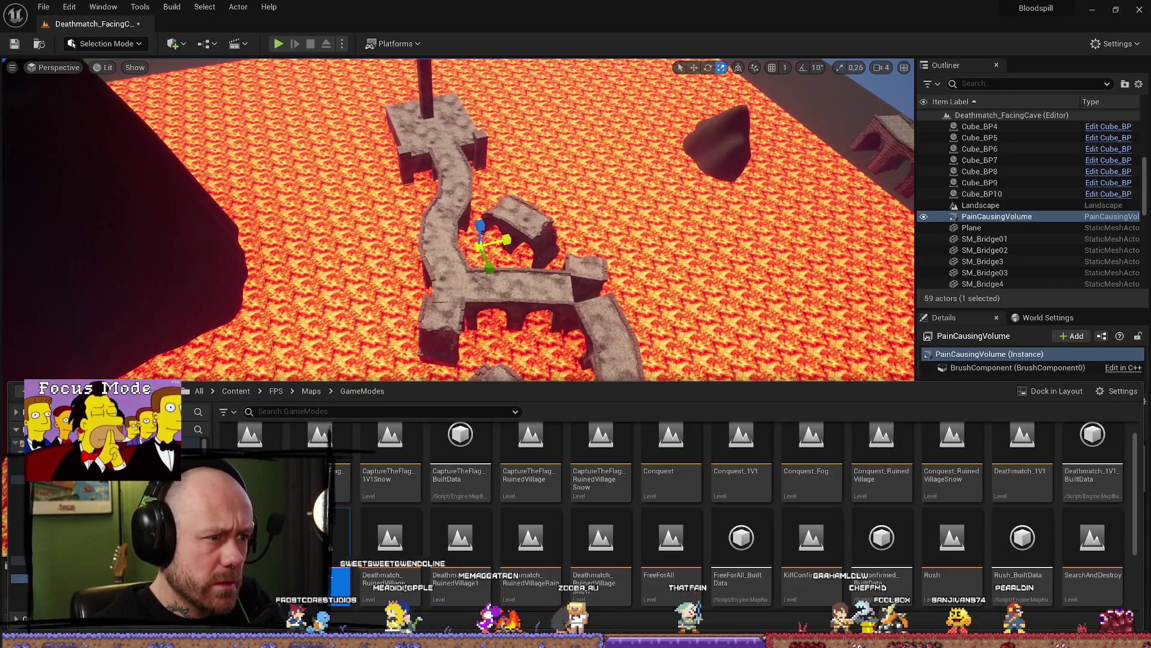
pyautogui.moveTo(528, 243); pyautogui.dragTo(433, 180)
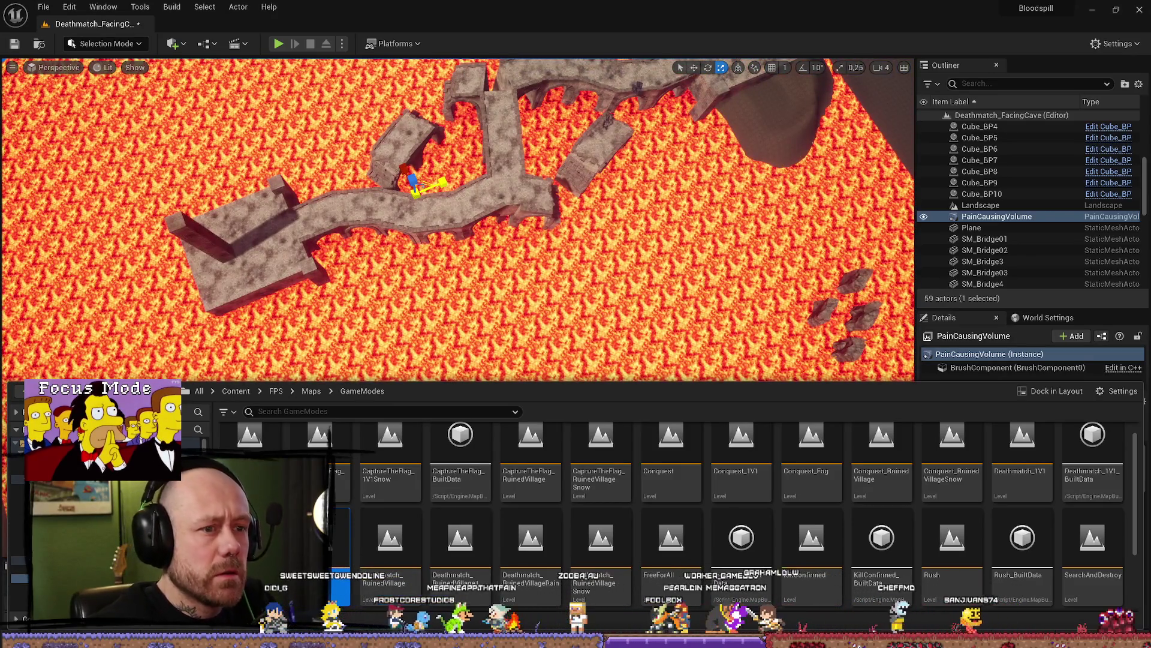
pyautogui.moveTo(617, 298); pyautogui.dragTo(552, 270)
pyautogui.moveTo(478, 238); pyautogui.dragTo(478, 238)
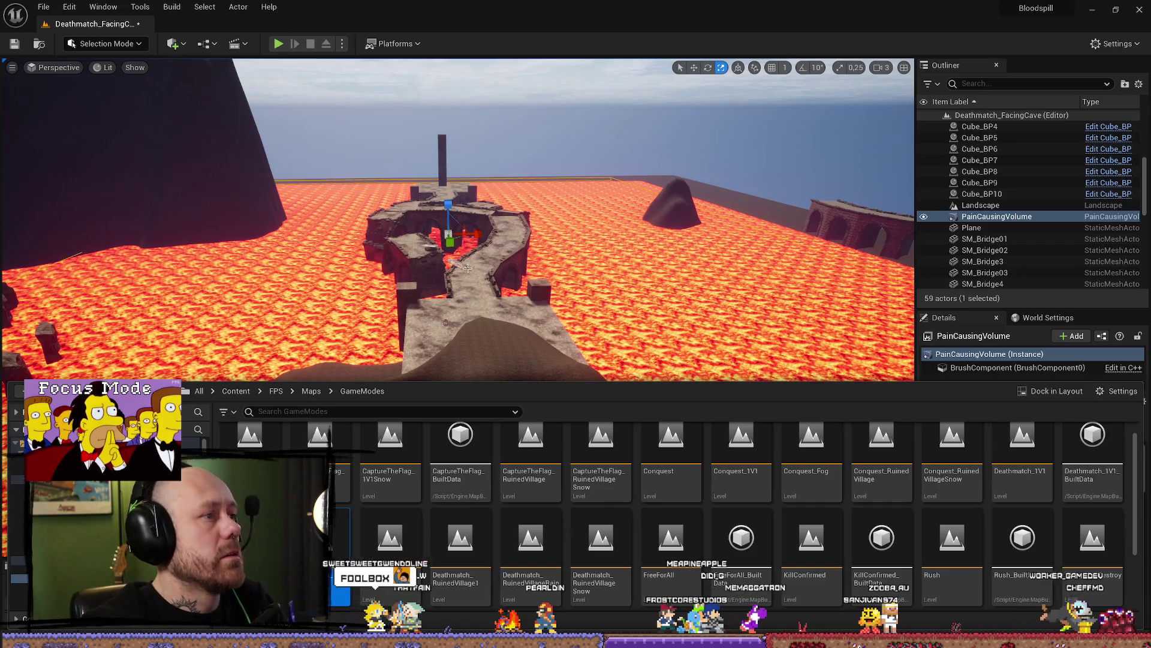
pyautogui.press('w')
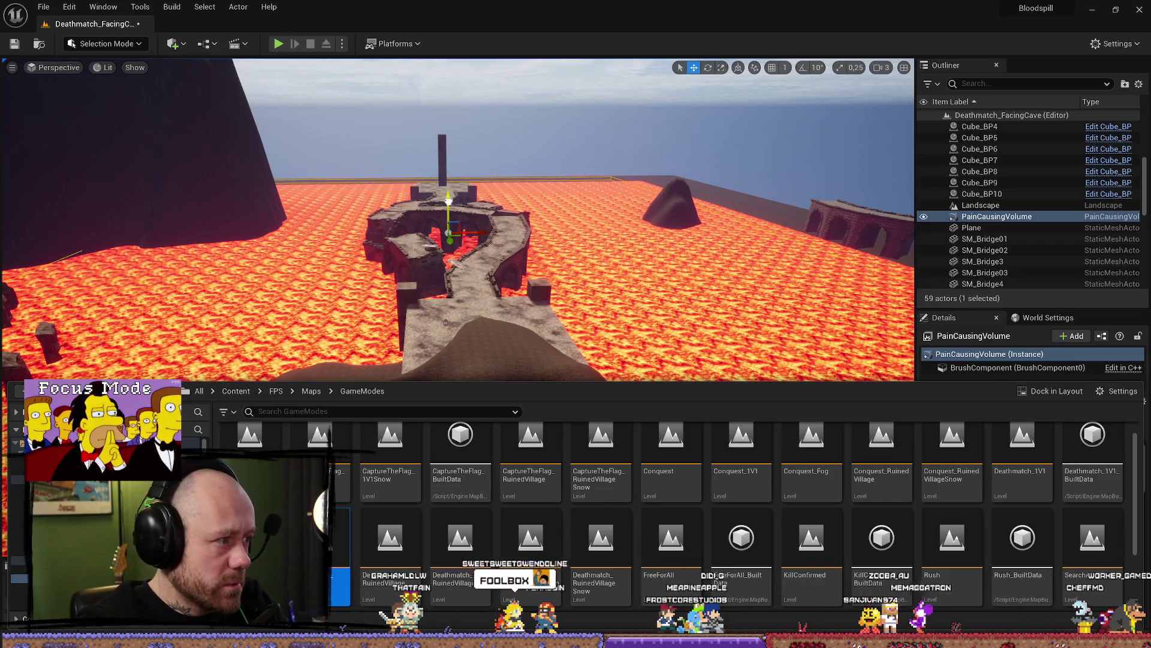
pyautogui.press('r')
pyautogui.press('w')
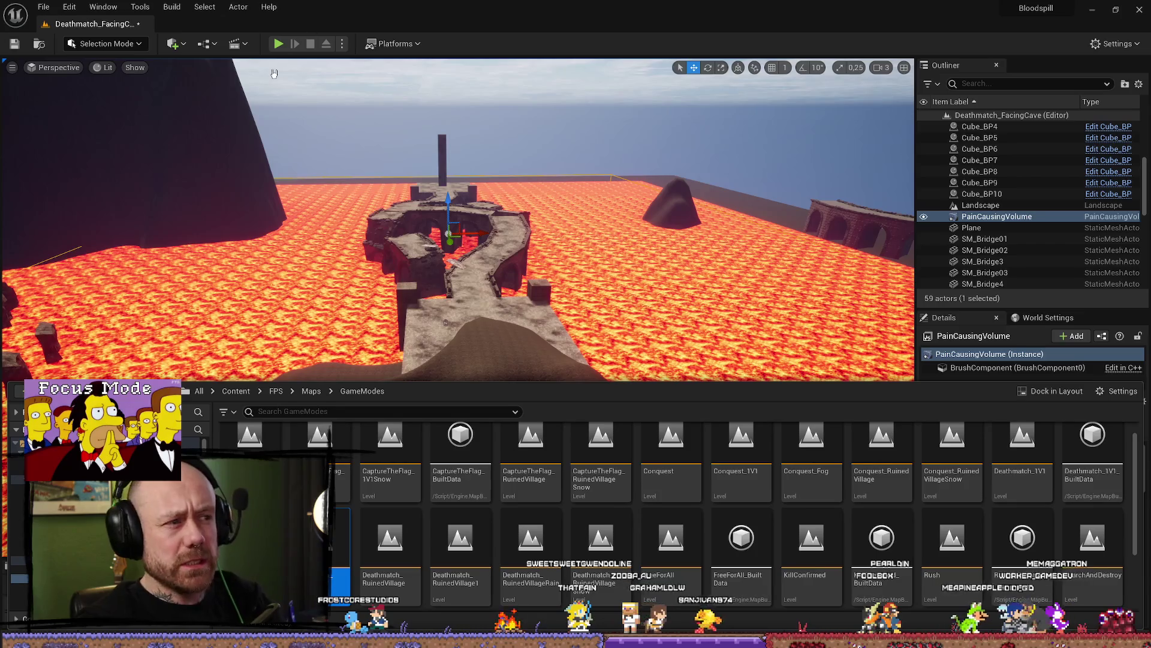
pyautogui.click(278, 44)
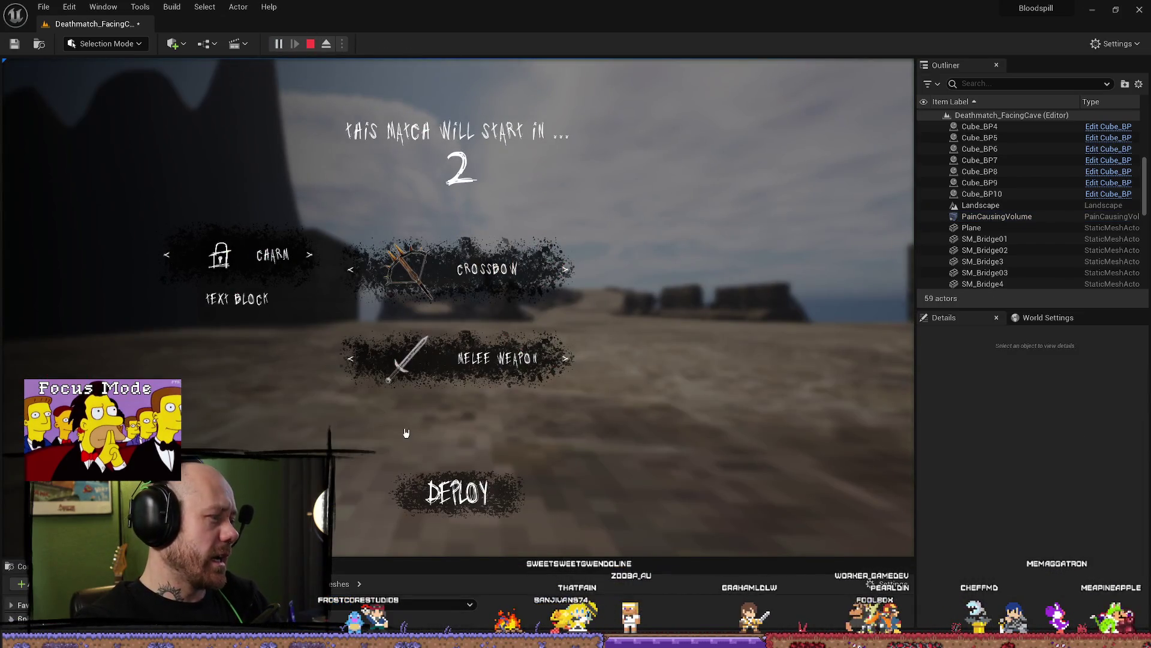
# Deploy with the crossbow and walk along the stone path to the plank ramp
pyautogui.click(477, 474)
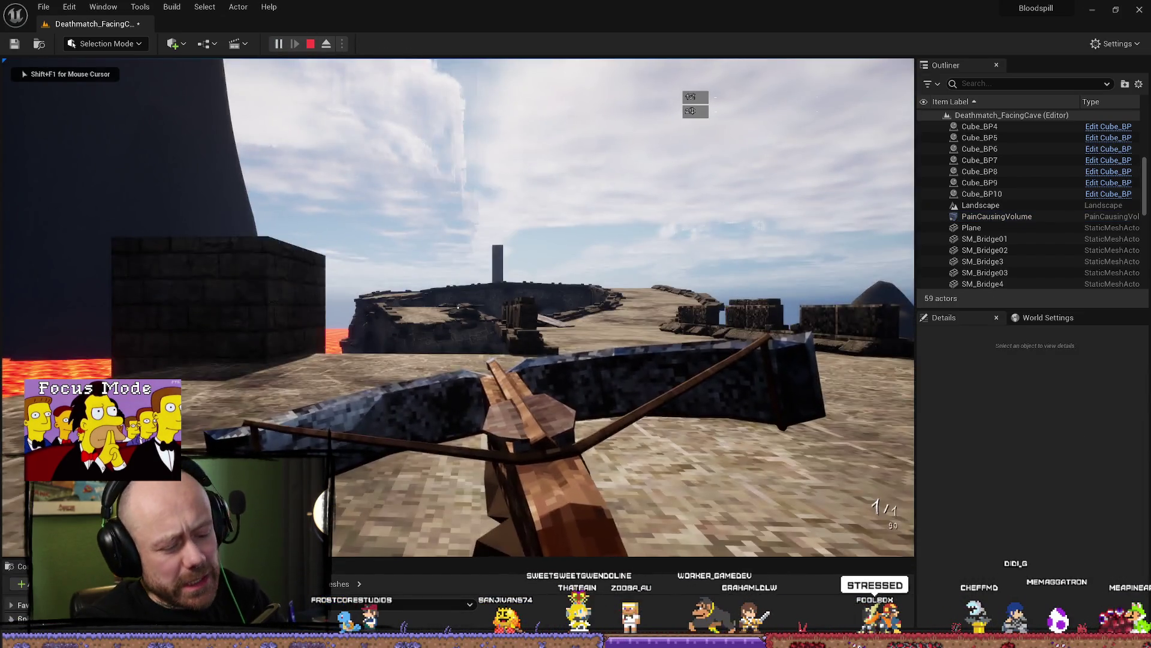
pyautogui.press('w')
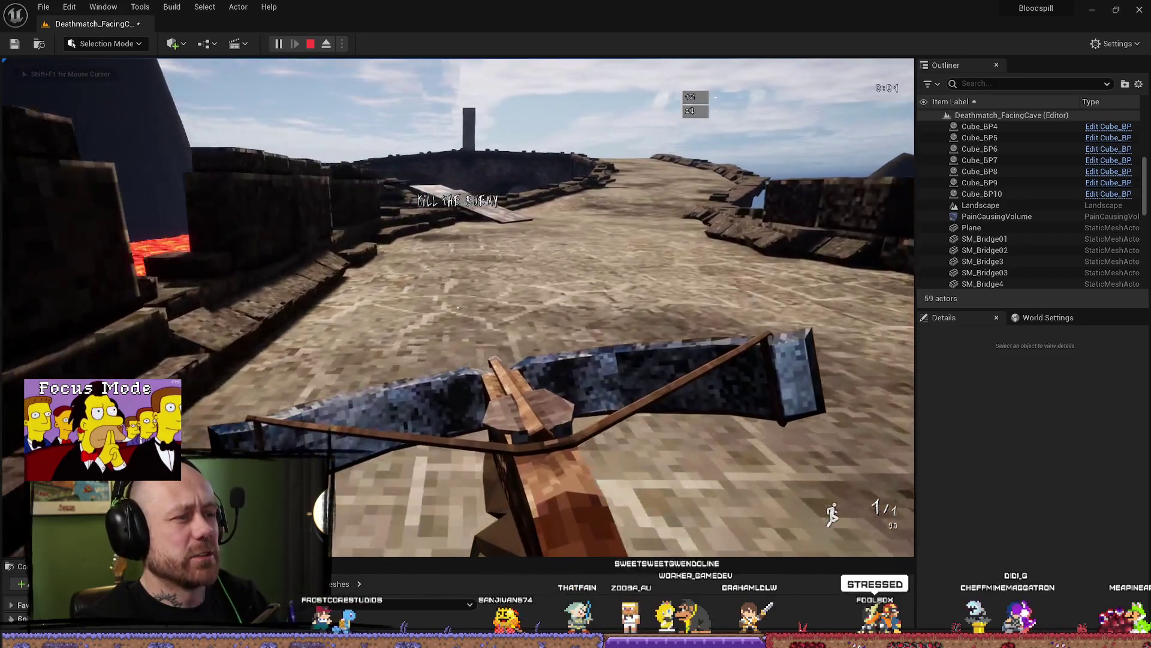
pyautogui.press('w')
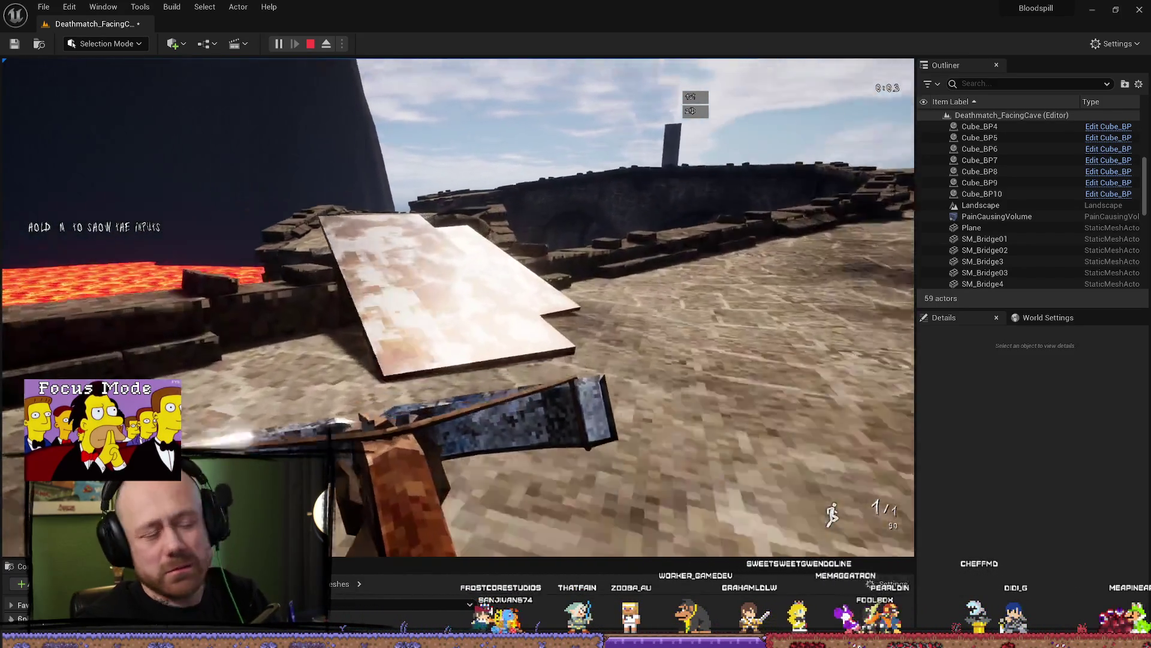
pyautogui.press('w')
pyautogui.press('w')
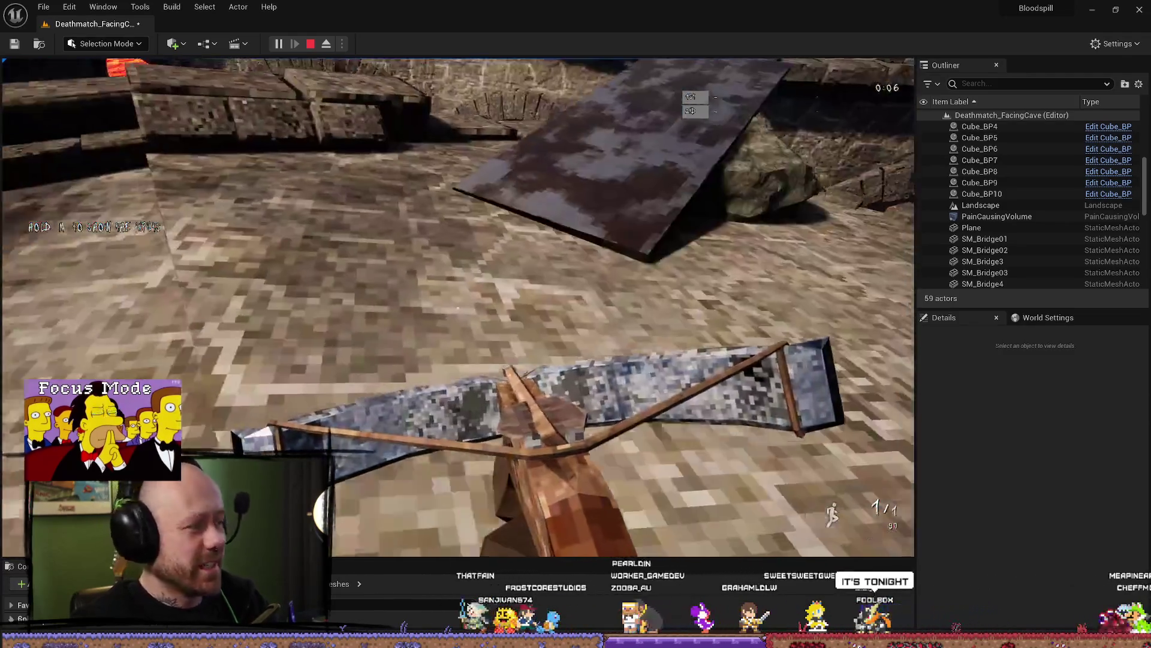
pyautogui.moveTo(458, 307)
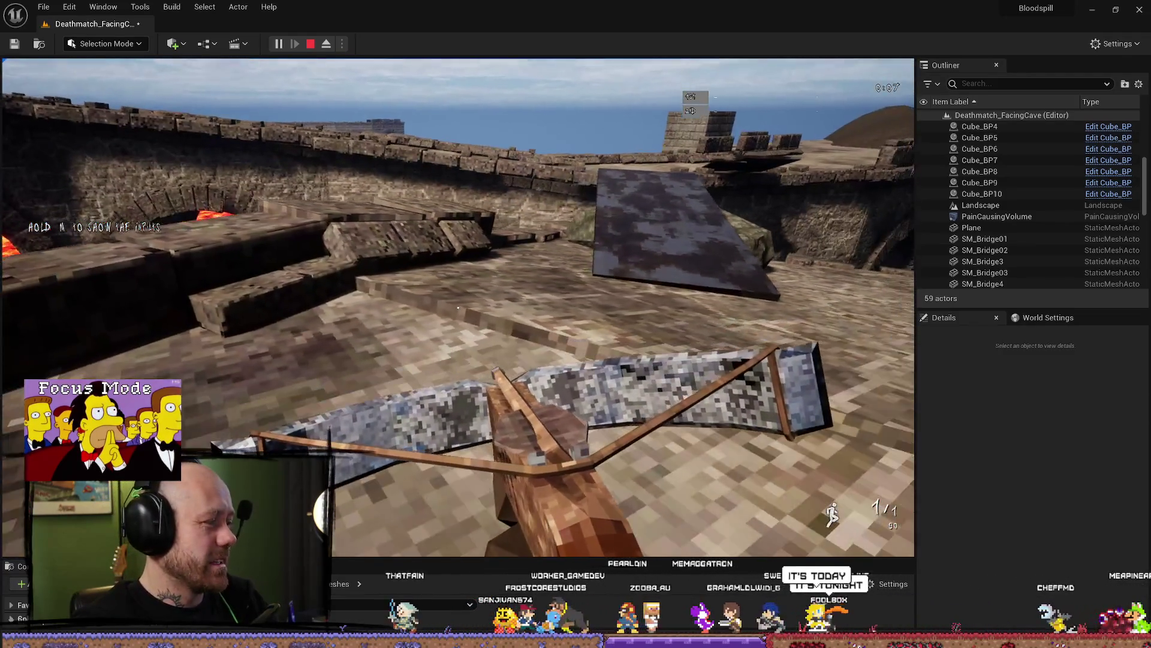
pyautogui.press('w')
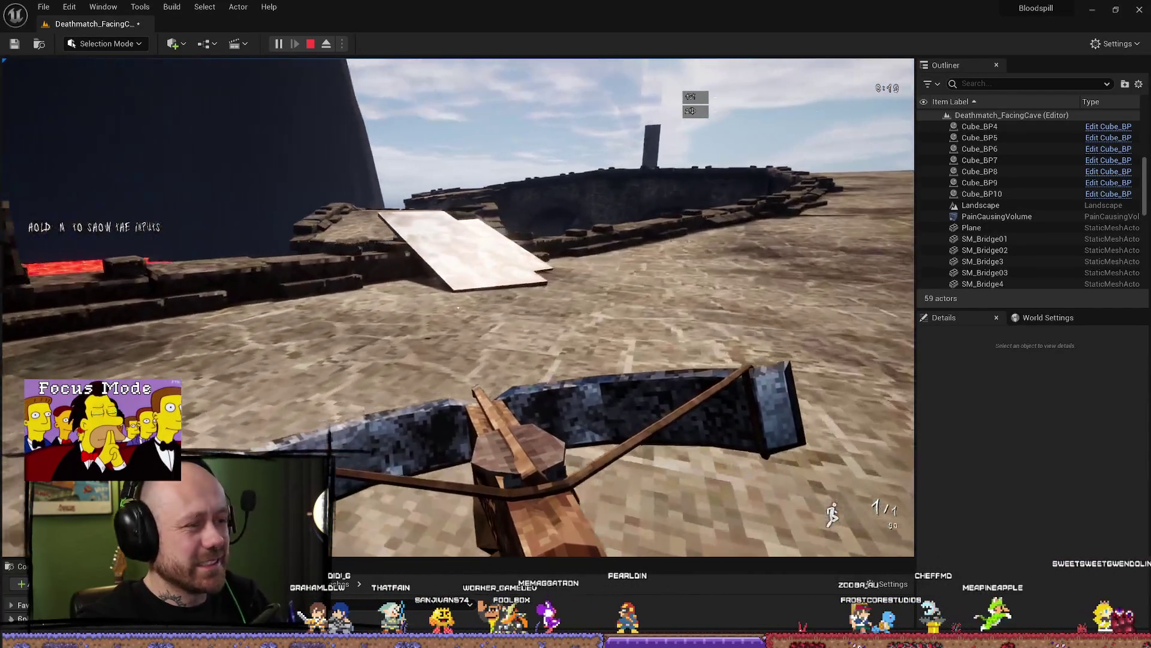
# Cross the wooden ramp and bridge into the lava cave, then stop and close the error log
pyautogui.press('w')
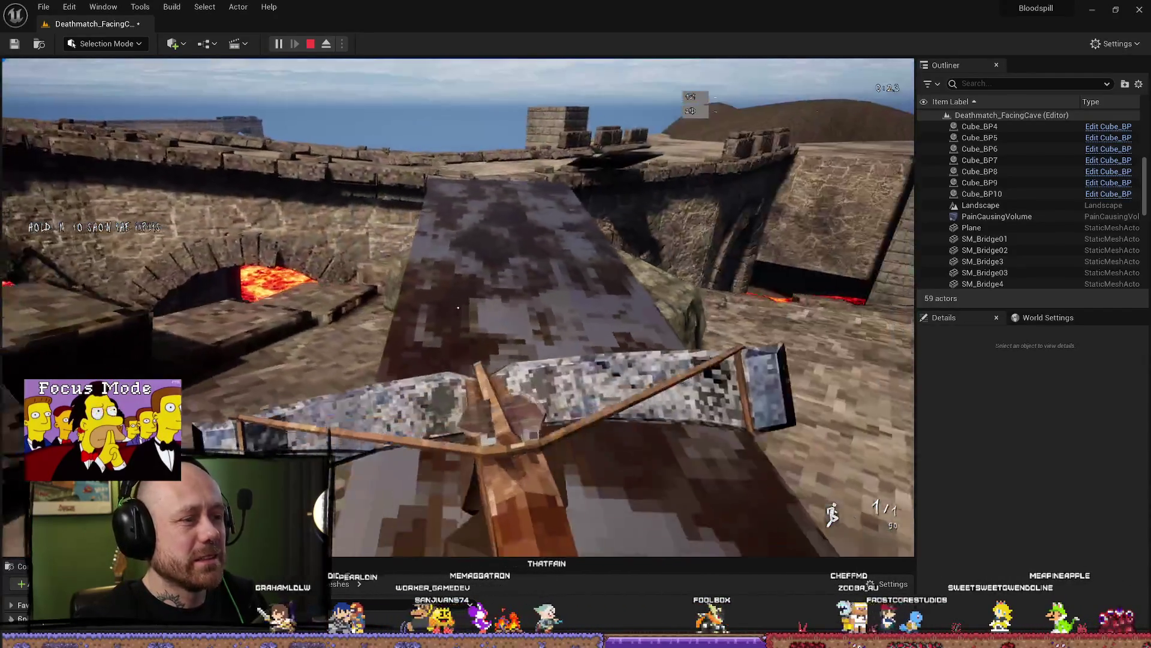
pyautogui.press('w')
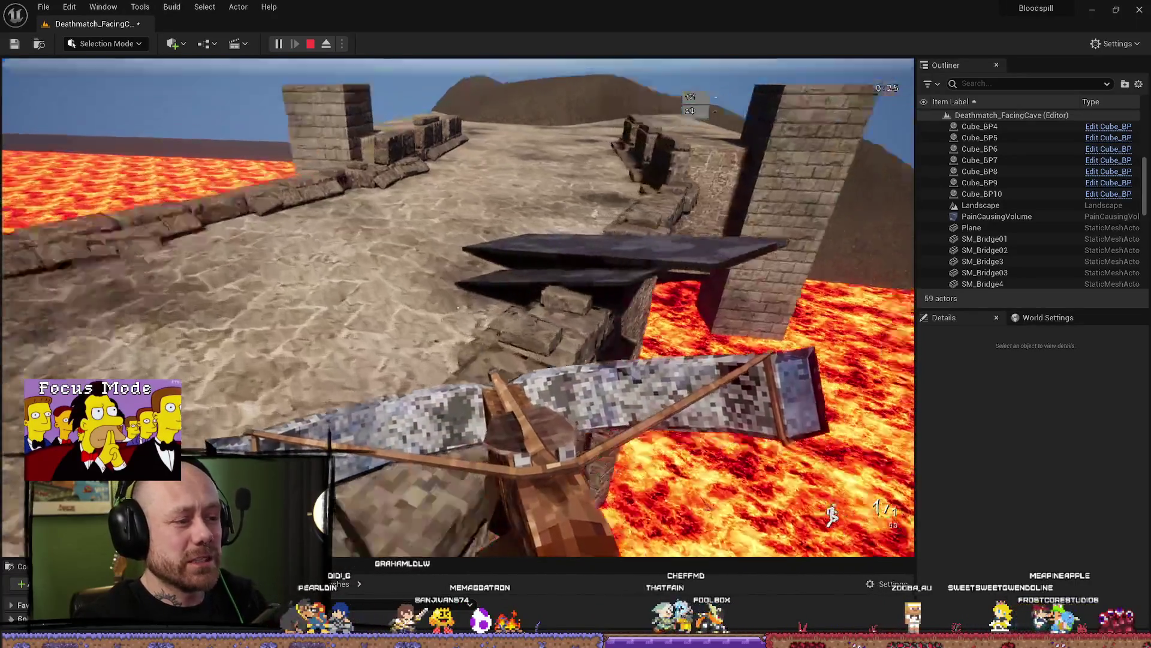
pyautogui.press('w')
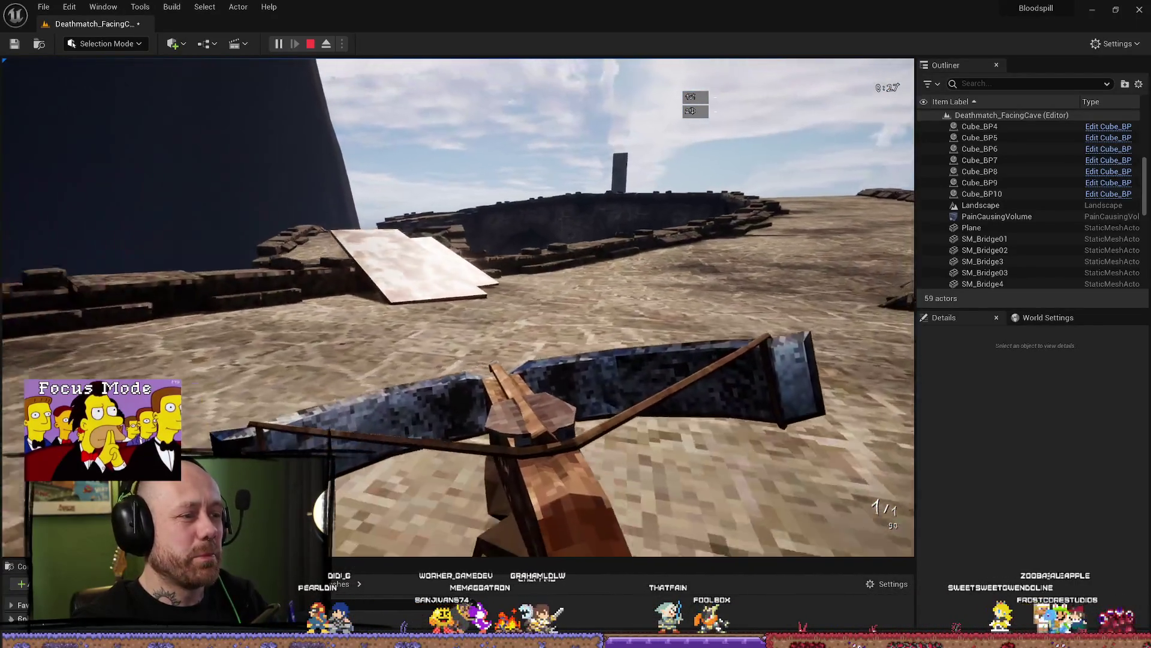
pyautogui.press('w')
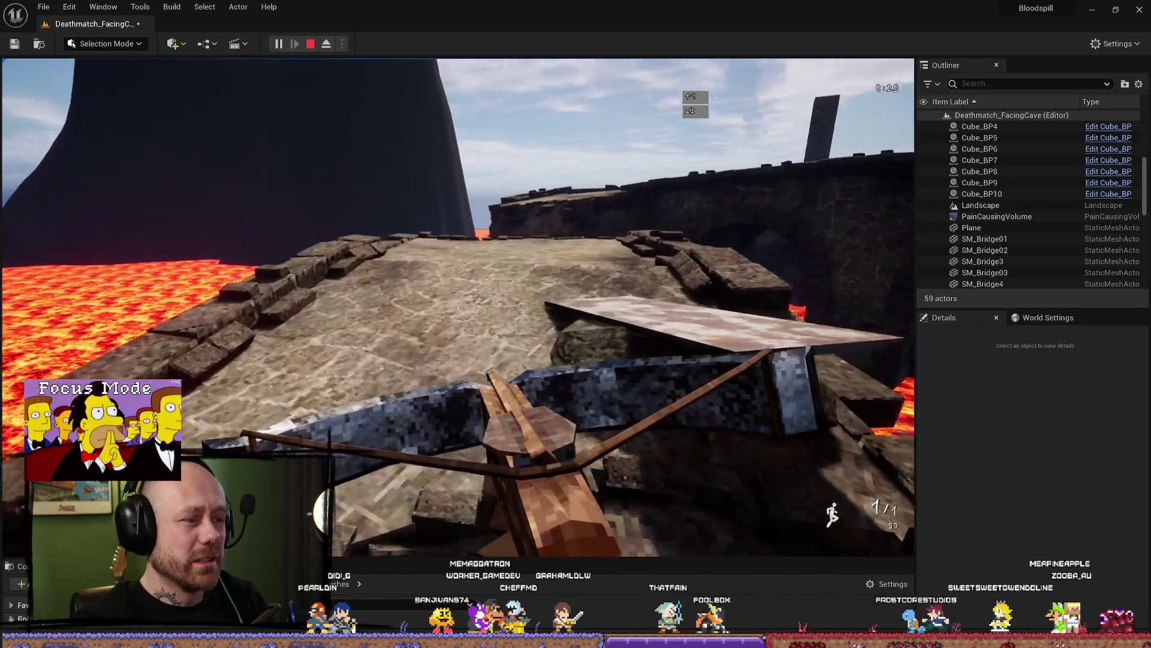
pyautogui.press('w')
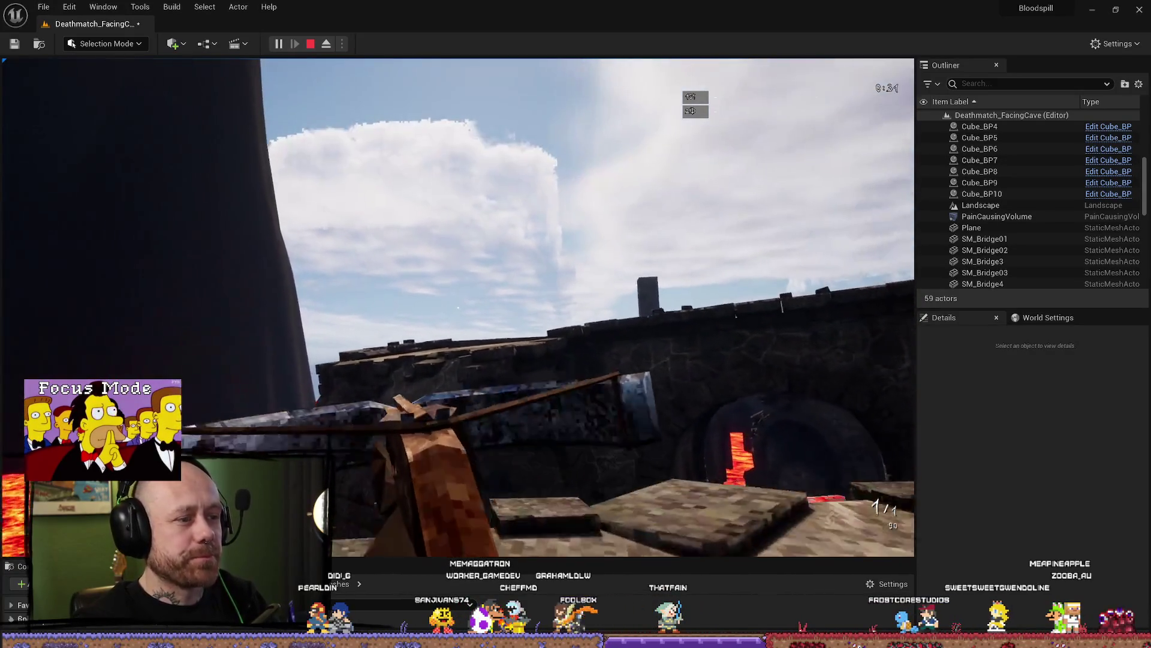
pyautogui.press('w')
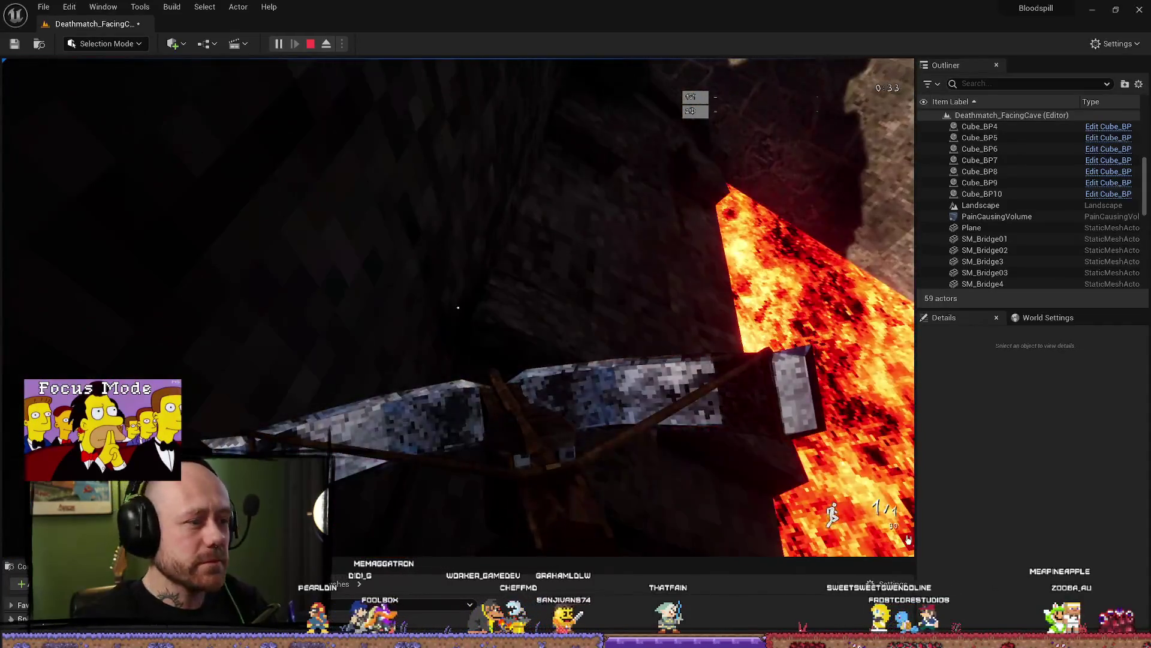
pyautogui.press('Escape')
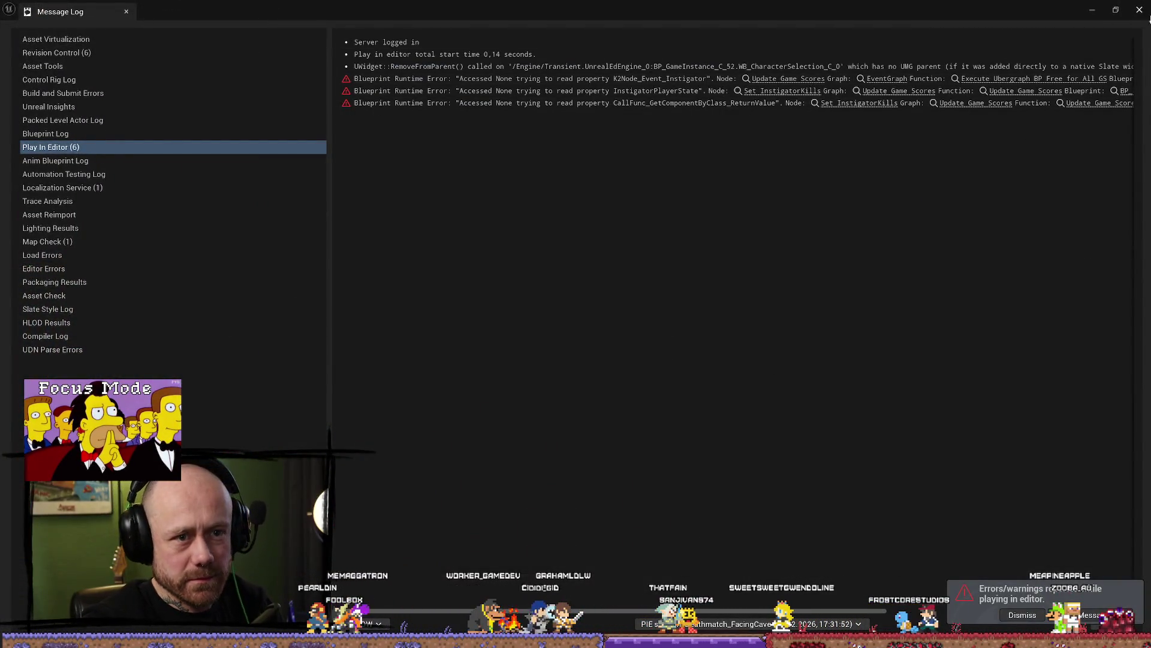
pyautogui.click(1140, 11)
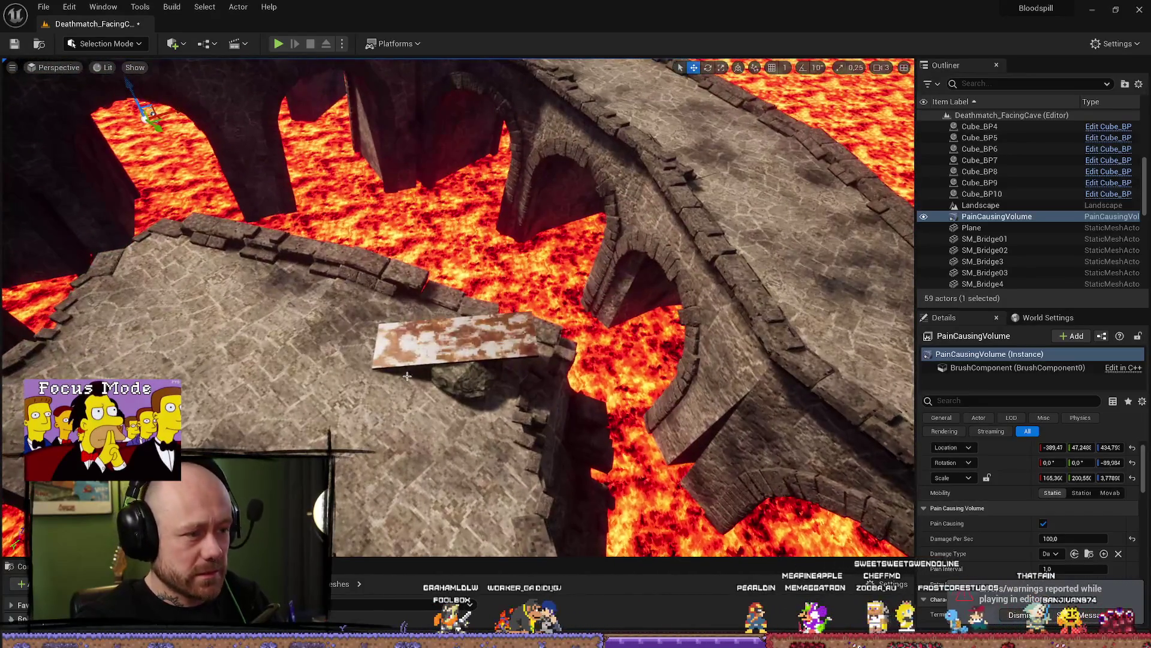
# Duplicate WoodBoard3 with its stone and move the copy across the platform
pyautogui.click(446, 362)
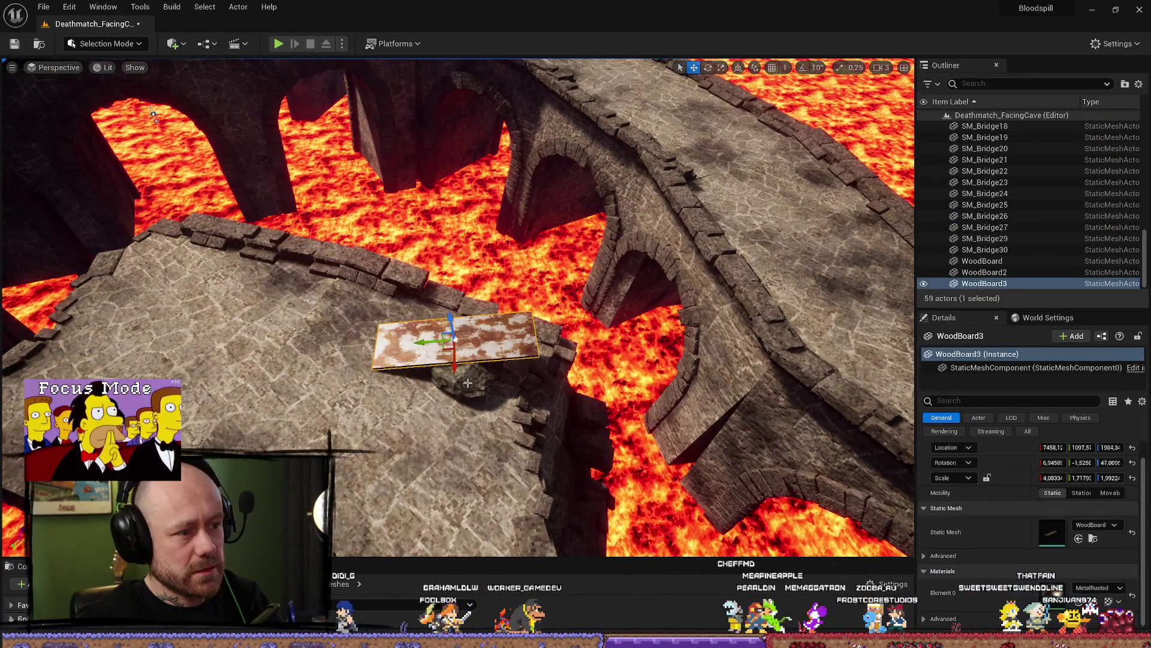
pyautogui.keyDown('ctrl'); pyautogui.click(468, 383); pyautogui.keyUp('ctrl')
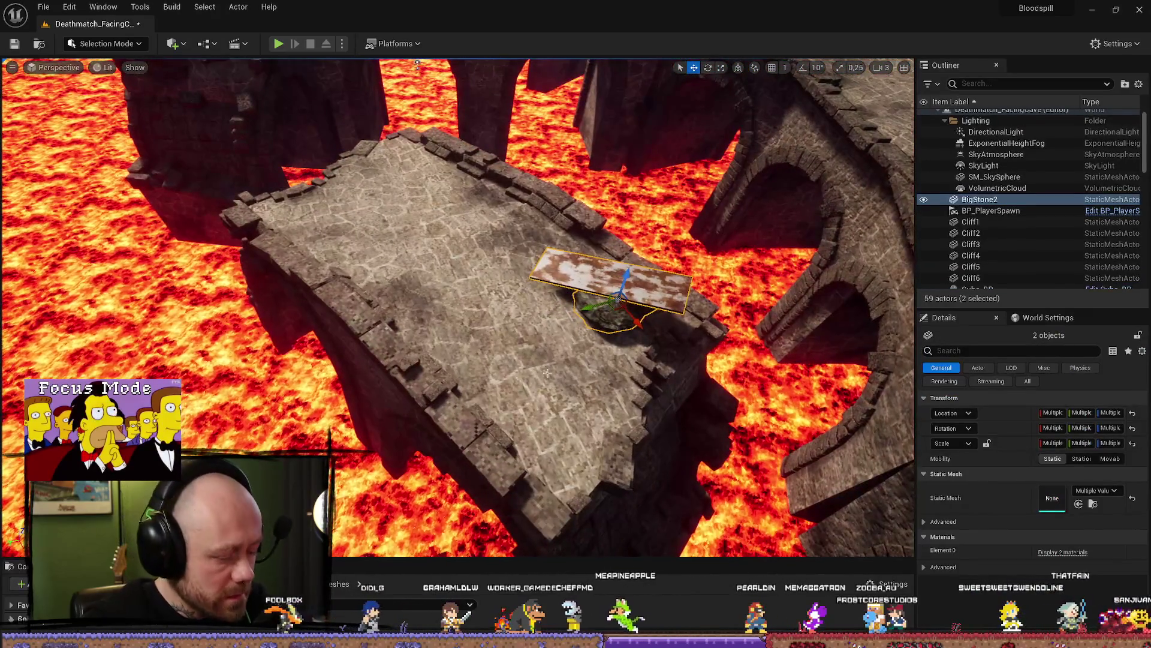
pyautogui.hotkey('ctrl', 'd')
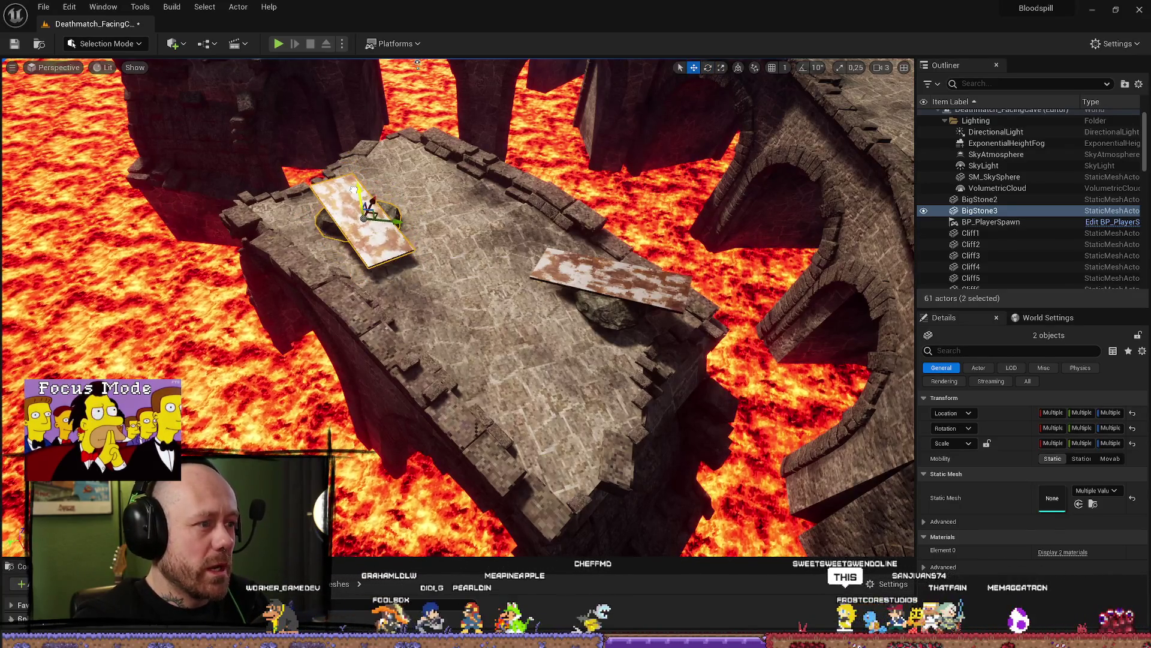
pyautogui.moveTo(354, 188); pyautogui.dragTo(665, 365)
pyautogui.moveTo(515, 346); pyautogui.dragTo(566, 343)
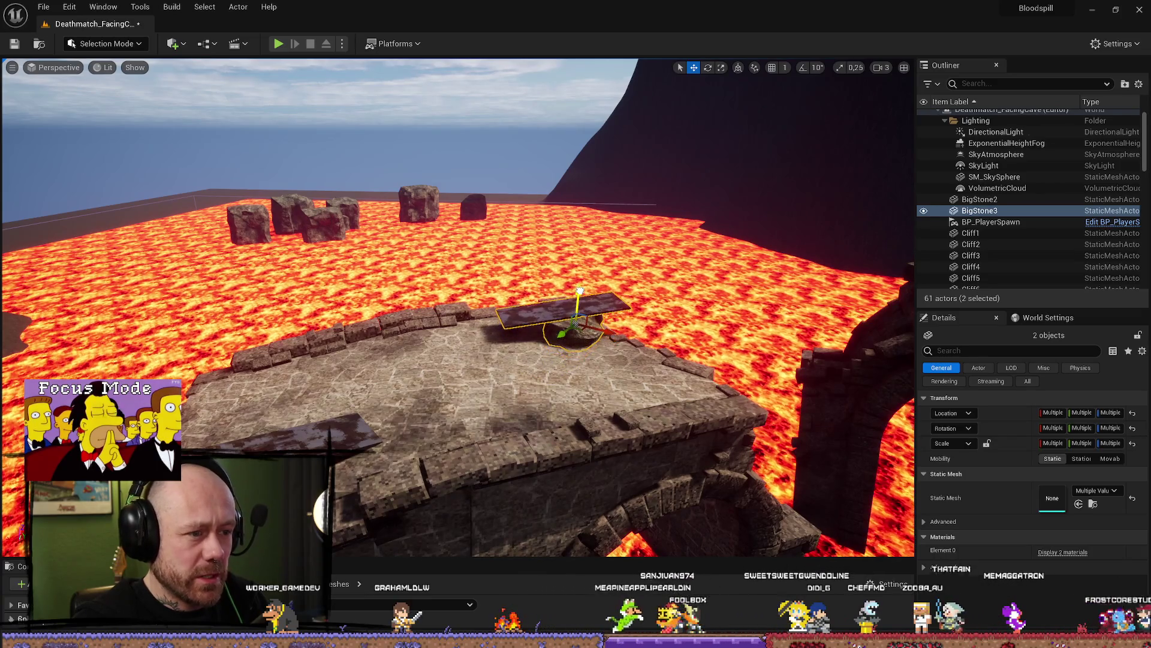
# Tilt the new WoodBoard4 more steeply so it leans on the rock
pyautogui.click(534, 325)
pyautogui.press('f')
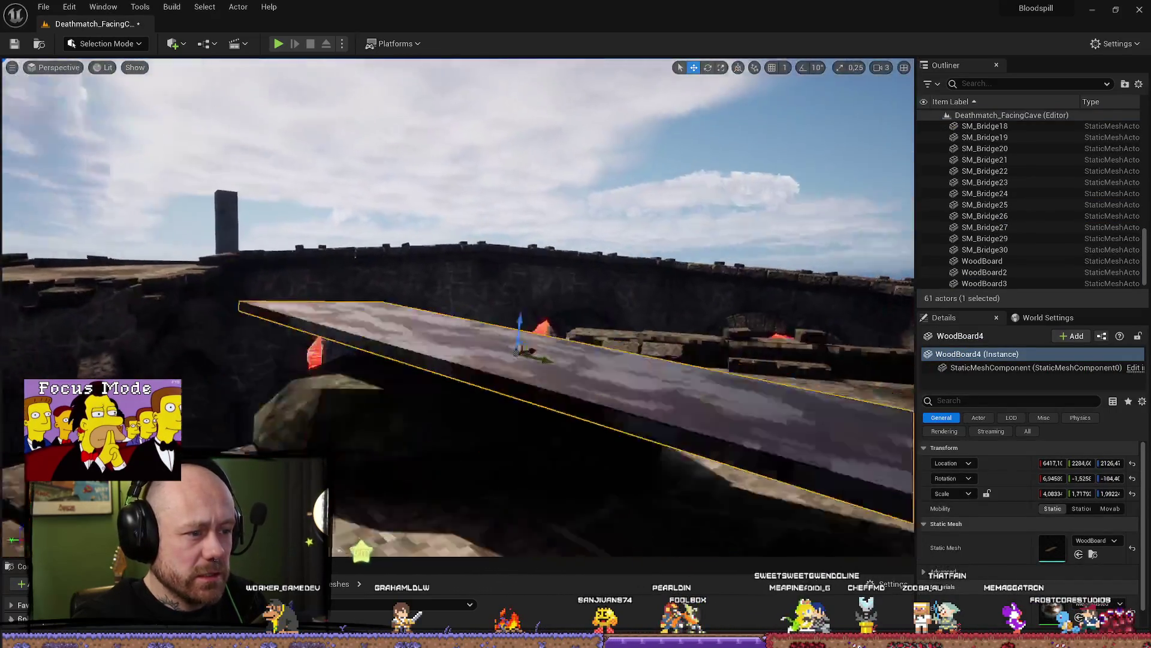
pyautogui.moveTo(540, 336); pyautogui.dragTo(596, 326)
pyautogui.moveTo(610, 281); pyautogui.dragTo(335, 298)
pyautogui.moveTo(54, 263); pyautogui.dragTo(305, 357)
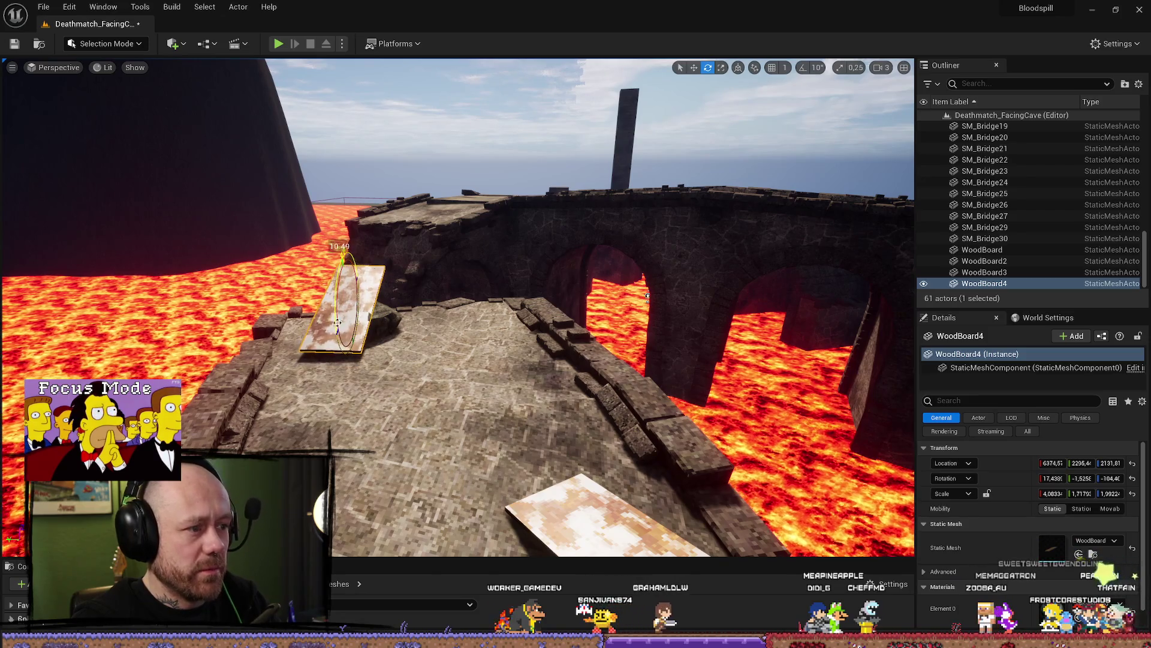
pyautogui.moveTo(337, 322)
pyautogui.mouseDown()
pyautogui.moveTo(391, 315)
pyautogui.moveTo(433, 331)
pyautogui.mouseUp()
pyautogui.press('w')
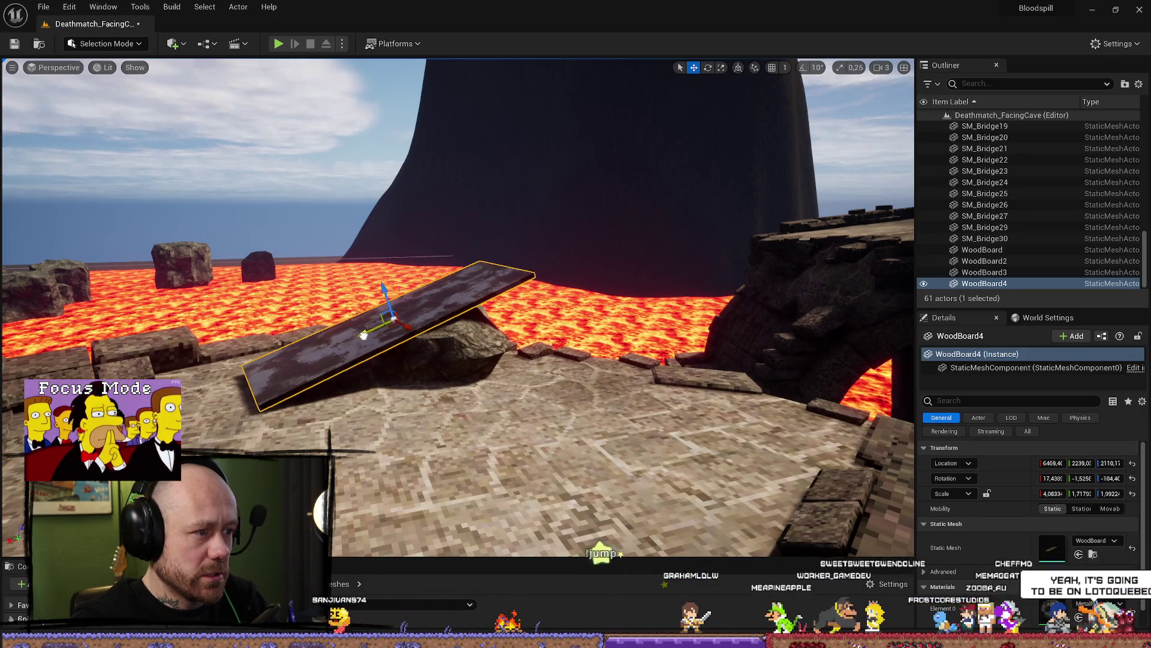
# Select the BigStone3 rock with the board and orbit around both to check the ramp
pyautogui.keyDown('ctrl'); pyautogui.click(437, 341); pyautogui.keyUp('ctrl')
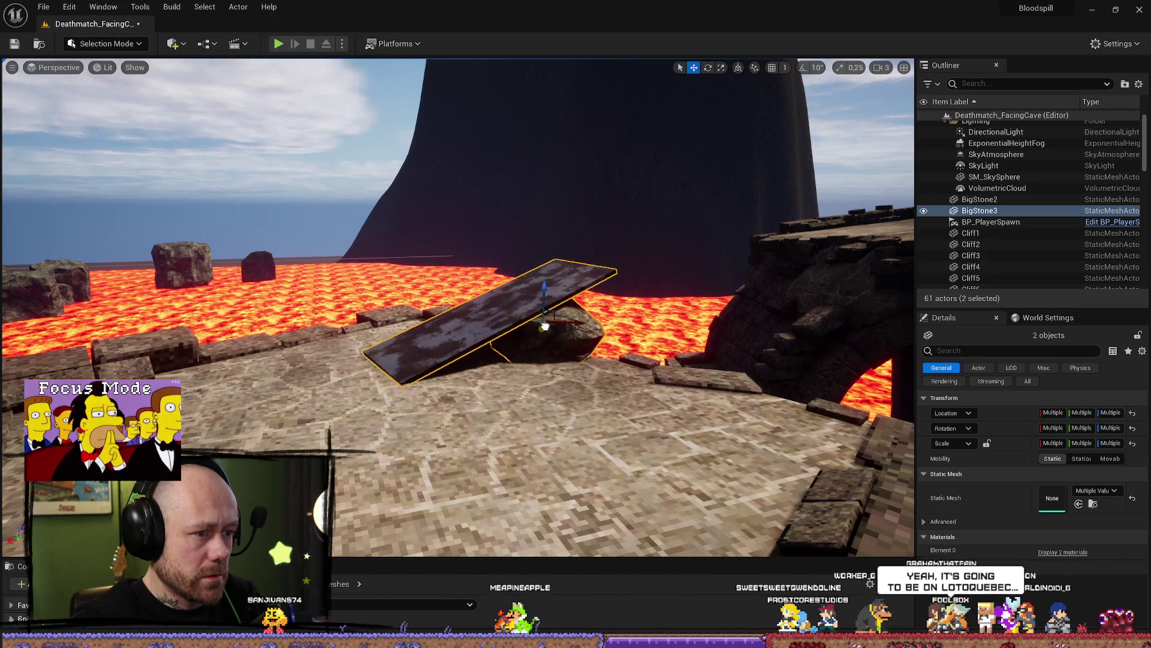
pyautogui.press('f')
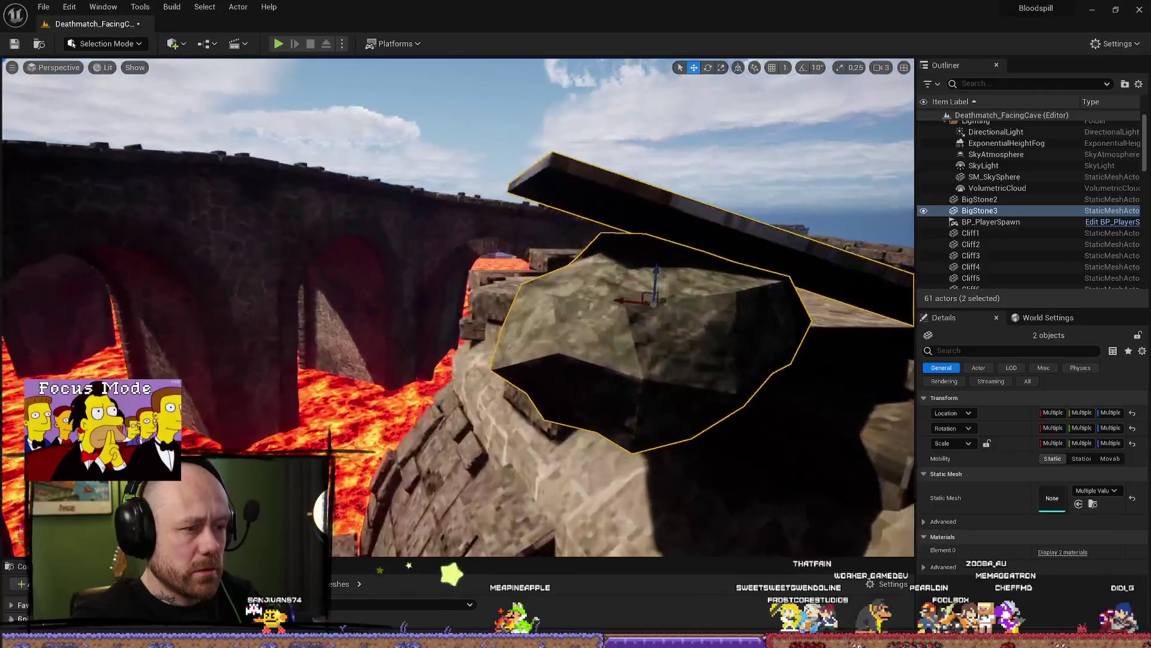
pyautogui.scroll(-3, 509, 305)
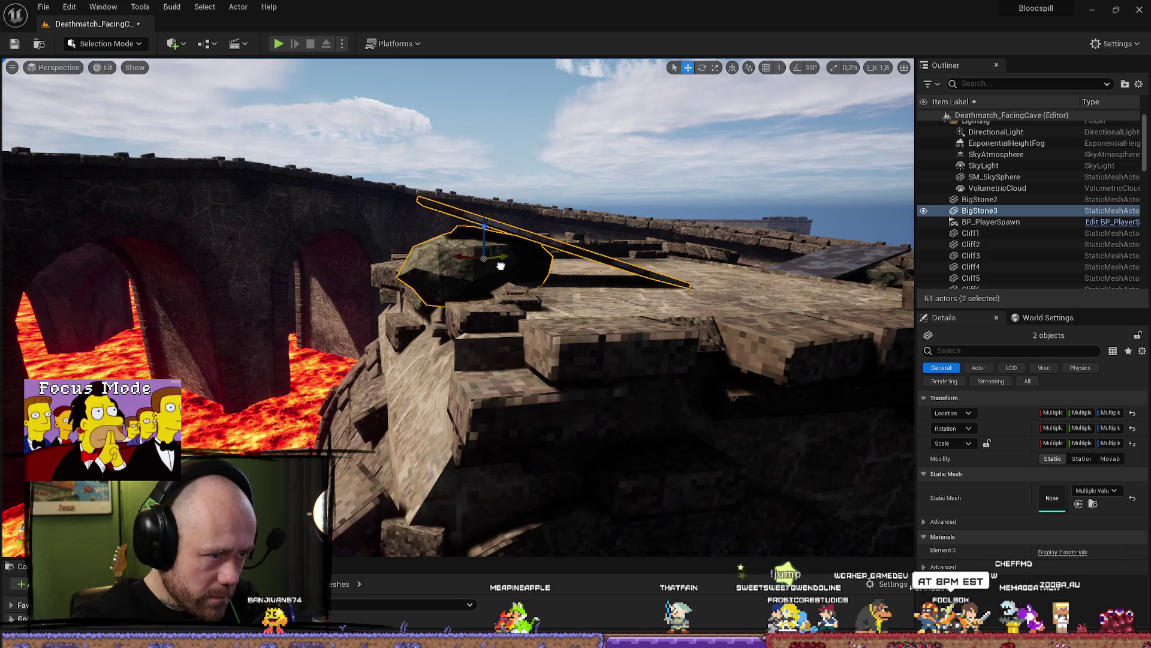
pyautogui.moveTo(500, 266)
pyautogui.mouseDown()
pyautogui.moveTo(671, 271)
pyautogui.moveTo(496, 186)
pyautogui.mouseUp()
# Play-test across the WoodBoard4 ramp and stone floor by the lava, then stop and close the message log
pyautogui.click(278, 44)
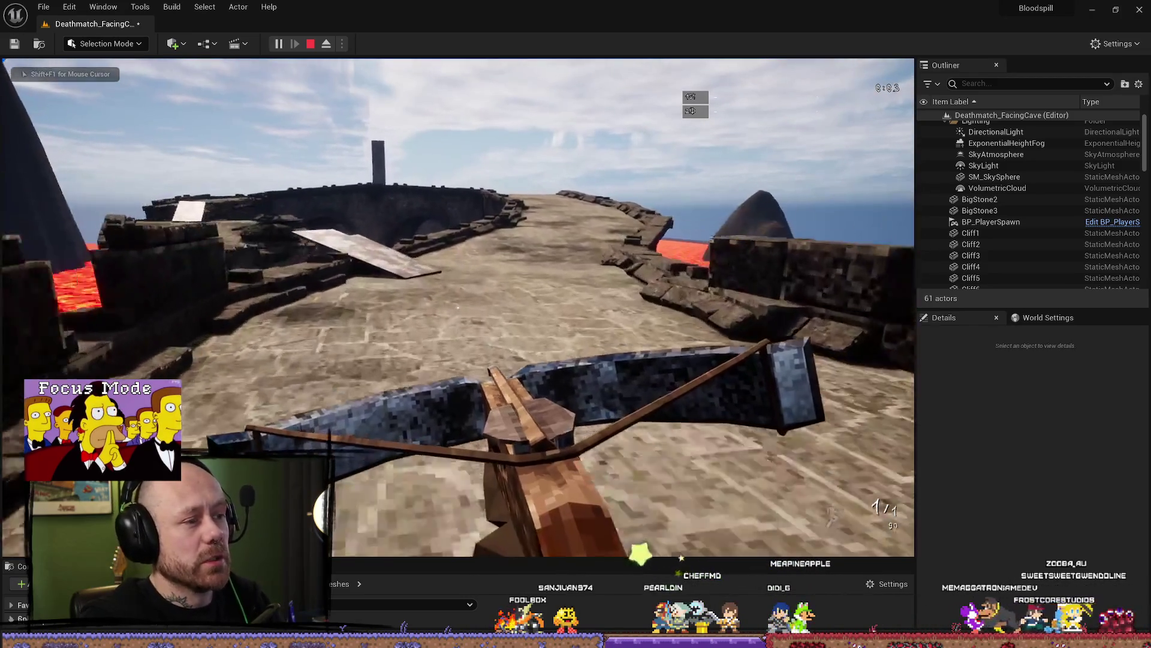
pyautogui.press('w')
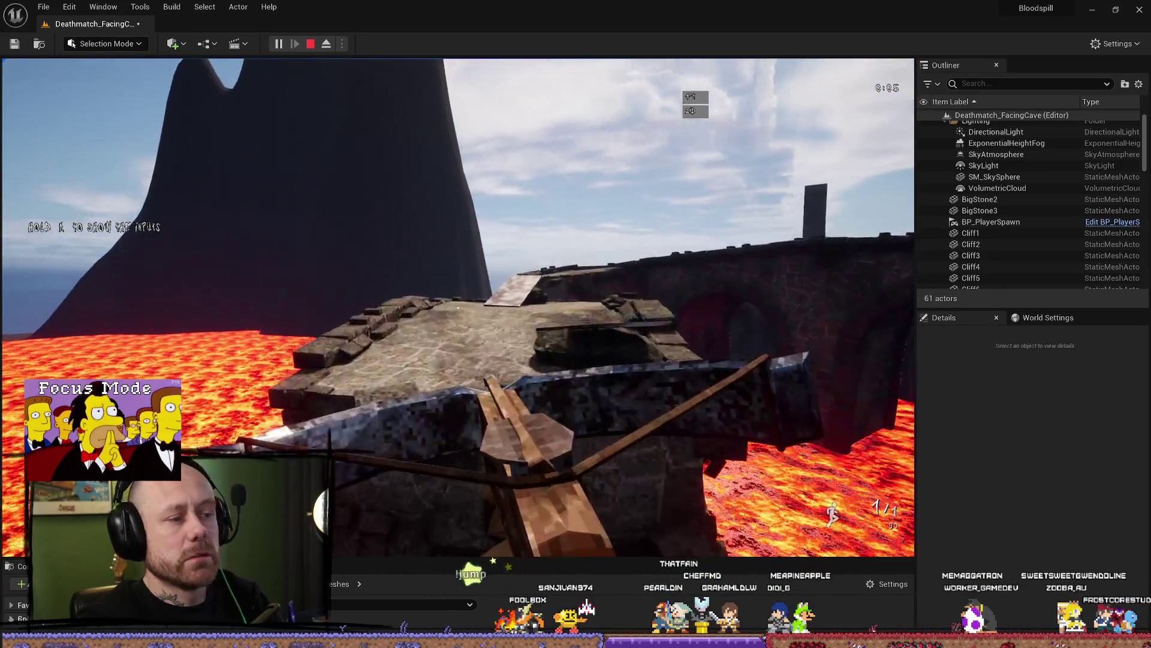
pyautogui.press('w')
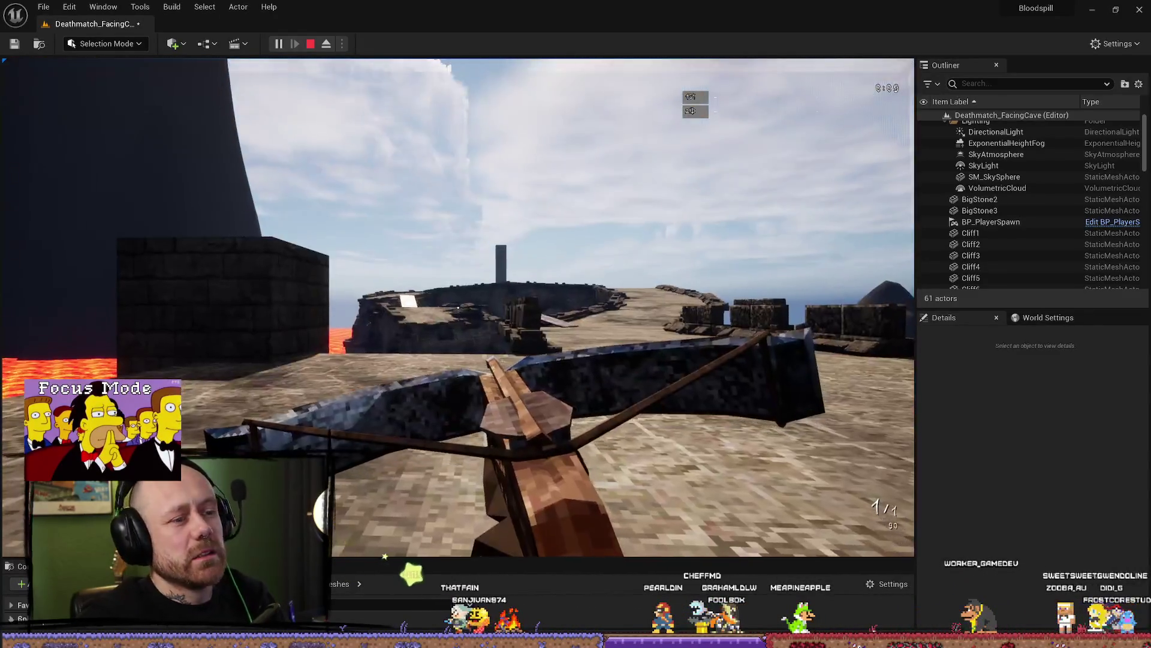
pyautogui.press('w')
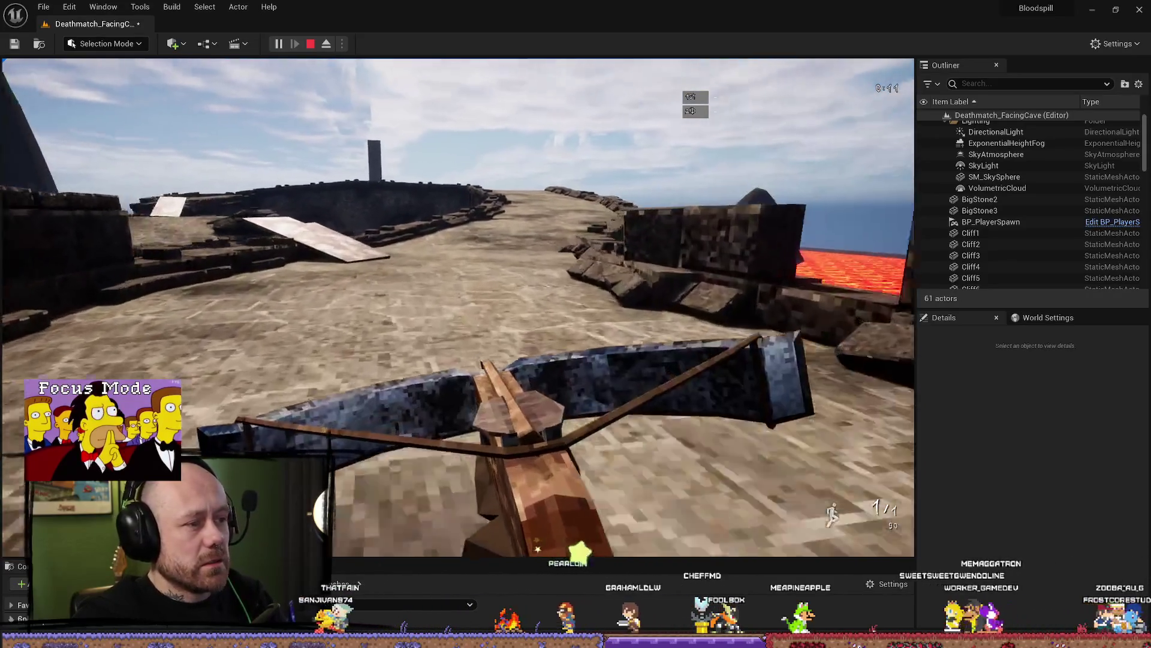
pyautogui.press('w')
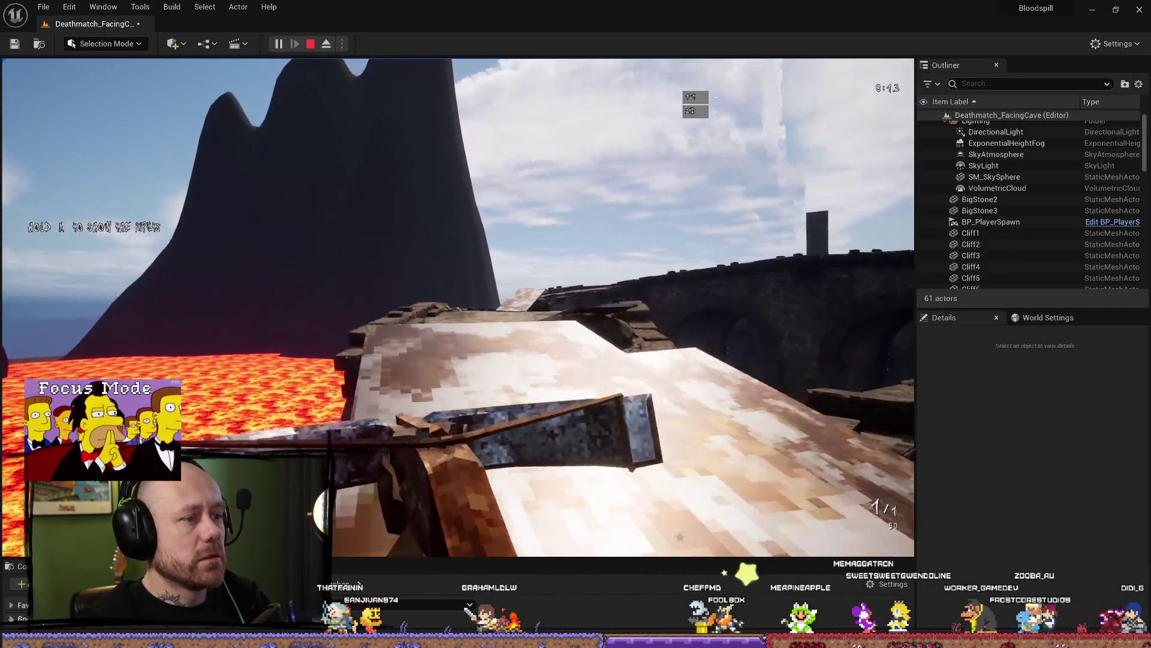
pyautogui.press('w')
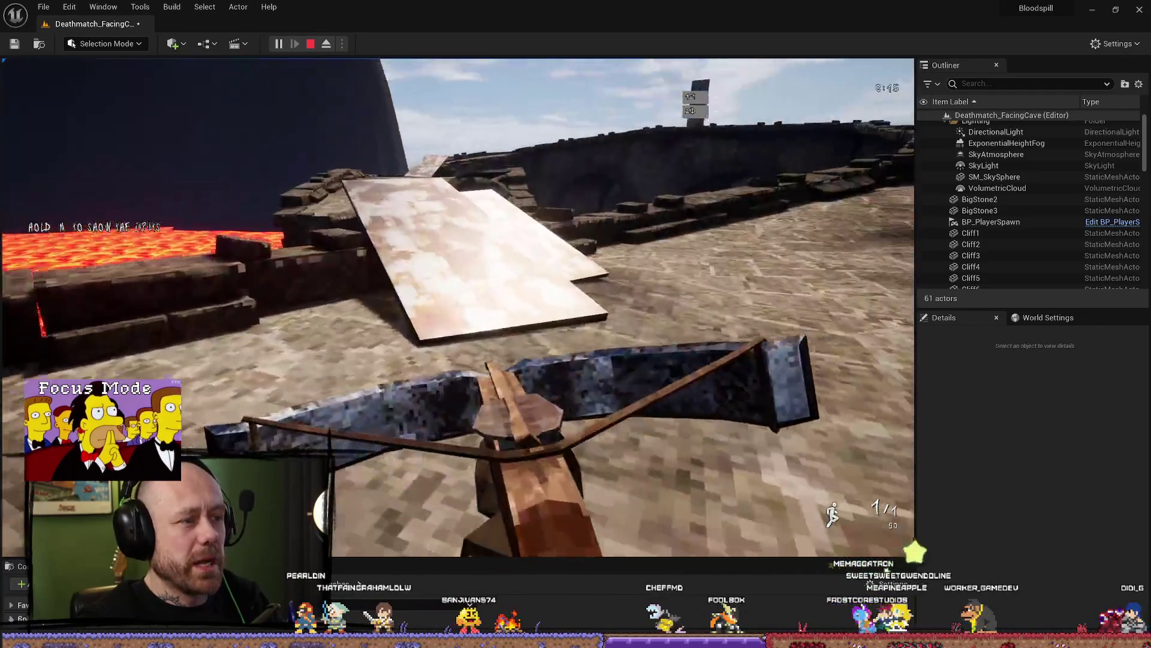
pyautogui.press('w')
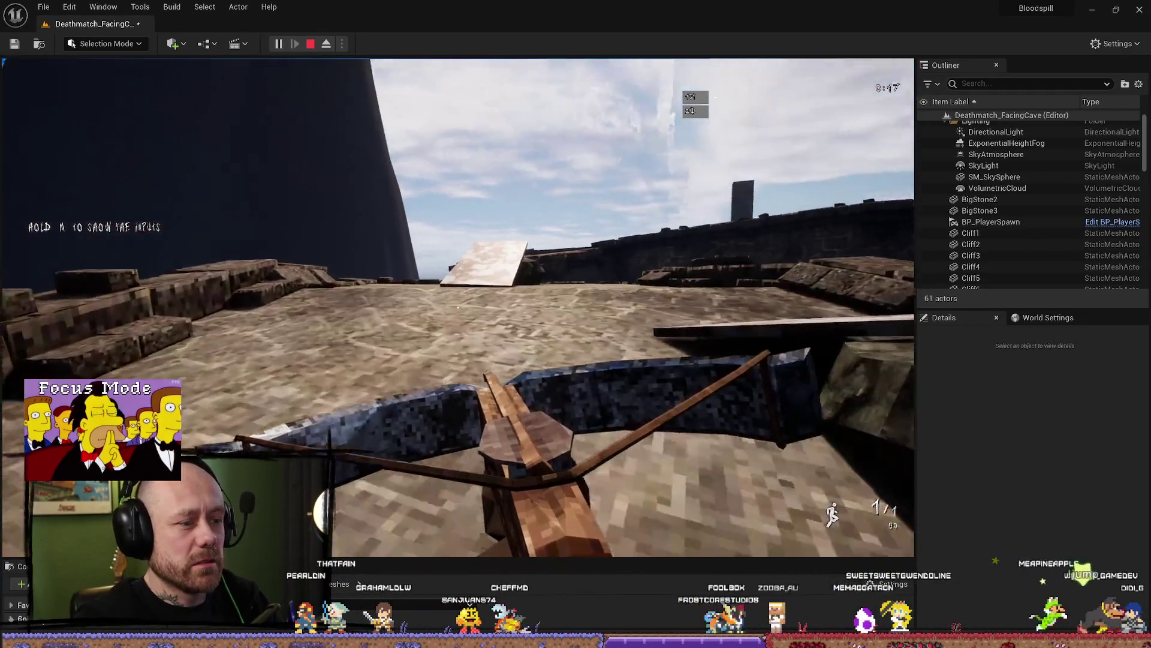
pyautogui.press('w')
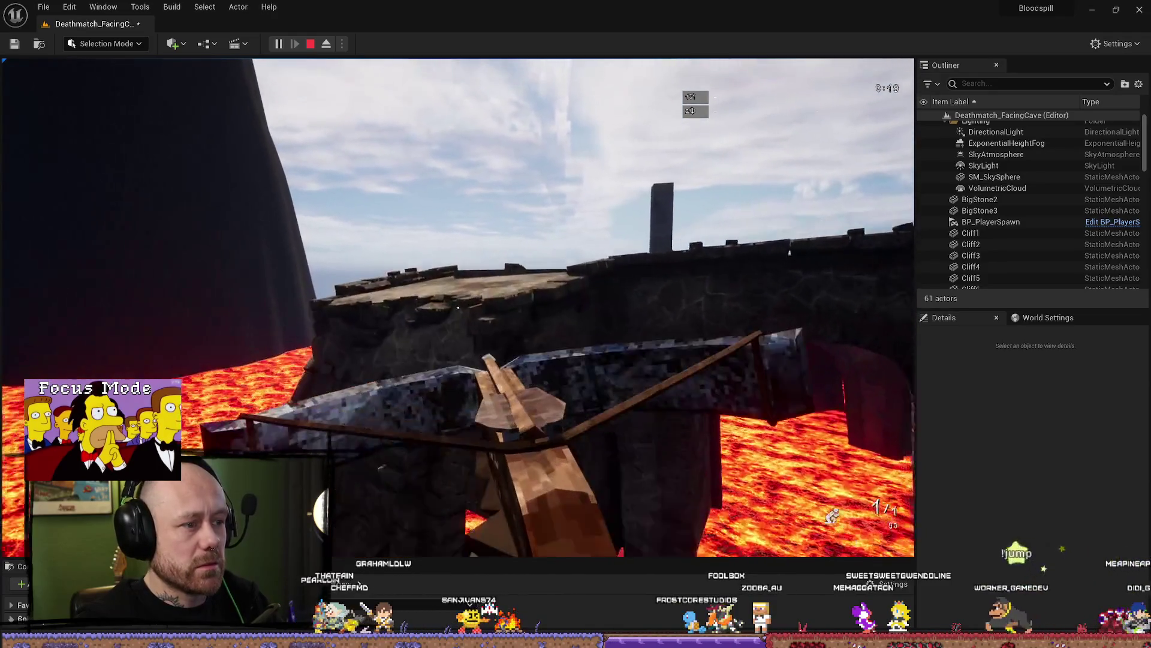
pyautogui.press('w')
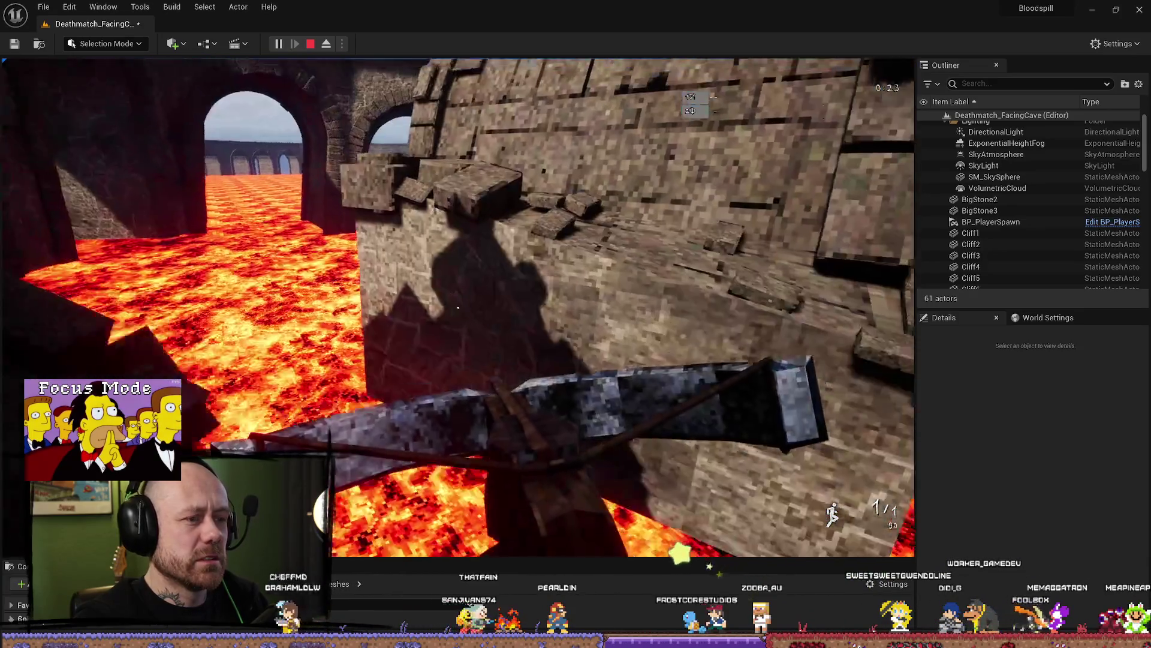
pyautogui.press('Escape')
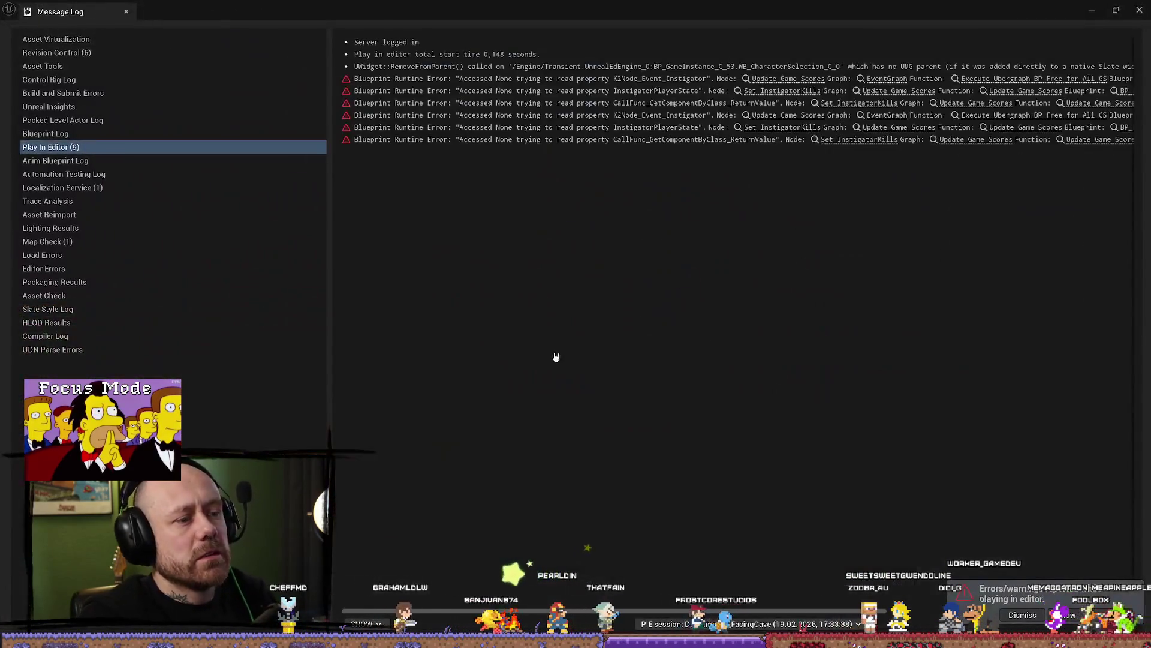
pyautogui.click(1138, 12)
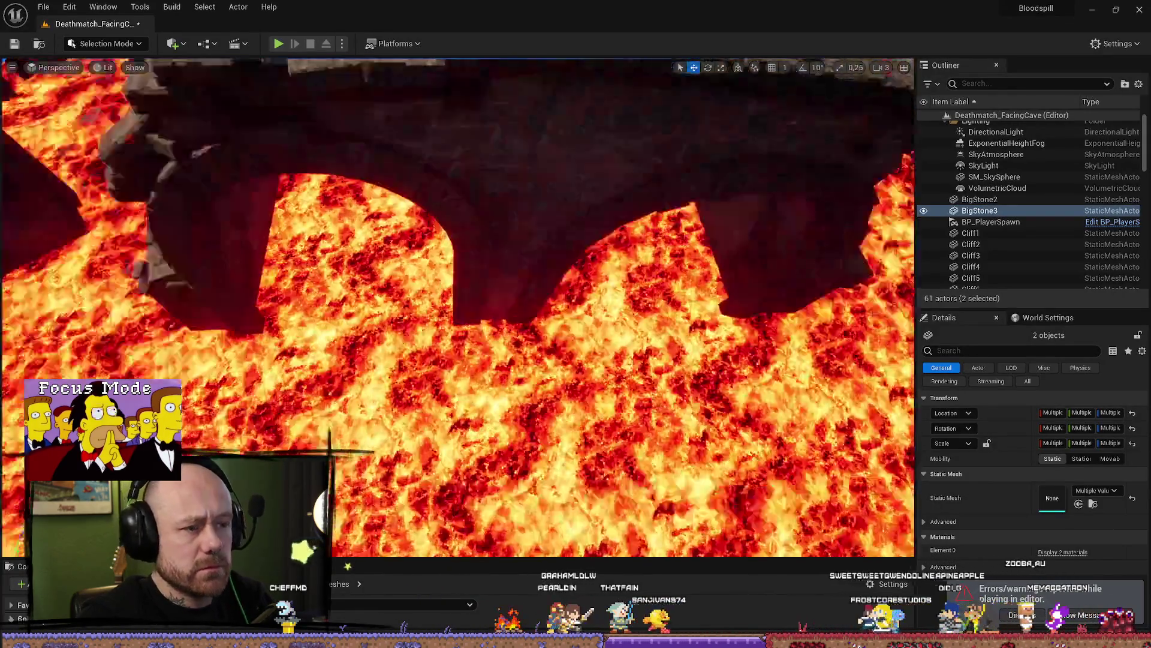
# Add SM_Bridge27 to the board and rock selection and move all three together
pyautogui.moveTo(659, 360); pyautogui.dragTo(730, 330)
pyautogui.keyDown('ctrl'); pyautogui.click(528, 333); pyautogui.keyUp('ctrl')
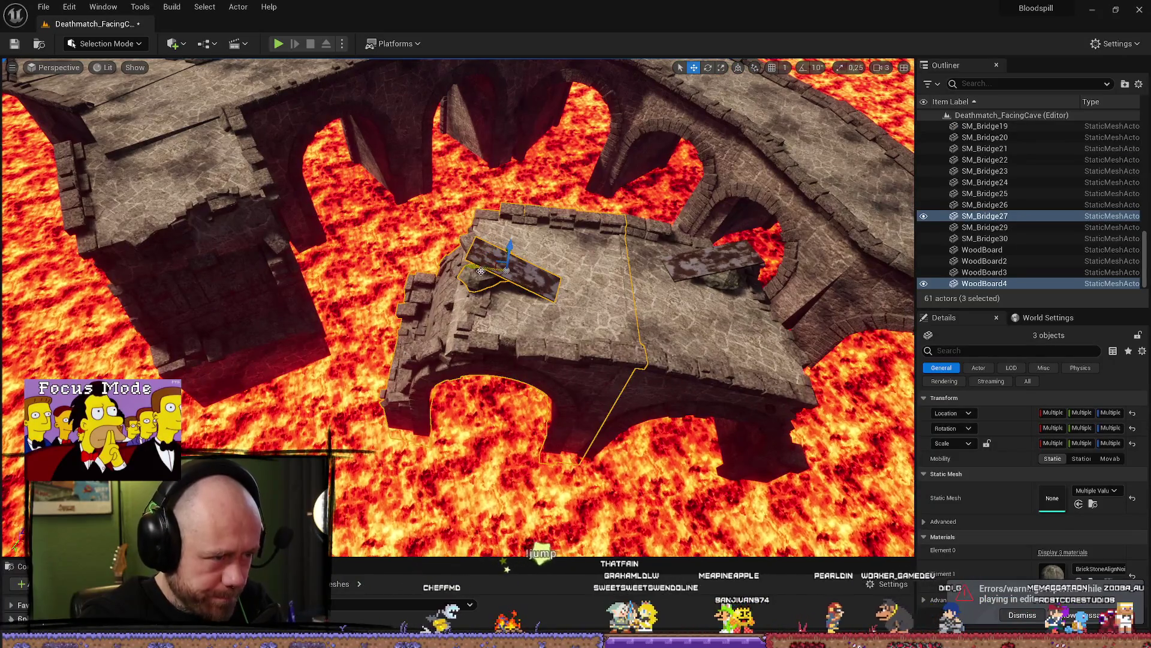
pyautogui.moveTo(480, 271); pyautogui.dragTo(363, 255)
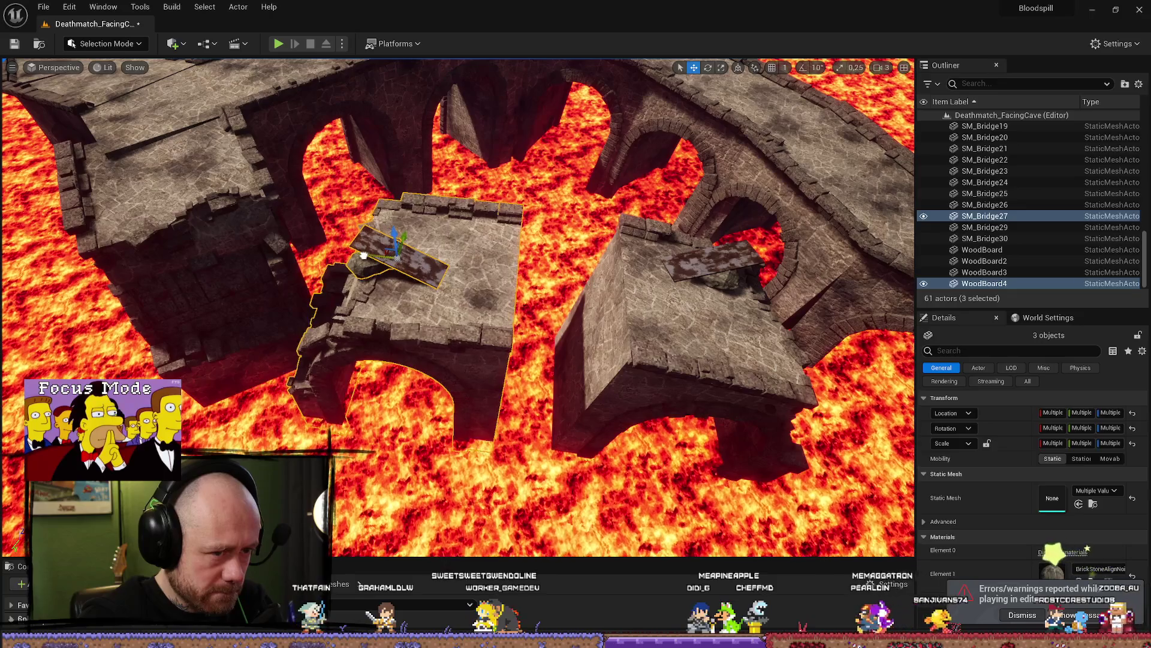
# Fly around the arched bridge to check the moved block, then select SM_Bridge4
pyautogui.press('Right')
pyautogui.press('Down')
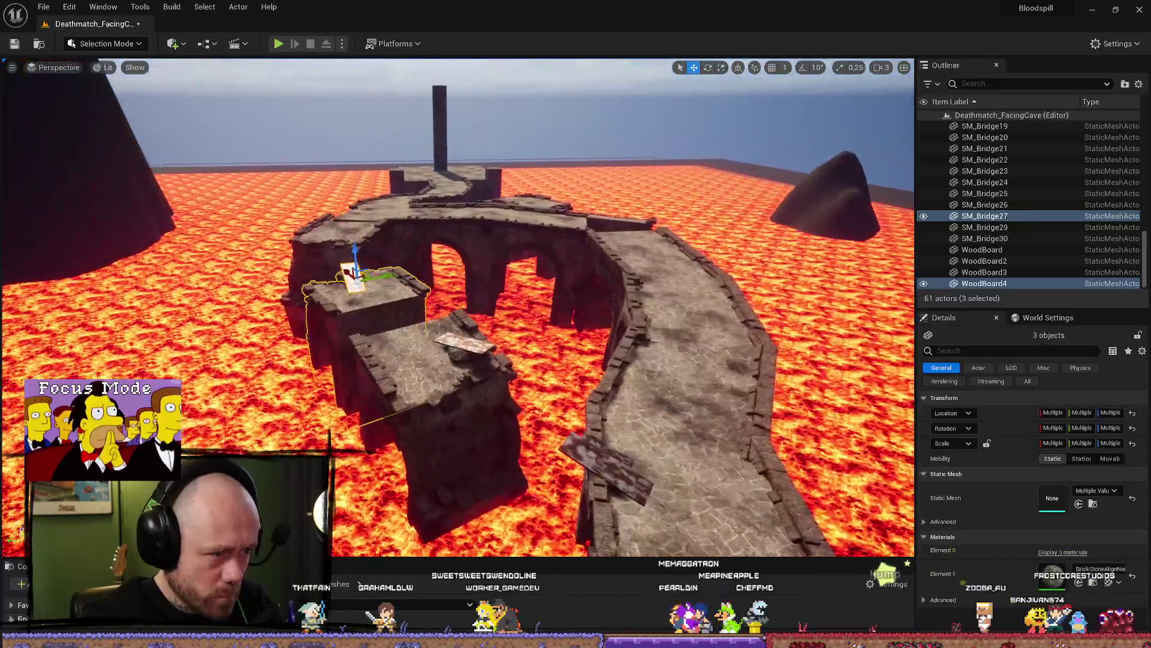
pyautogui.press('Up')
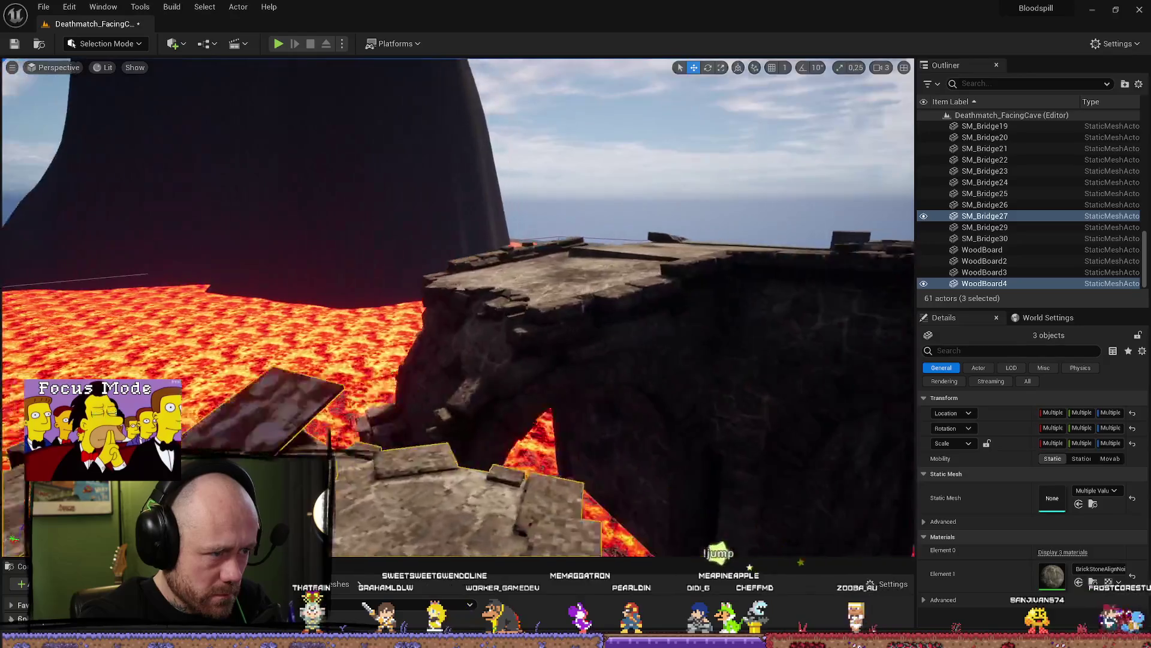
pyautogui.press('f')
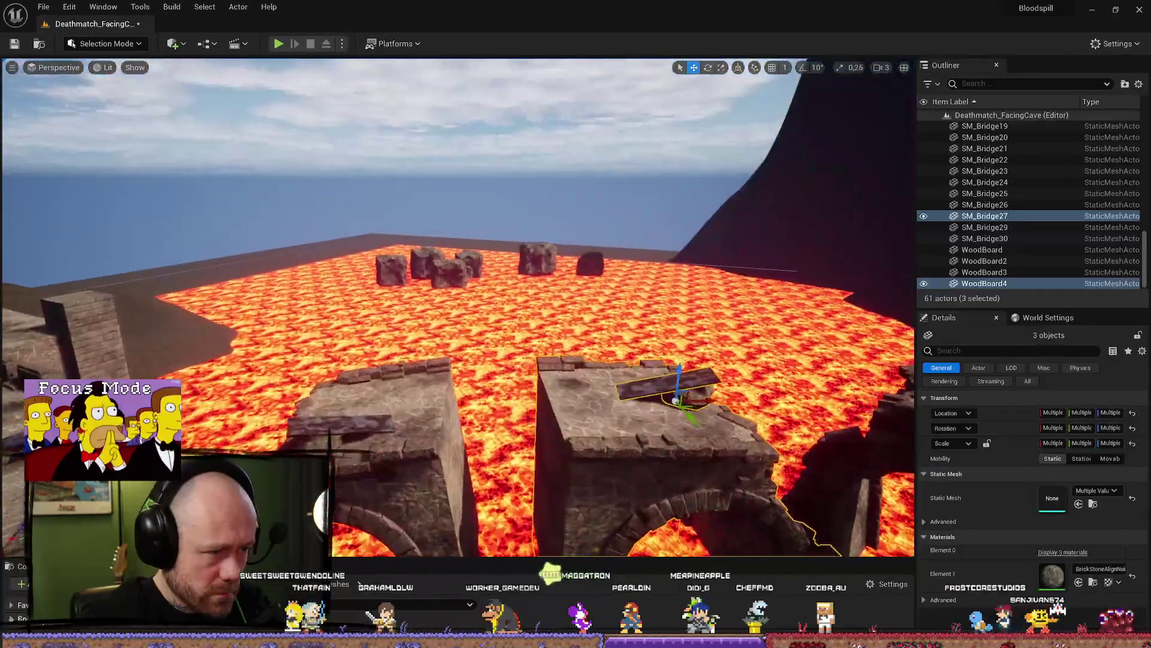
pyautogui.press('Down')
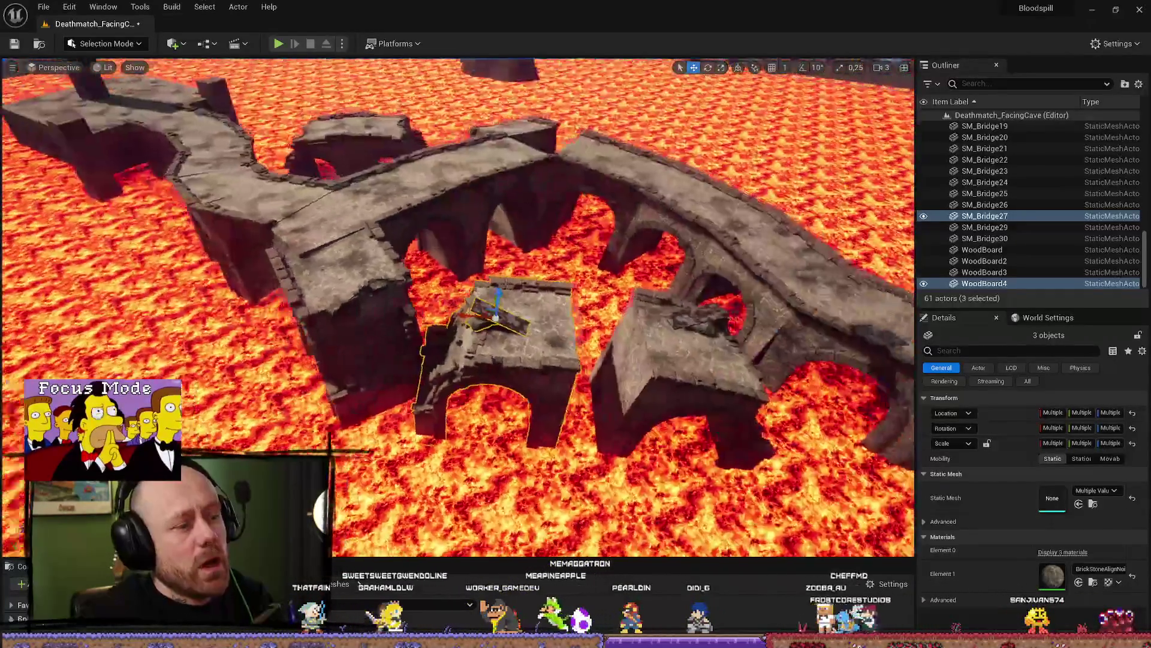
pyautogui.press('Up')
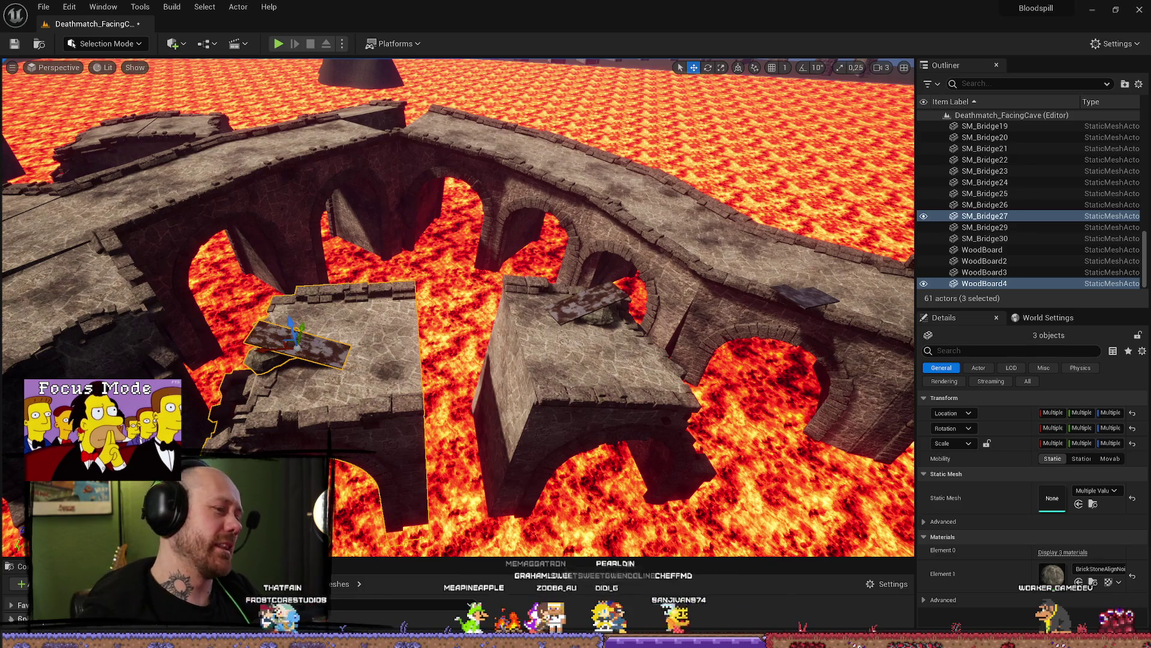
pyautogui.moveTo(150, 261)
pyautogui.mouseDown()
pyautogui.moveTo(150, 228)
pyautogui.moveTo(150, 270)
pyautogui.mouseUp()
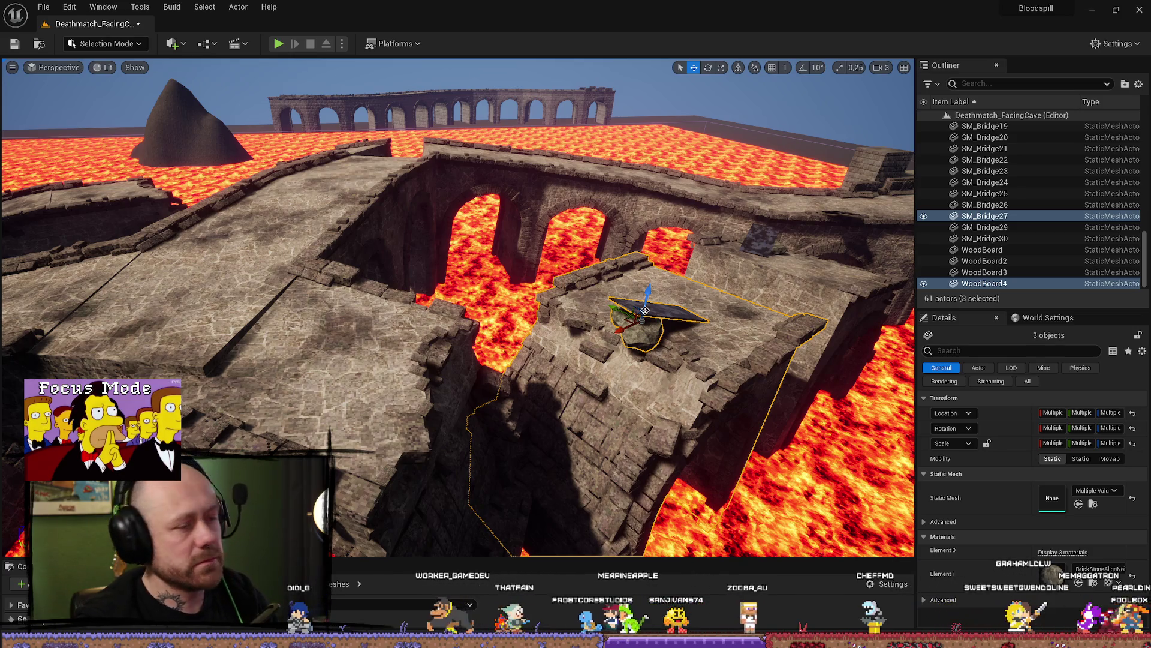
pyautogui.press('1')
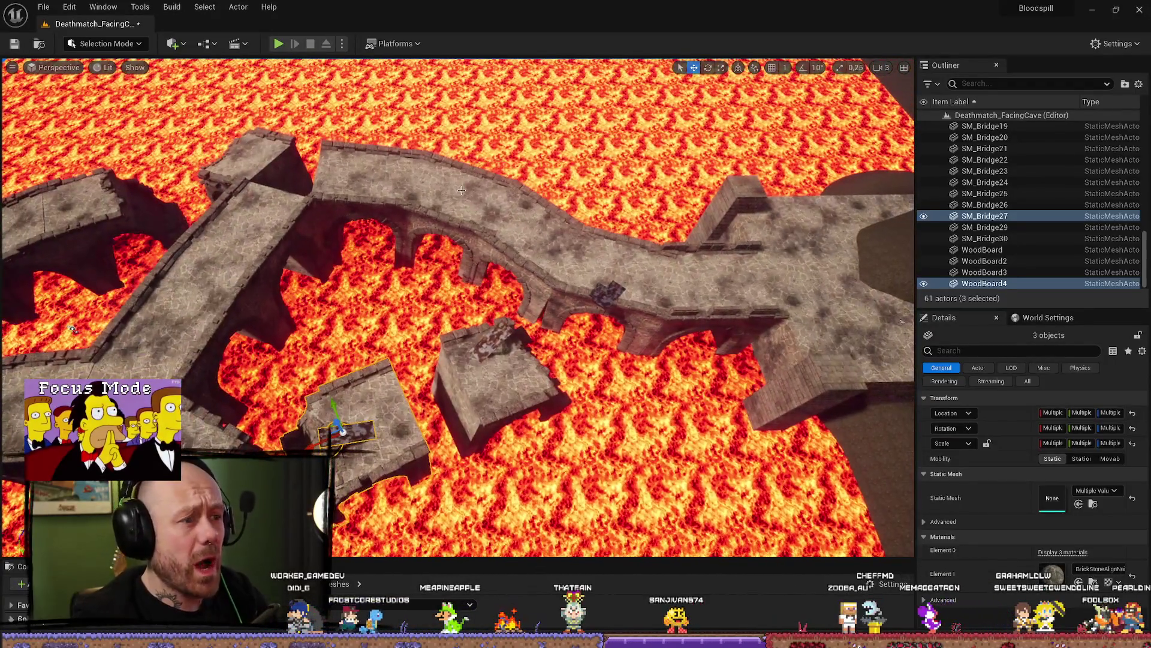
pyautogui.click(468, 192)
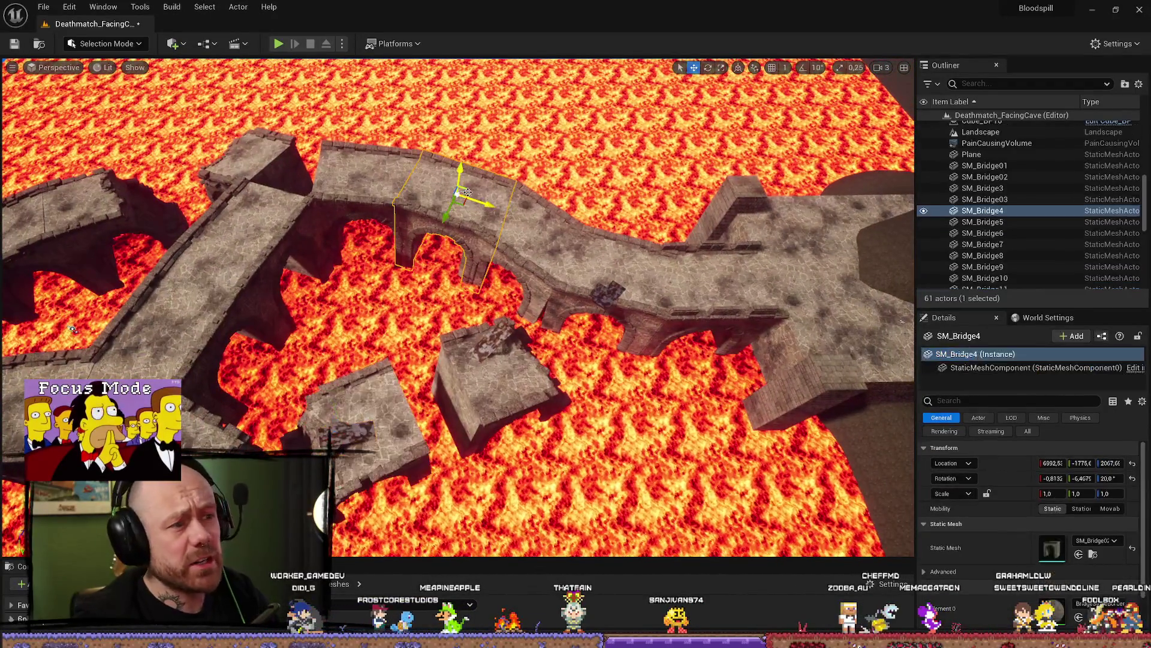
pyautogui.hotkey('ctrl', 'd')
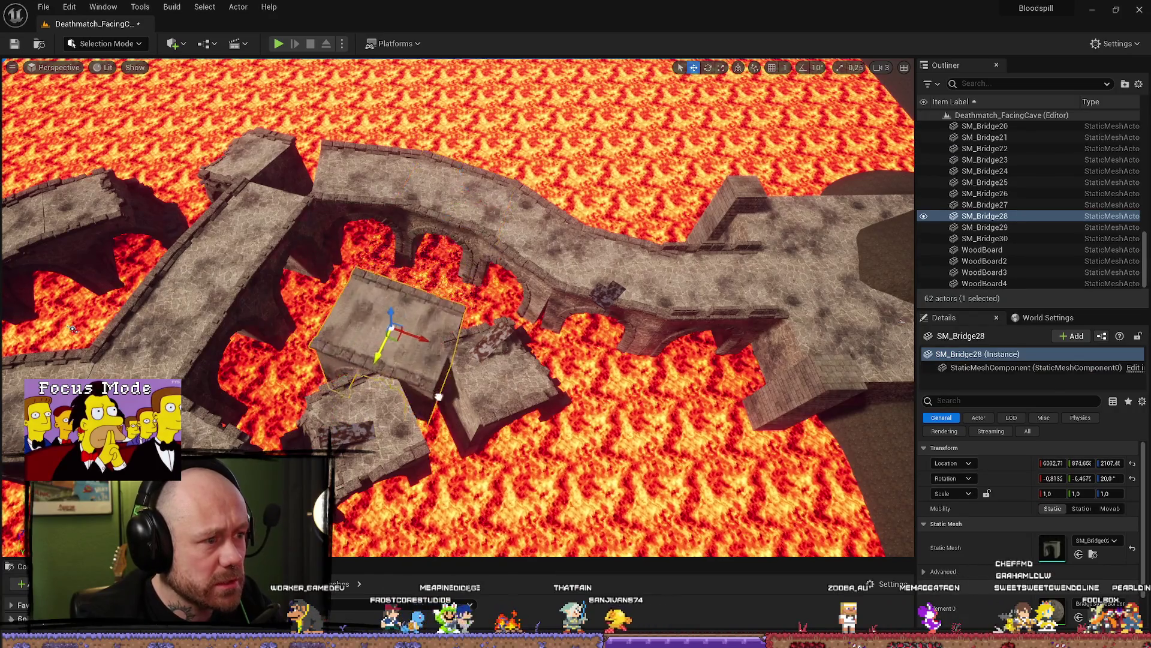
pyautogui.moveTo(429, 360)
pyautogui.mouseDown()
pyautogui.moveTo(431, 436)
pyautogui.moveTo(417, 392)
pyautogui.mouseUp()
pyautogui.press('w')
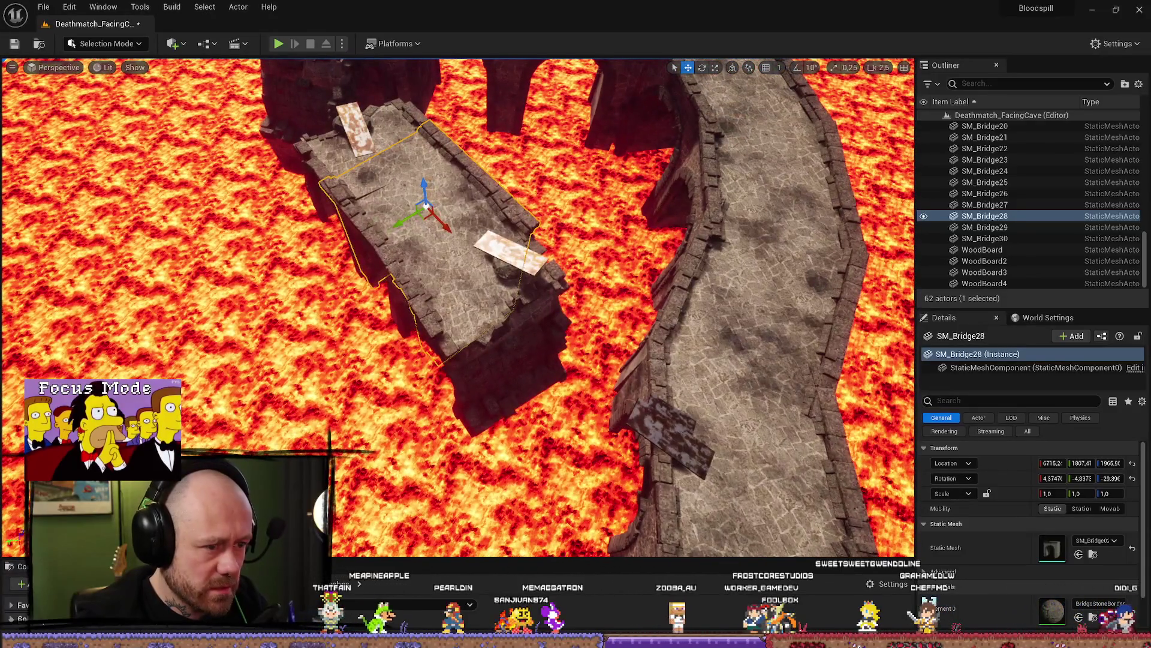
pyautogui.click(516, 288)
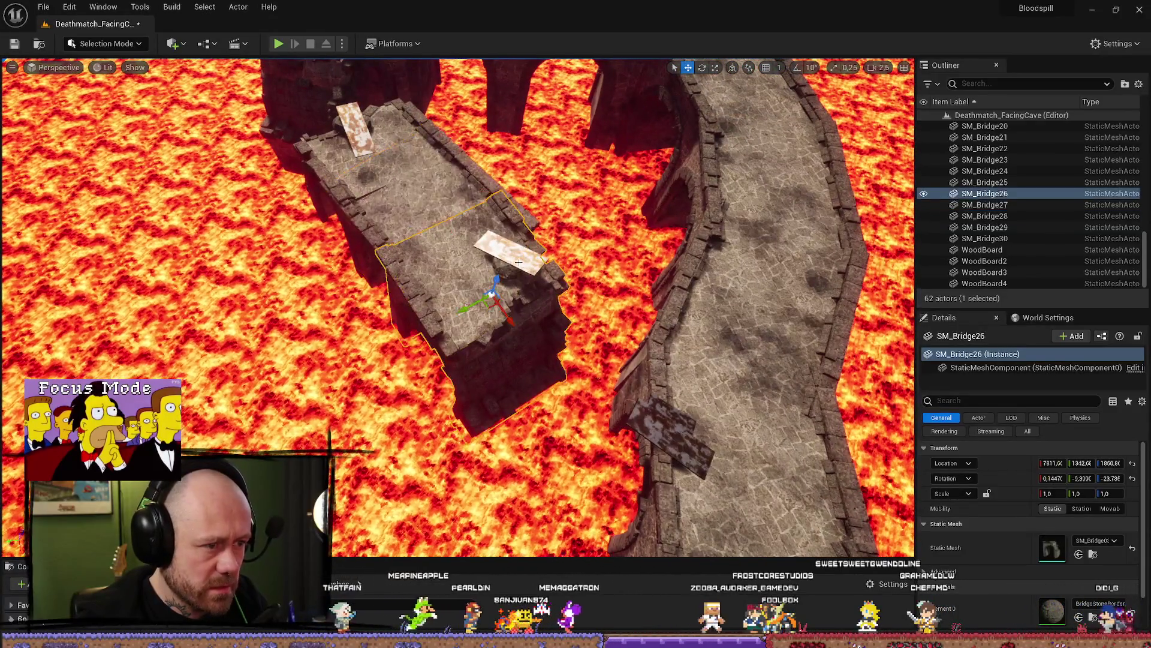
pyautogui.keyDown('ctrl'); pyautogui.click(512, 266); pyautogui.keyUp('ctrl')
pyautogui.keyDown('ctrl'); pyautogui.click(491, 270); pyautogui.keyUp('ctrl')
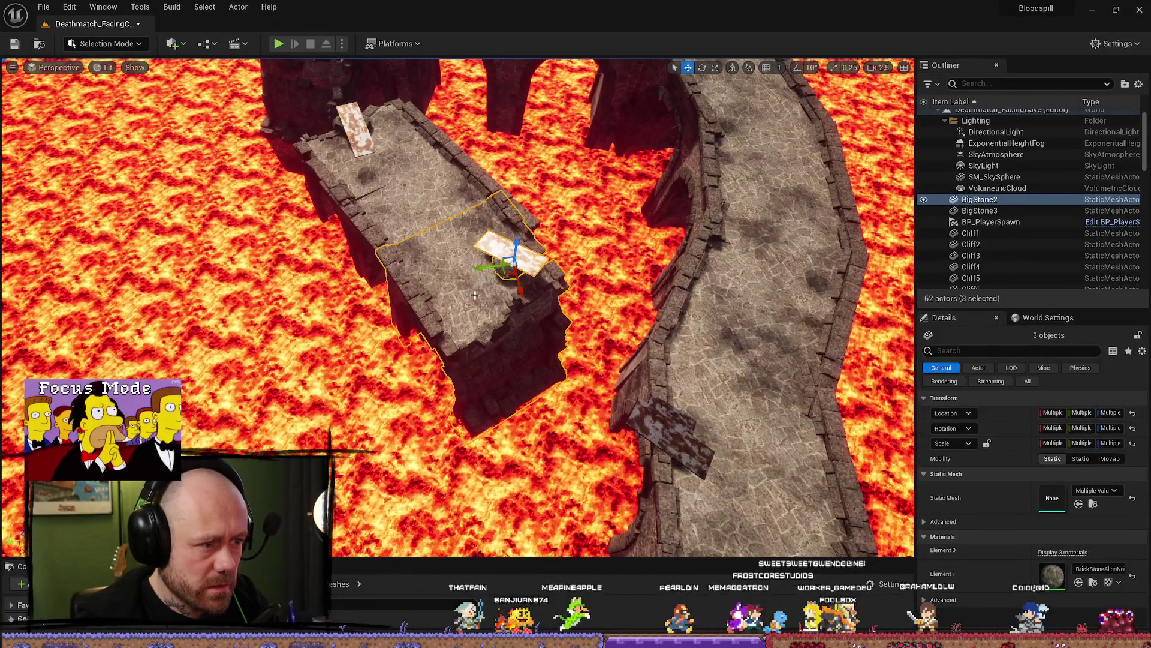
pyautogui.click(474, 295)
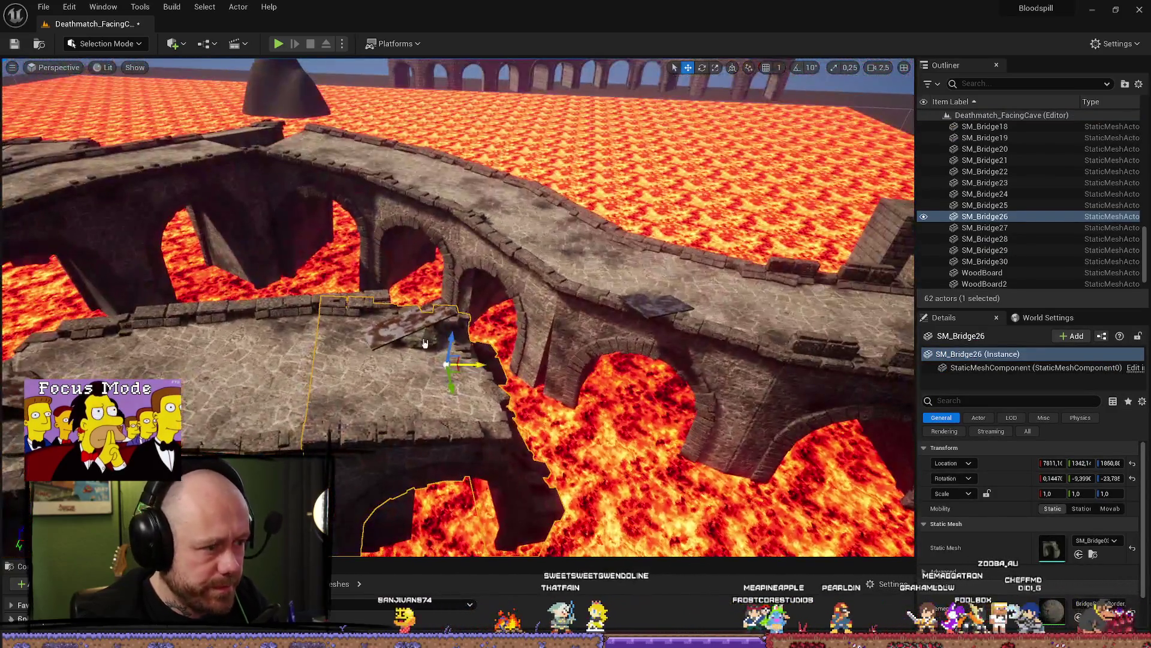
pyautogui.click(424, 343)
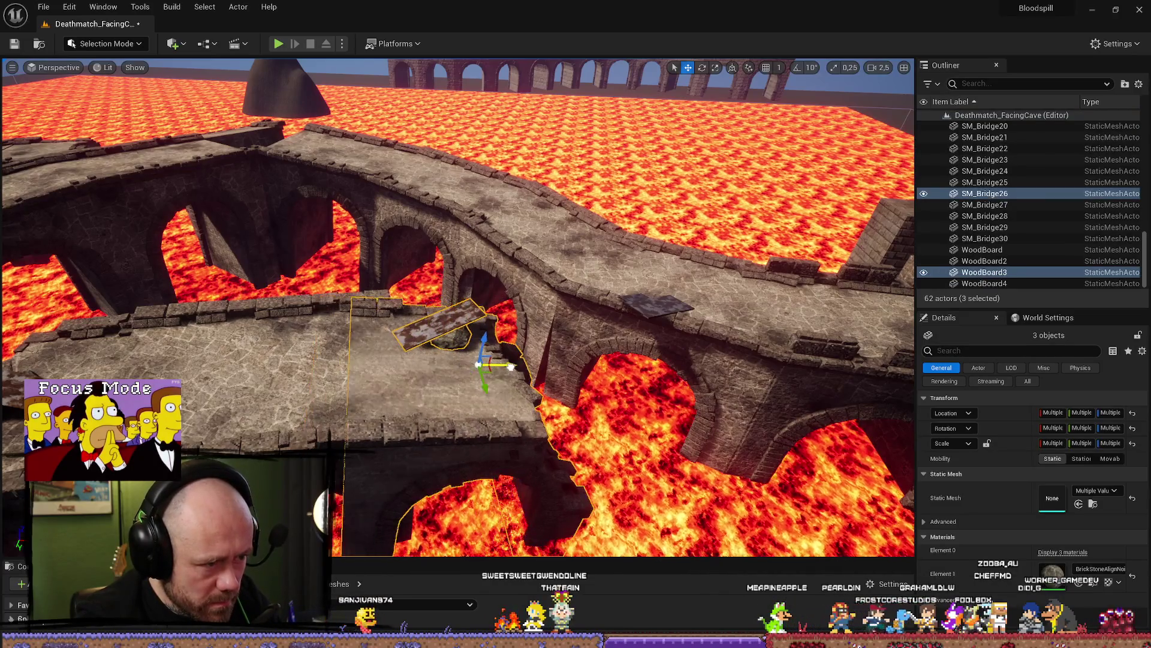
pyautogui.moveTo(555, 363)
pyautogui.mouseDown()
pyautogui.moveTo(467, 367)
pyautogui.moveTo(515, 371)
pyautogui.moveTo(507, 318)
pyautogui.moveTo(562, 409)
pyautogui.mouseUp()
pyautogui.click(562, 409)
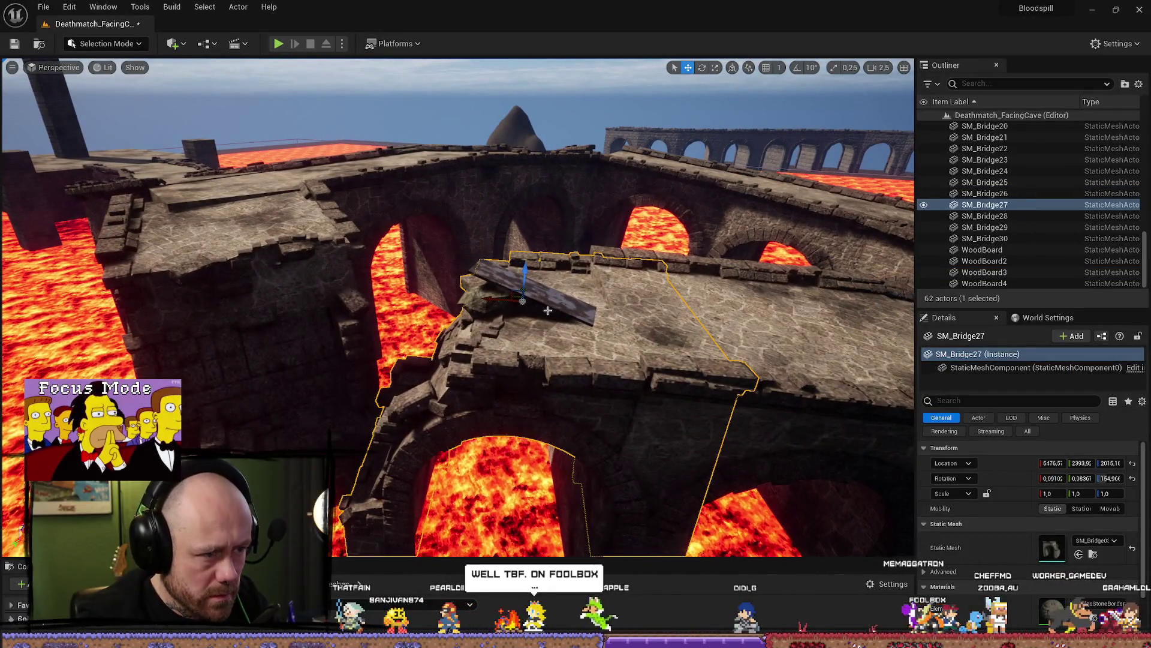
pyautogui.moveTo(547, 310)
pyautogui.mouseDown()
pyautogui.moveTo(477, 305)
pyautogui.moveTo(499, 240)
pyautogui.mouseUp()
pyautogui.keyDown('ctrl'); pyautogui.click(528, 278); pyautogui.keyUp('ctrl')
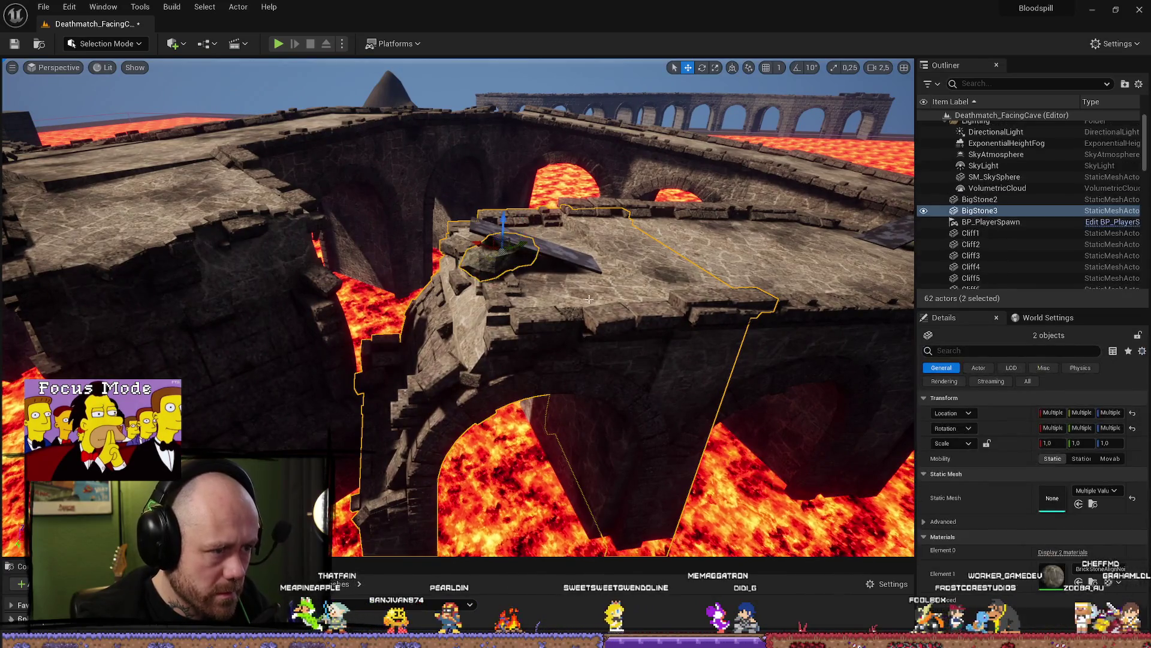
# Adjust the selection between the rock, SM_Bridge27 and the WoodBoard4 plank
pyautogui.keyDown('ctrl'); pyautogui.click(547, 317); pyautogui.keyUp('ctrl')
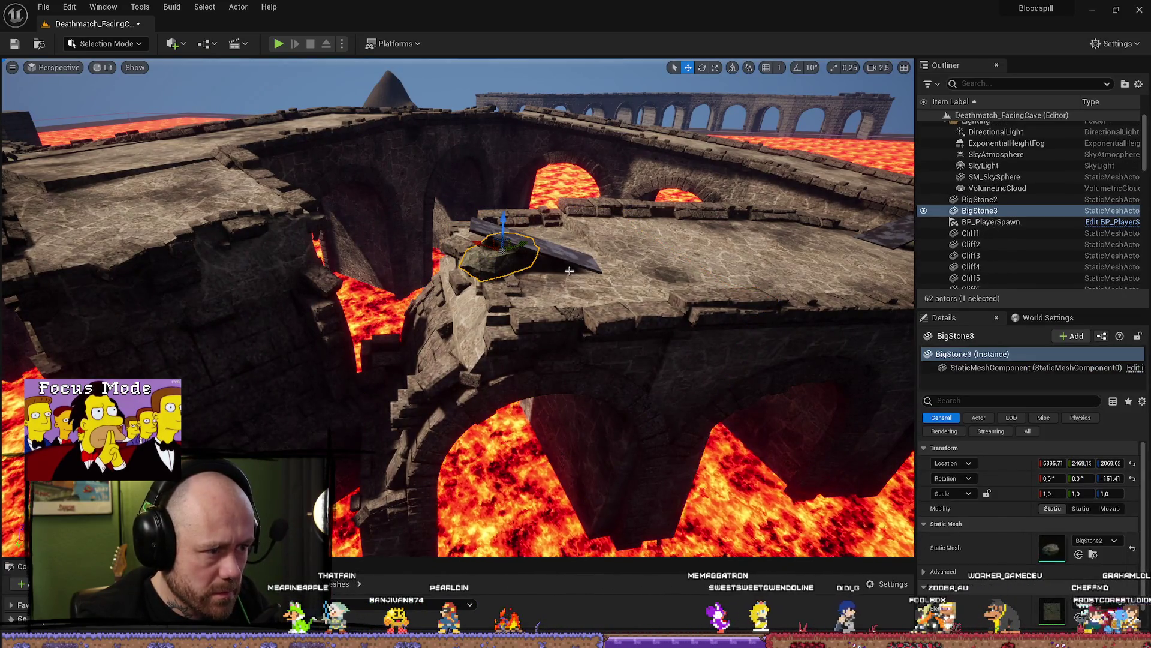
pyautogui.keyDown('ctrl'); pyautogui.click(525, 322); pyautogui.keyUp('ctrl')
pyautogui.keyDown('ctrl'); pyautogui.click(561, 263); pyautogui.keyUp('ctrl')
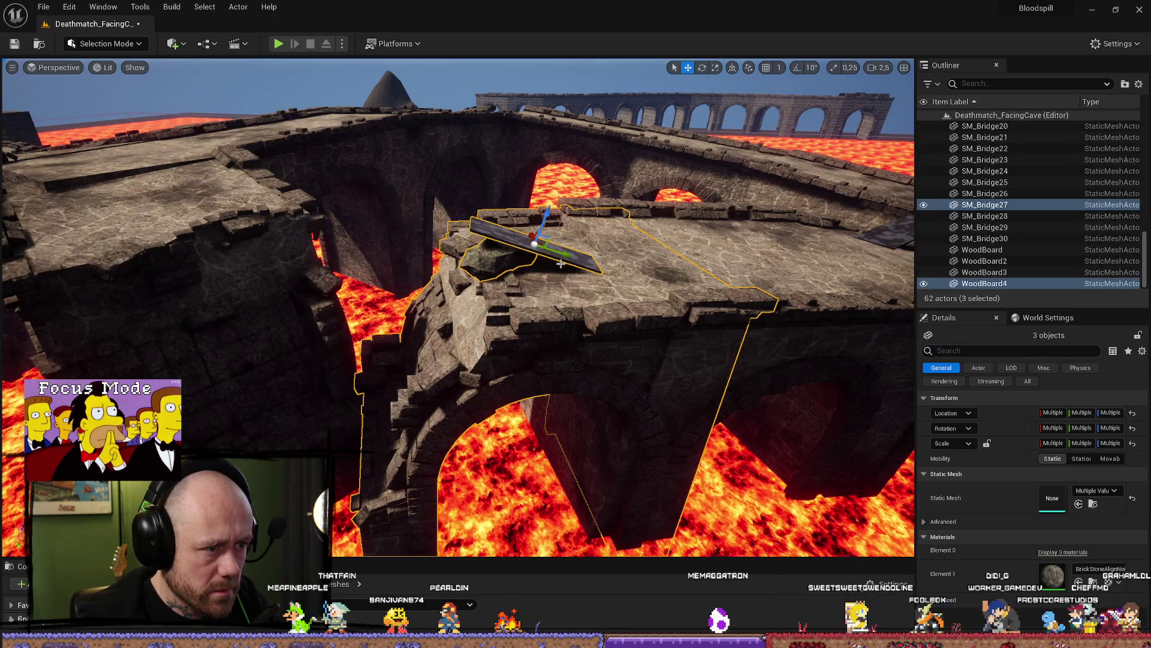
pyautogui.keyDown('ctrl'); pyautogui.click(544, 318); pyautogui.keyUp('ctrl')
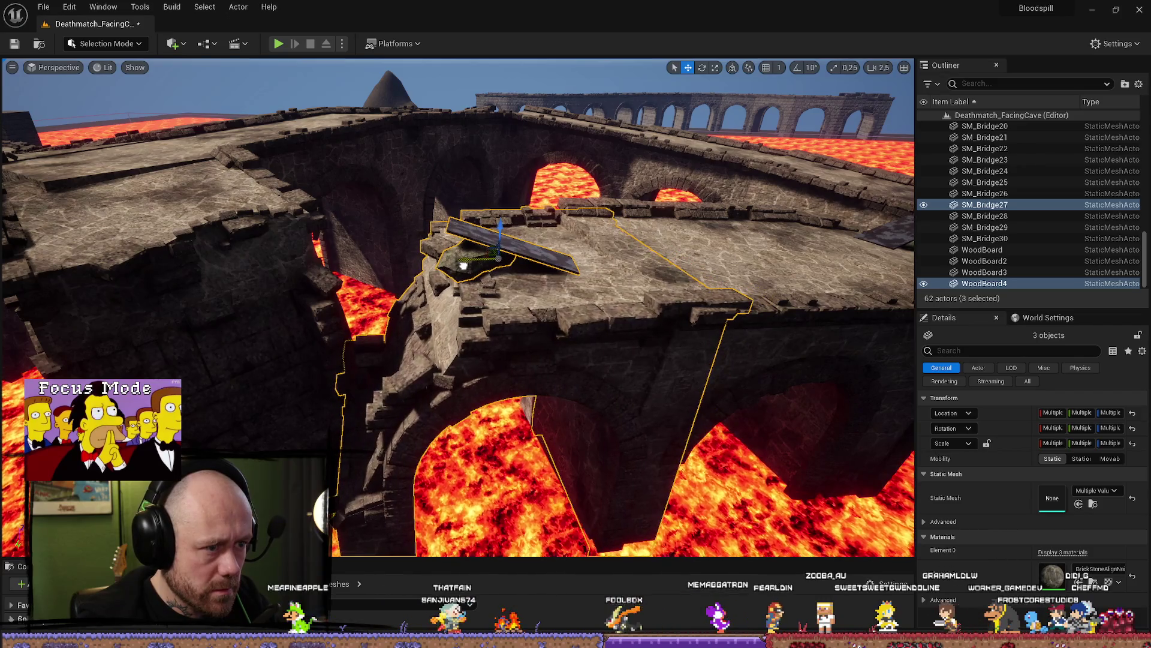
# Focus SM_Bridge28 and nudge it slightly to line up with the neighbouring bridge pieces
pyautogui.moveTo(463, 264)
pyautogui.mouseDown()
pyautogui.moveTo(463, 282)
pyautogui.moveTo(464, 252)
pyautogui.moveTo(464, 287)
pyautogui.moveTo(463, 264)
pyautogui.moveTo(422, 228)
pyautogui.moveTo(397, 236)
pyautogui.mouseUp()
pyautogui.click(463, 264)
pyautogui.press('f')
pyautogui.press('e')
pyautogui.press('w')
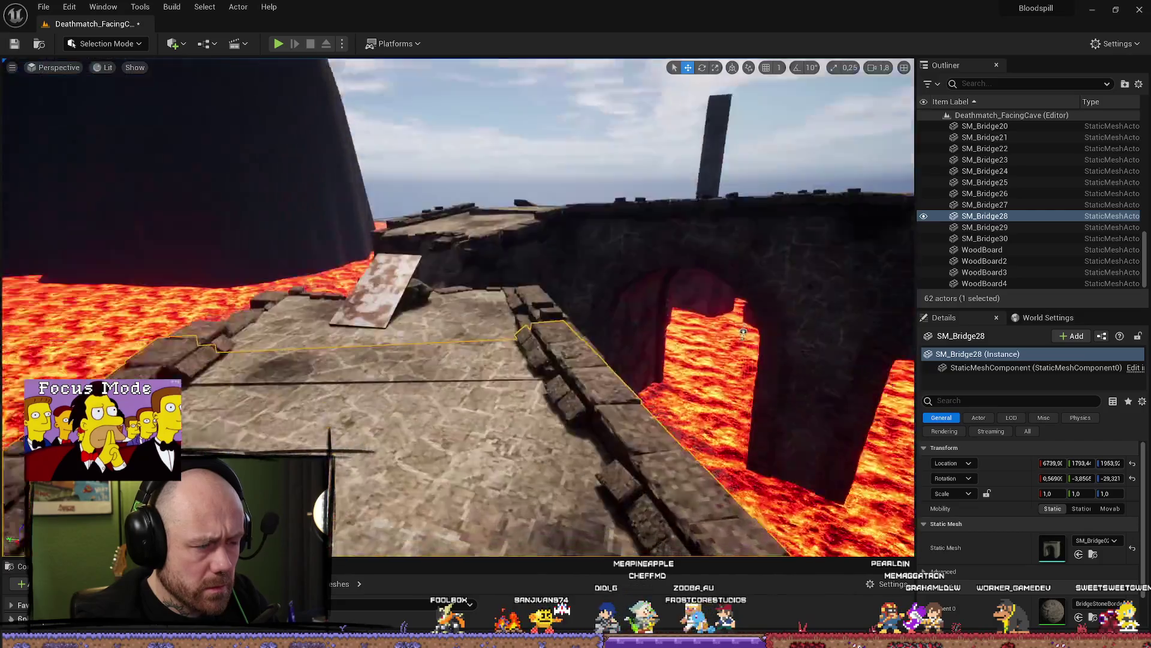
pyautogui.scroll(-1, 523, 285)
pyautogui.moveTo(464, 230); pyautogui.dragTo(472, 231)
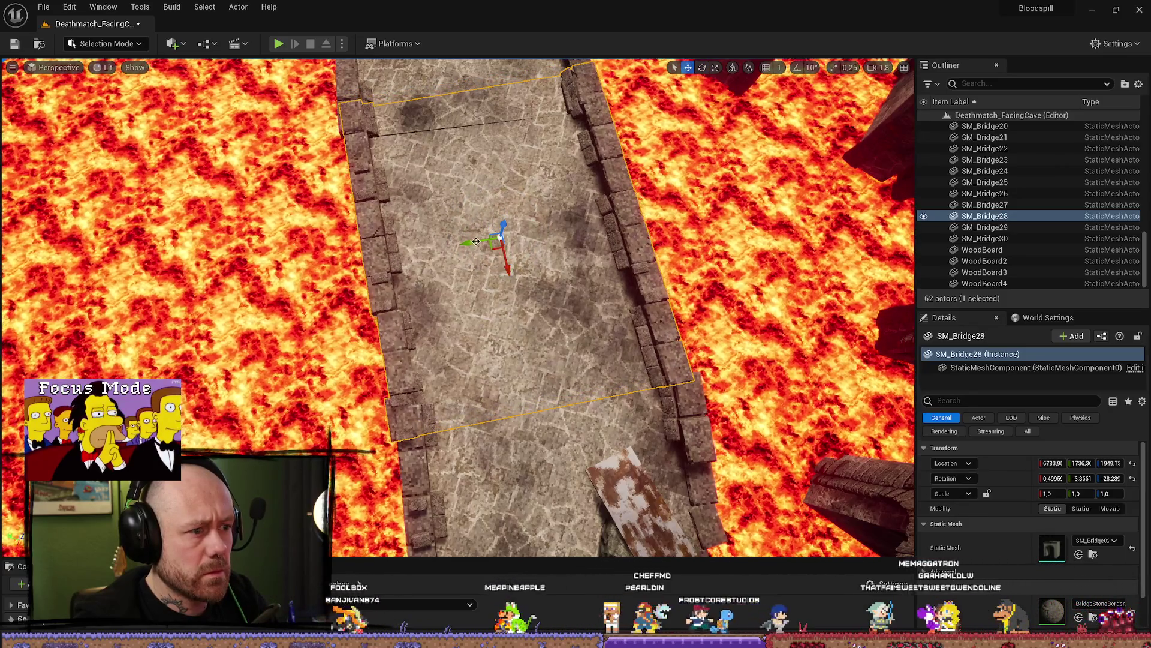
pyautogui.moveTo(501, 282)
pyautogui.mouseDown()
pyautogui.moveTo(488, 289)
pyautogui.moveTo(501, 300)
pyautogui.mouseUp()
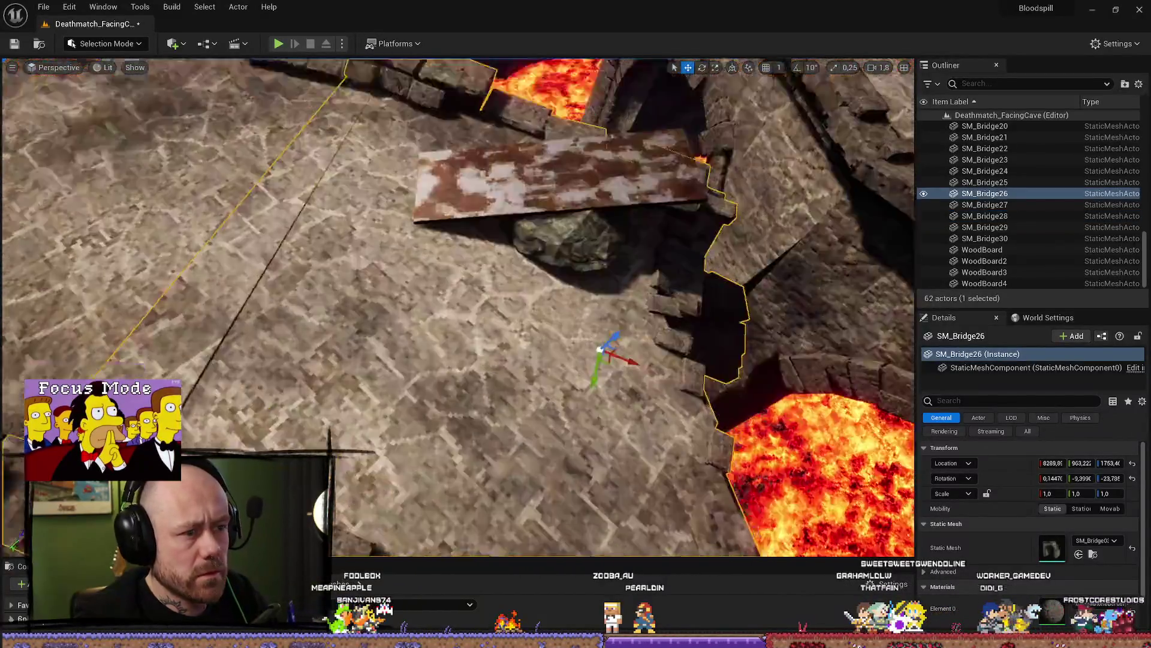
pyautogui.click(455, 420)
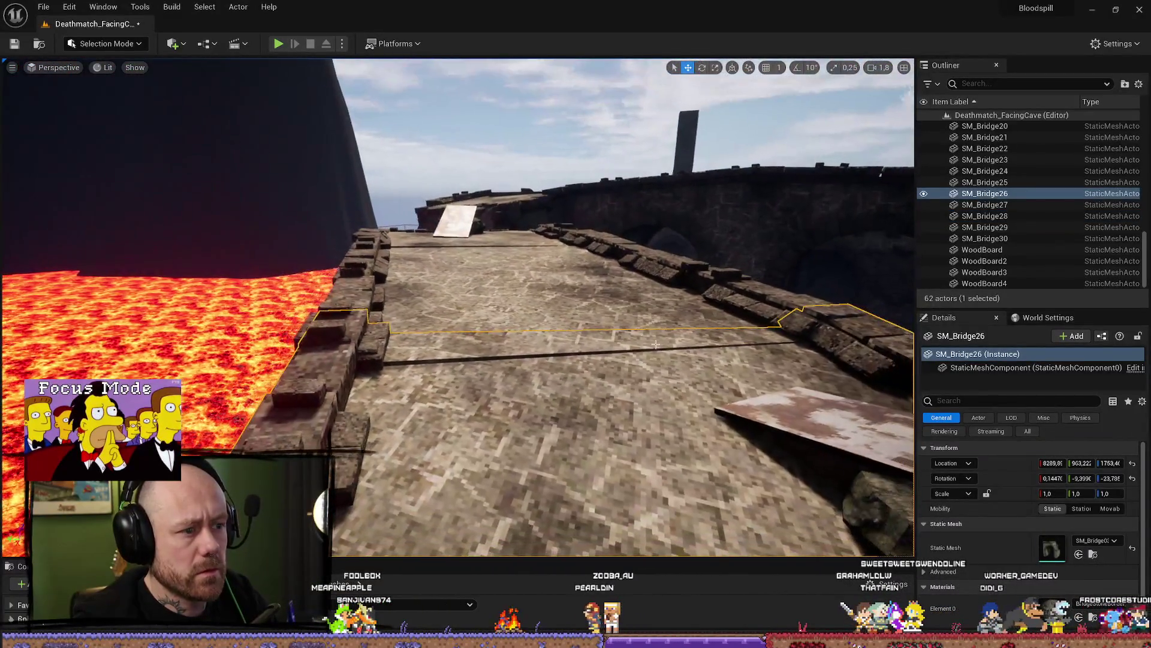
pyautogui.click(462, 288)
pyautogui.press('e')
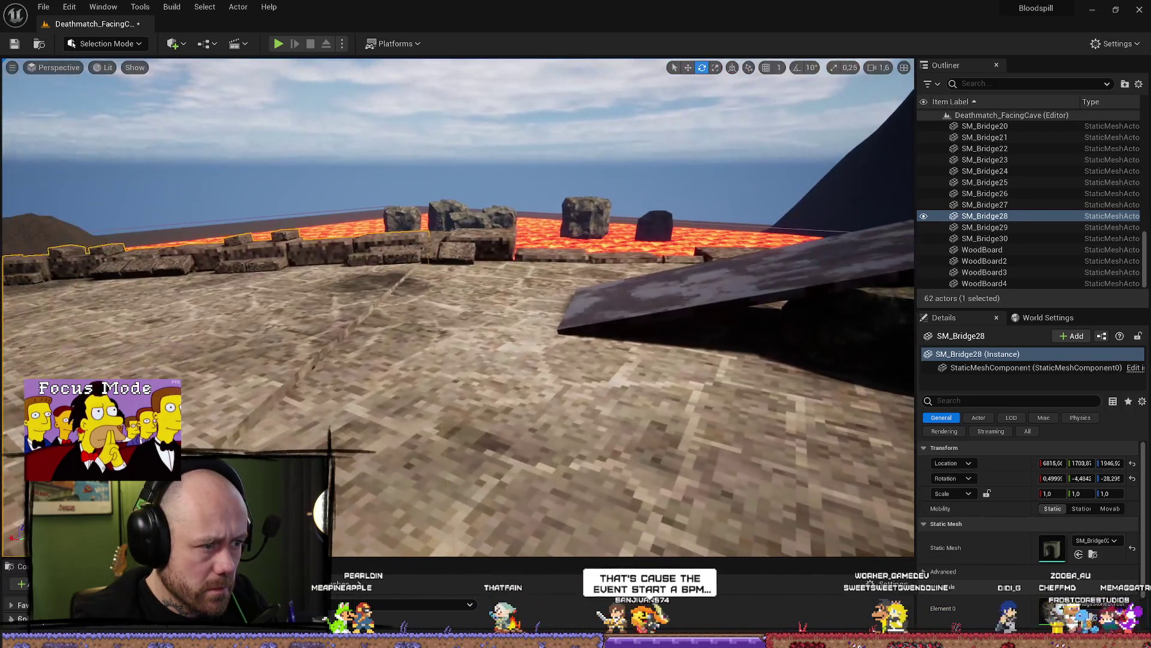
# Raise SM_Bridge27 slightly above the BigStone3 rock and prepare to tilt it
pyautogui.click(539, 360)
pyautogui.moveTo(584, 383)
pyautogui.mouseDown()
pyautogui.moveTo(612, 383)
pyautogui.moveTo(503, 377)
pyautogui.mouseUp()
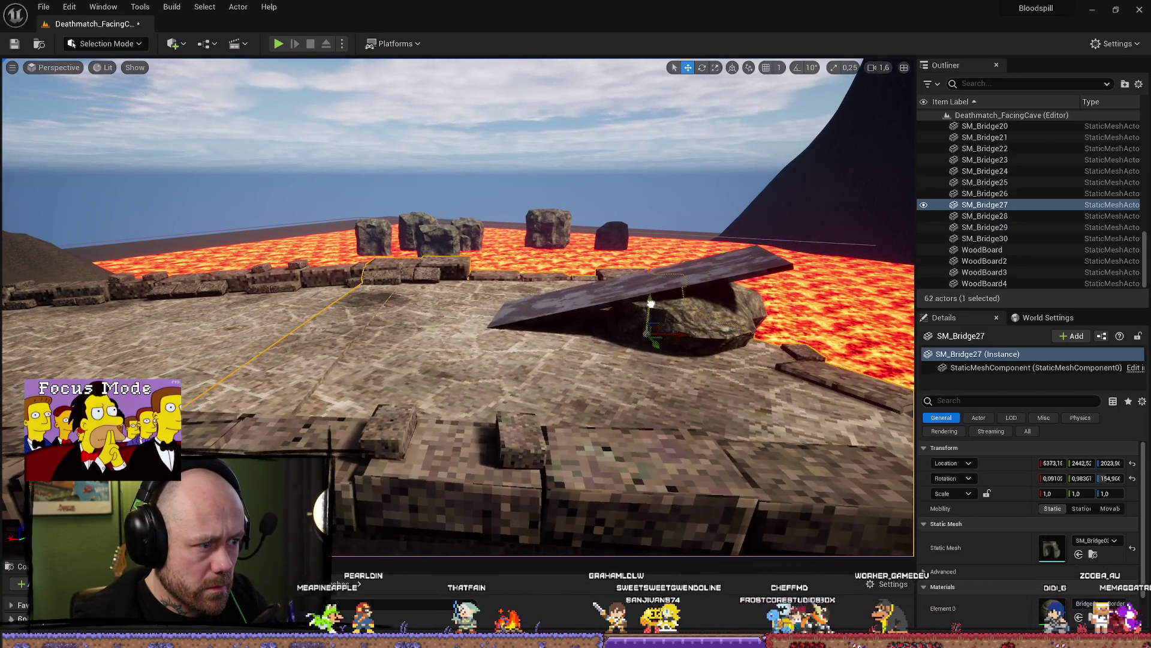
pyautogui.moveTo(650, 302); pyautogui.dragTo(563, 313)
pyautogui.press('e')
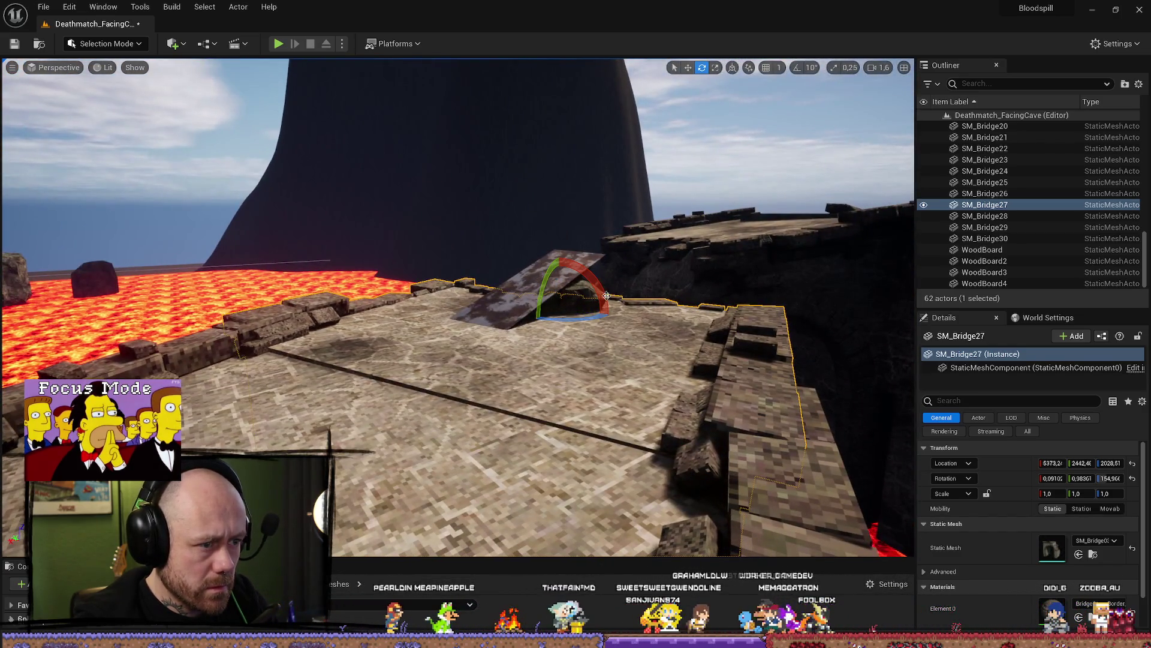
pyautogui.click(527, 283)
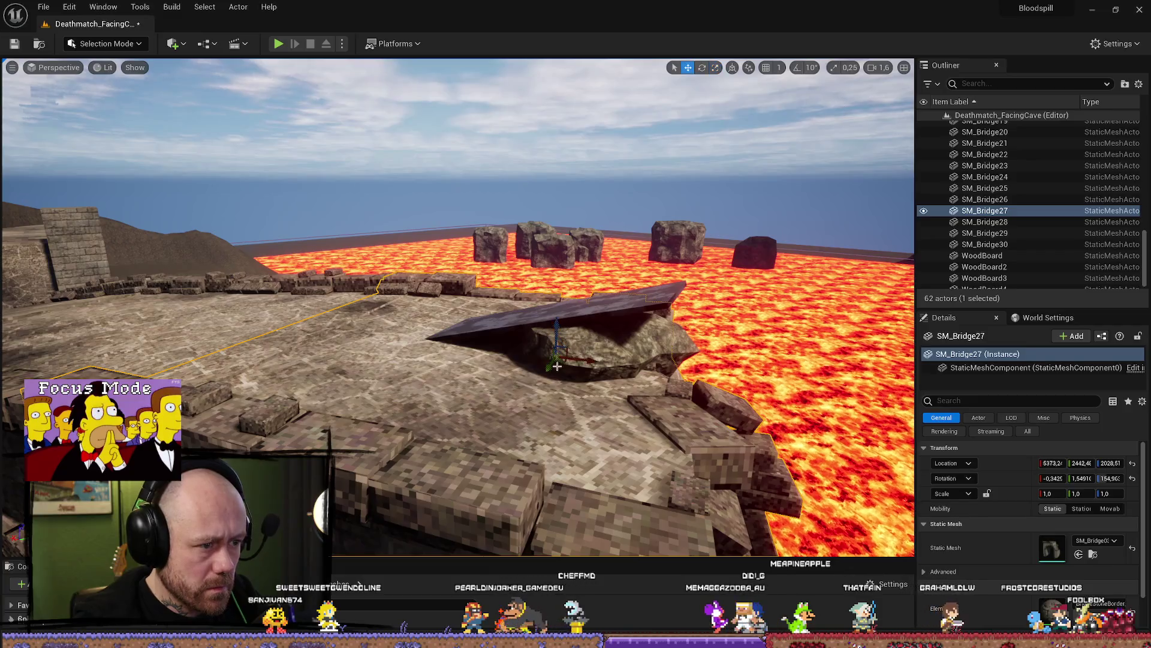
pyautogui.moveTo(559, 324)
pyautogui.mouseDown()
pyautogui.moveTo(660, 324)
pyautogui.moveTo(625, 293)
pyautogui.moveTo(621, 270)
pyautogui.moveTo(558, 312)
pyautogui.mouseUp()
pyautogui.press('e')
pyautogui.press('r')
pyautogui.press('e')
# Lift the bridge slab a little more and check SM_Bridge27 and SM_Bridge28 near the ramp
pyautogui.moveTo(481, 341)
pyautogui.mouseDown()
pyautogui.moveTo(462, 333)
pyautogui.moveTo(540, 348)
pyautogui.mouseUp()
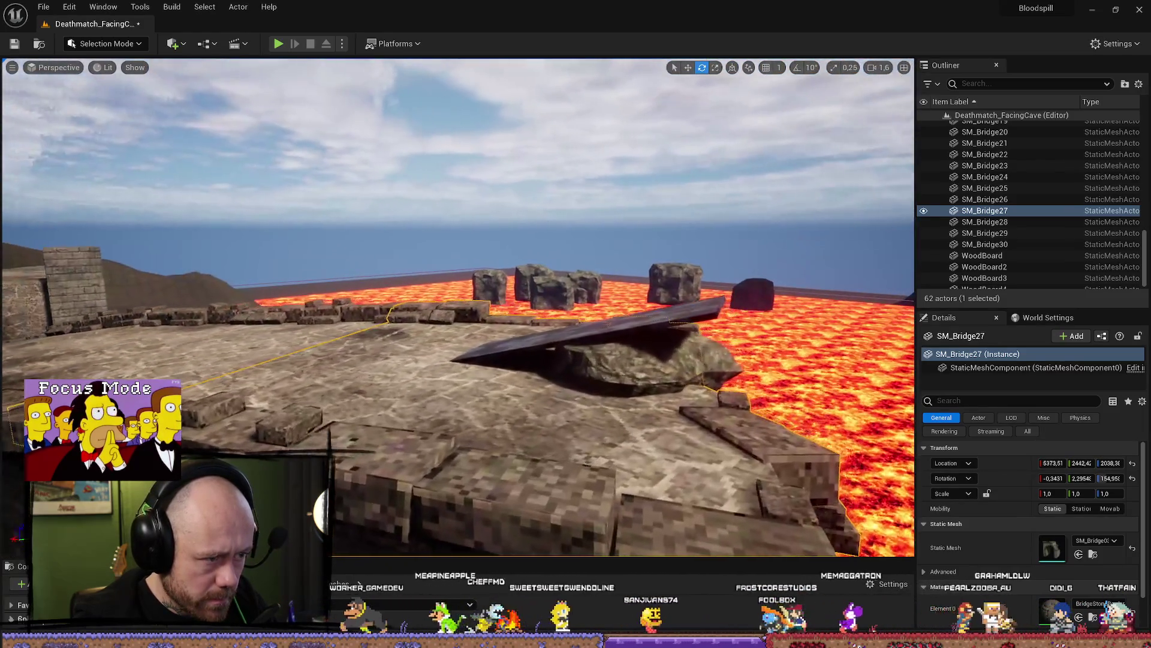
pyautogui.moveTo(457, 408); pyautogui.dragTo(474, 408)
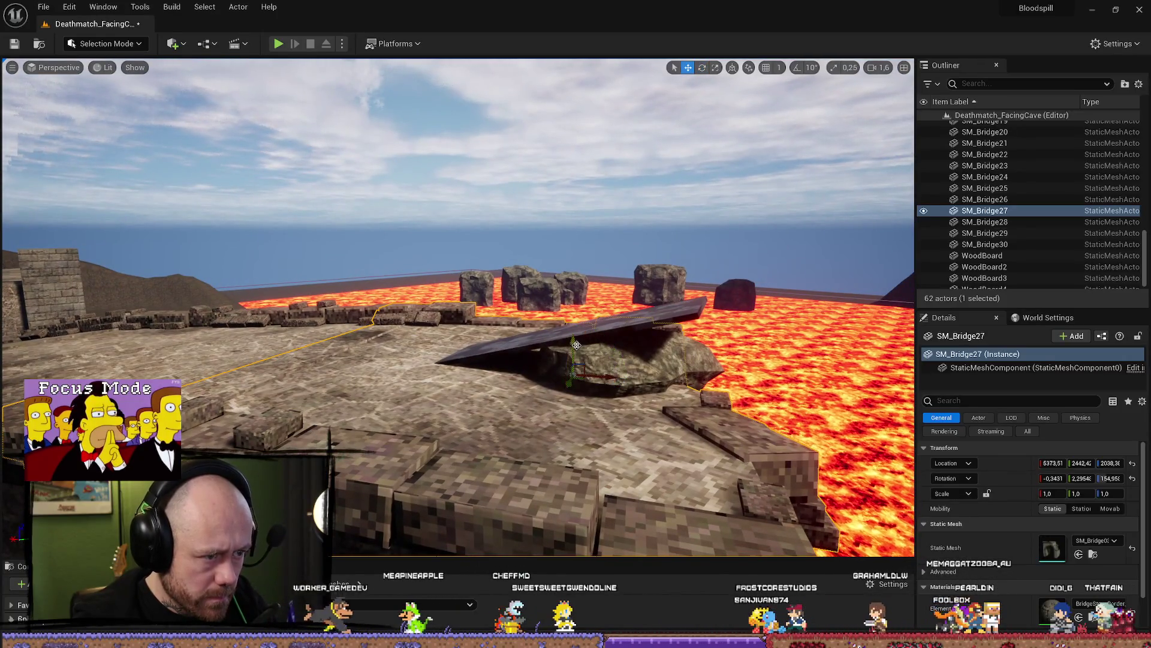
pyautogui.moveTo(576, 345); pyautogui.dragTo(590, 339)
pyautogui.press('e')
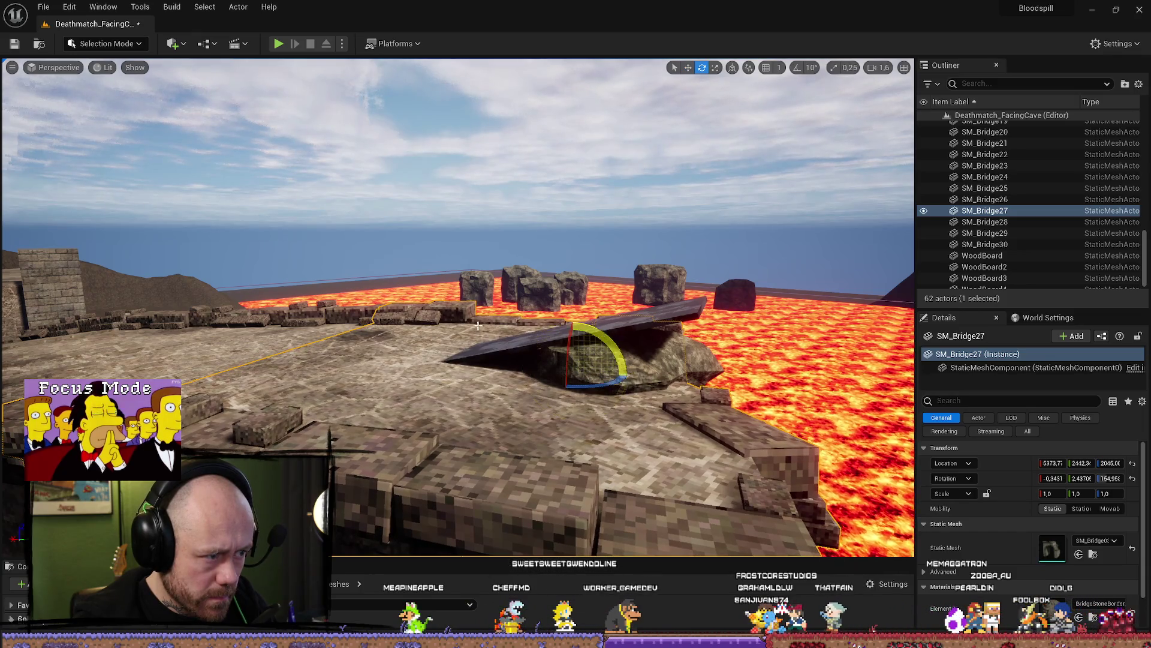
pyautogui.moveTo(478, 326)
pyautogui.mouseDown()
pyautogui.moveTo(792, 336)
pyautogui.moveTo(396, 375)
pyautogui.moveTo(396, 354)
pyautogui.moveTo(313, 247)
pyautogui.mouseUp()
pyautogui.click(636, 331)
pyautogui.click(313, 247)
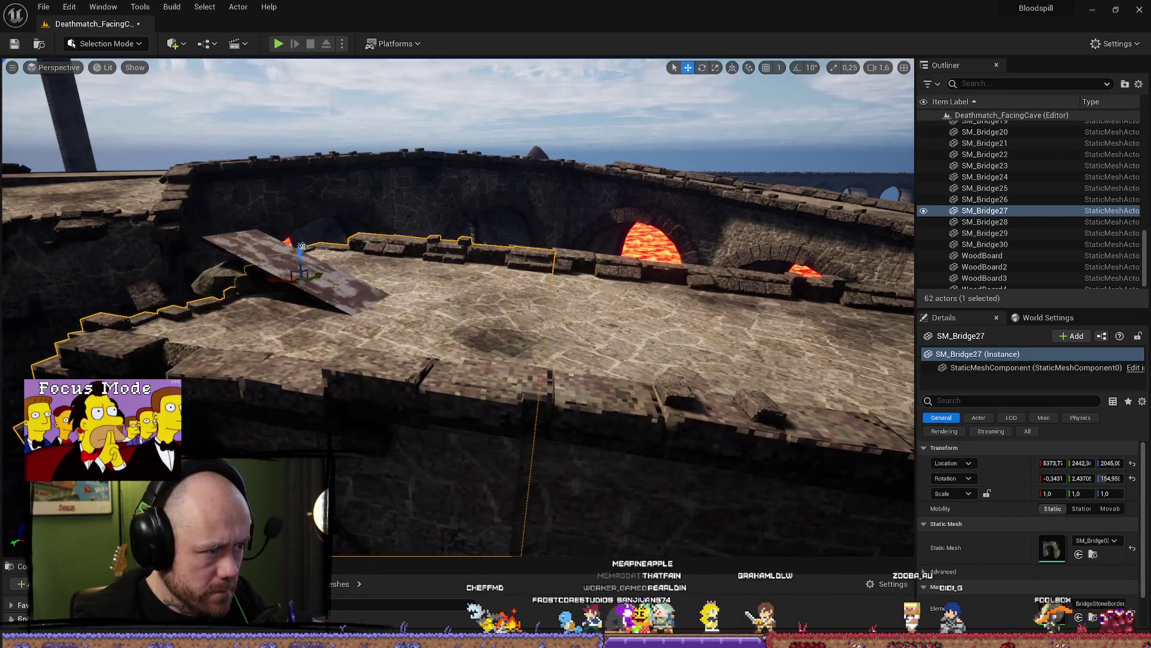
pyautogui.click(578, 296)
# Raise SM_Bridge27 once more among the lava arches, then start a play-test with Alt+P
pyautogui.moveTo(578, 296); pyautogui.dragTo(671, 296)
pyautogui.moveTo(485, 332)
pyautogui.mouseDown()
pyautogui.moveTo(456, 332)
pyautogui.moveTo(486, 331)
pyautogui.mouseUp()
pyautogui.click(485, 332)
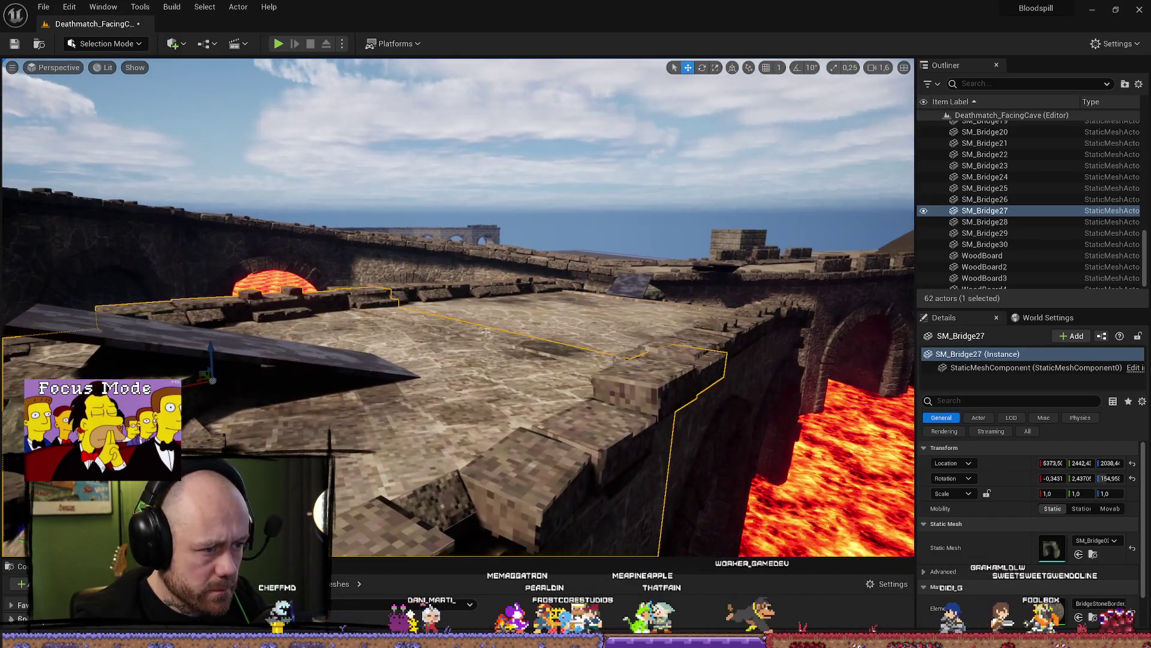
pyautogui.moveTo(217, 348)
pyautogui.mouseDown()
pyautogui.moveTo(150, 346)
pyautogui.moveTo(120, 371)
pyautogui.mouseUp()
pyautogui.click(214, 346)
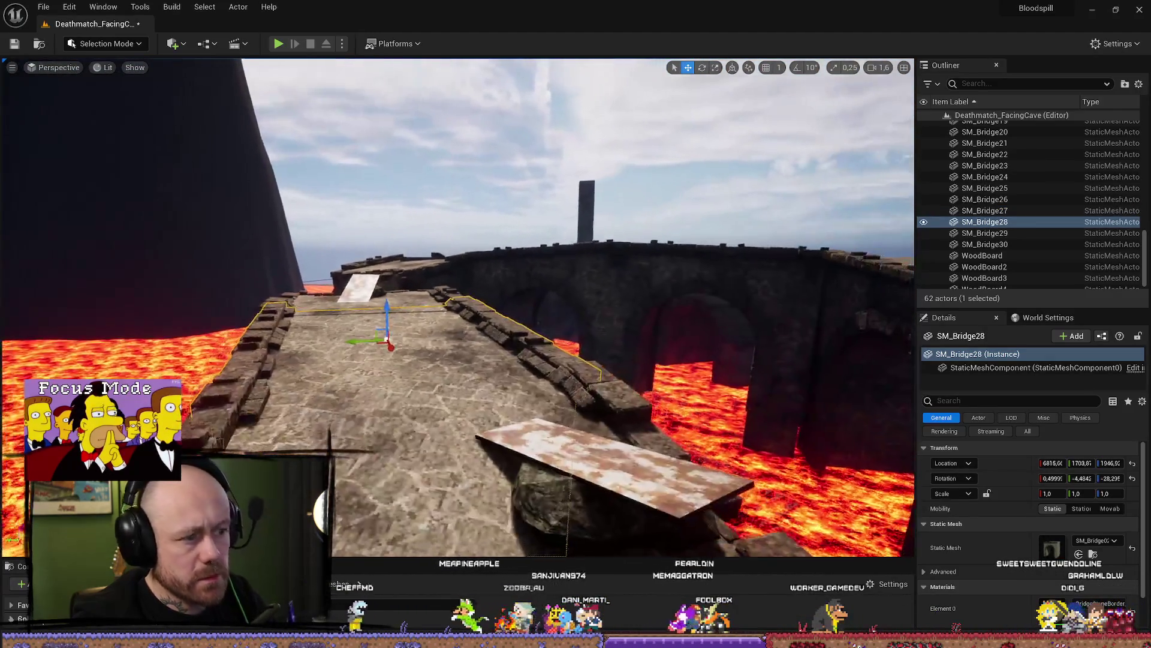
pyautogui.hotkey('alt', 'p')
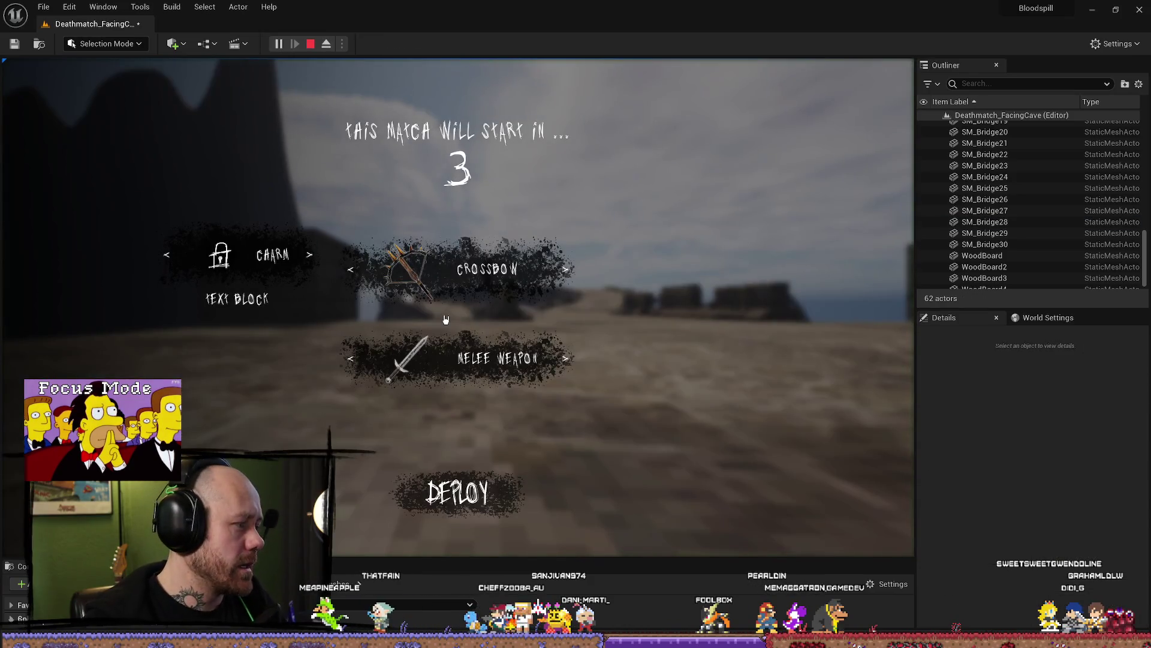
# Deploy into the match, walk along the stone walkway and down the wooden ramp, then end the play-test
pyautogui.click(520, 499)
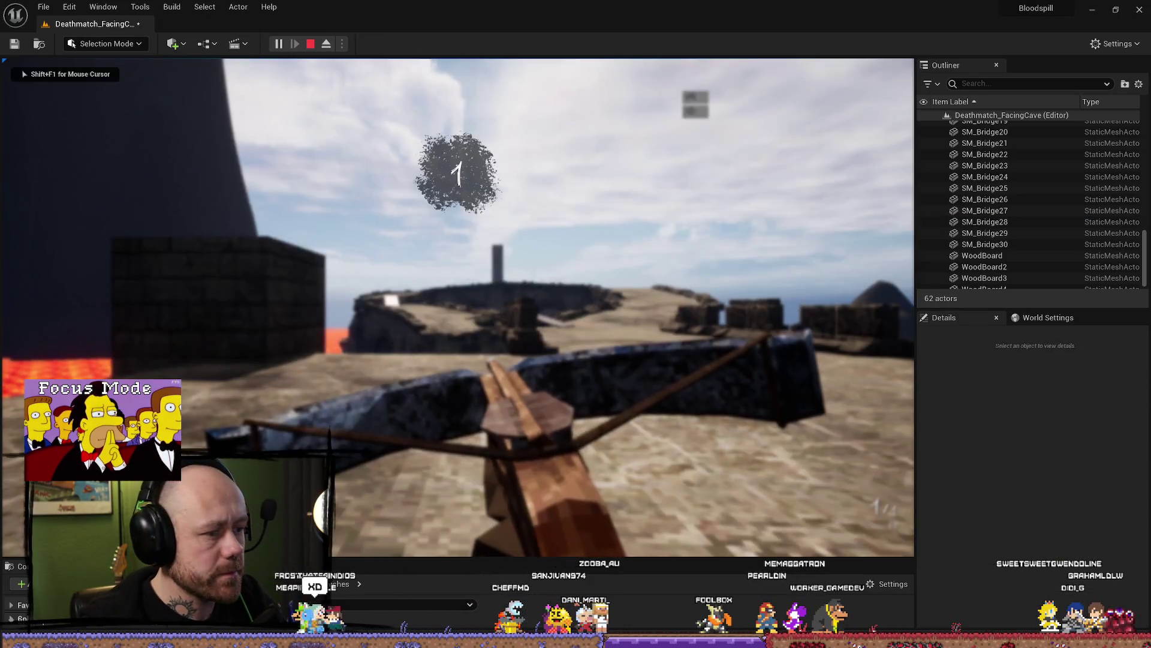
pyautogui.press('w')
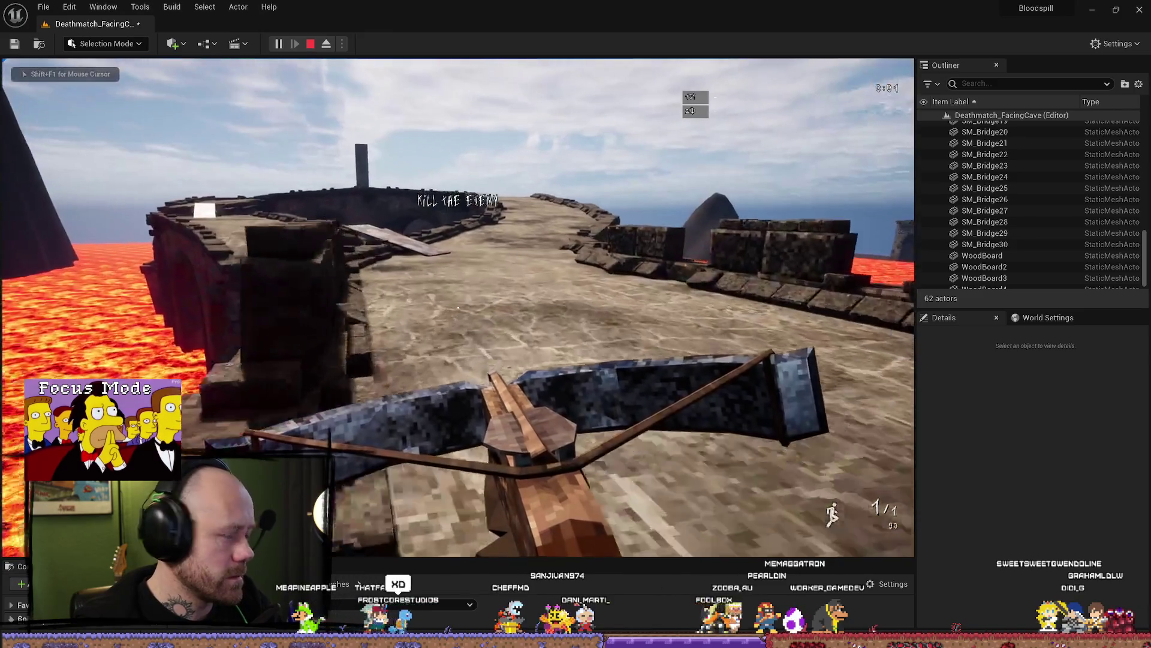
pyautogui.press('w')
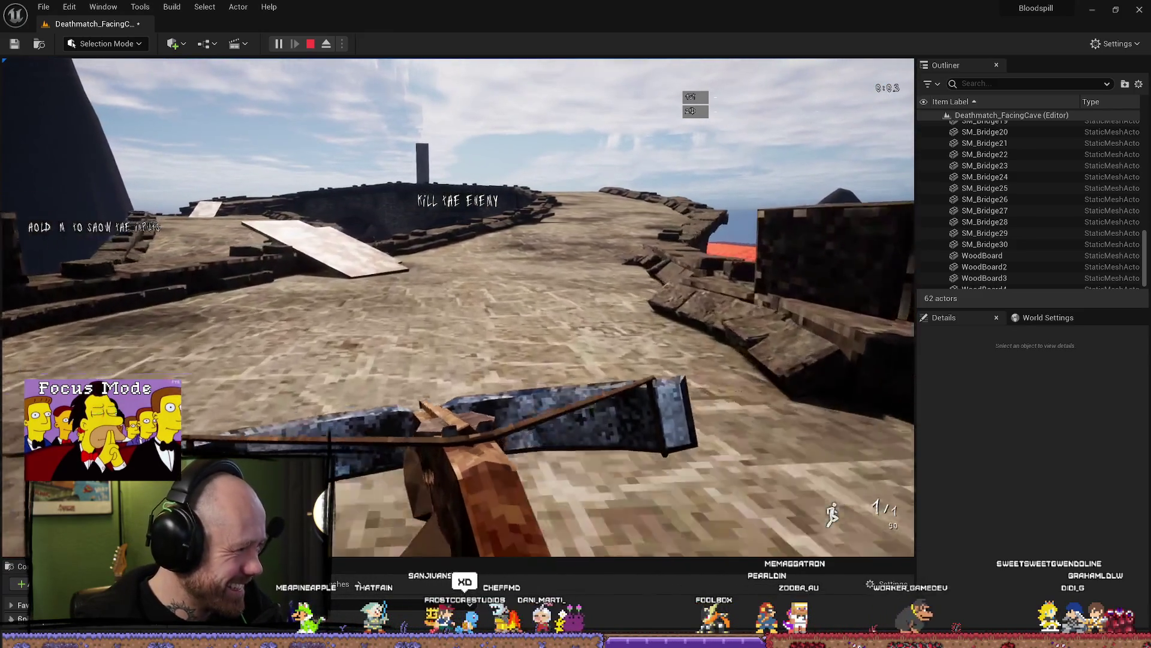
pyautogui.press('w')
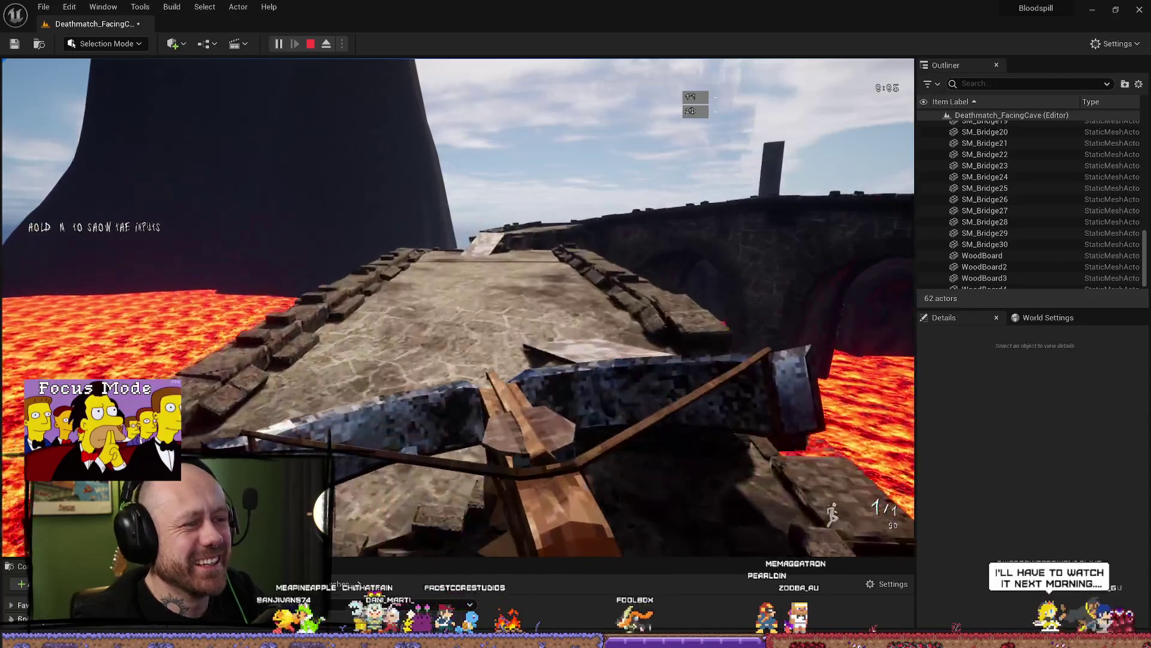
pyautogui.press('w')
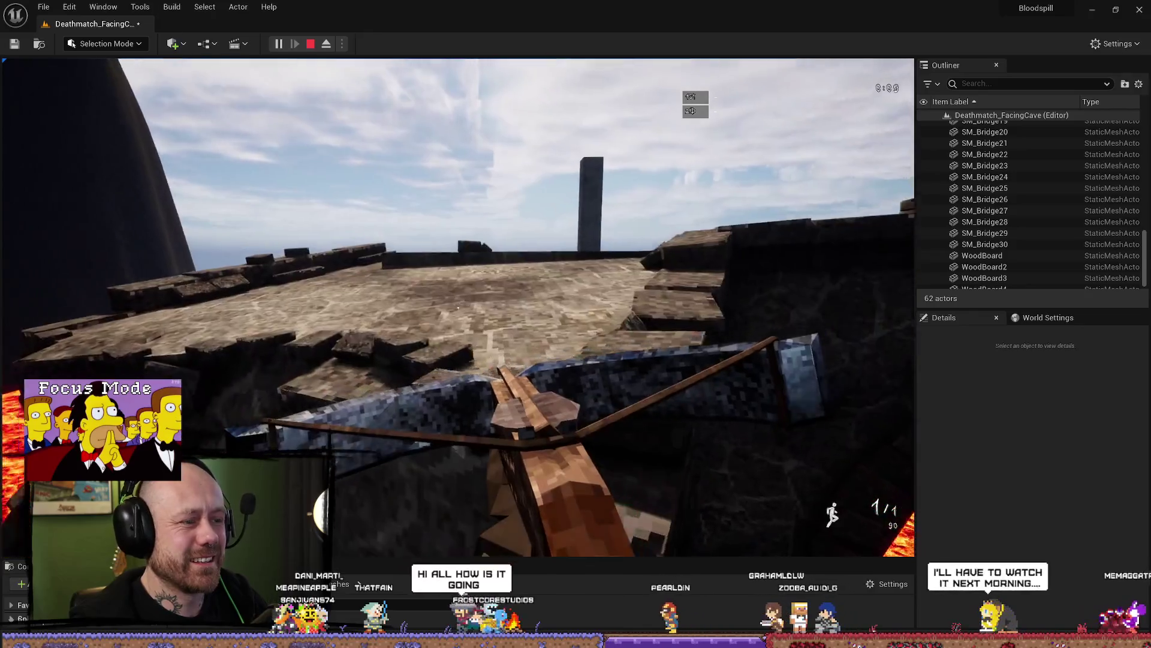
pyautogui.press('Escape')
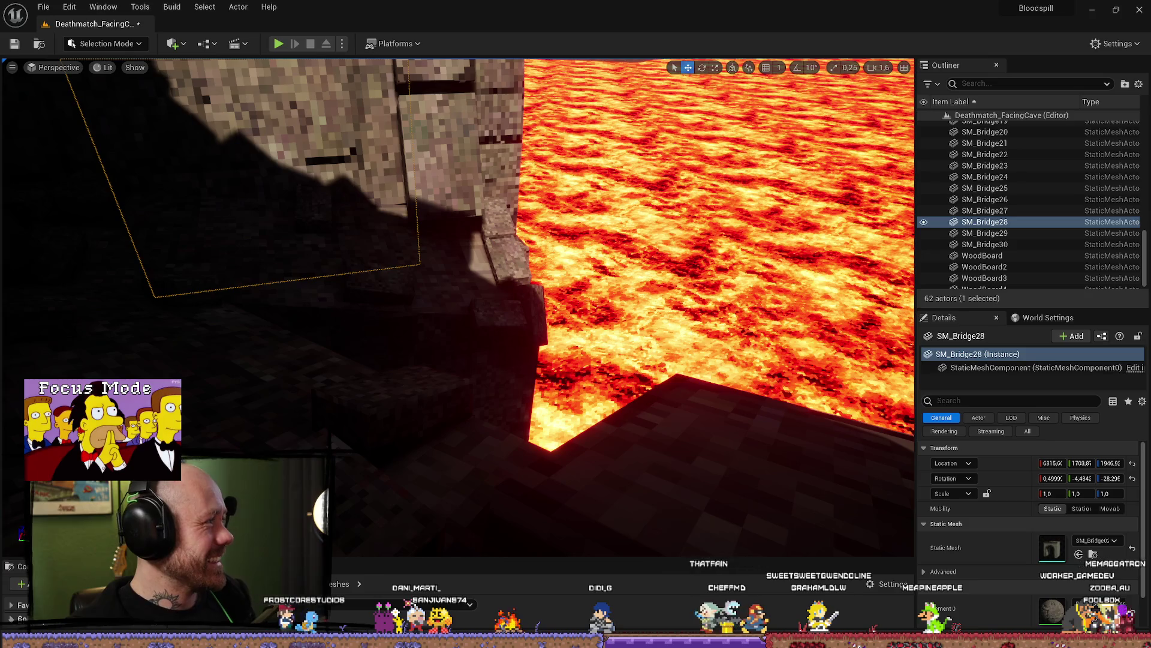
# Bring the Twitch clip 'Beeeeeerh' over the editor, unmute it, then return to the editor
pyautogui.moveTo(0, 123)
pyautogui.mouseDown()
pyautogui.moveTo(579, 119)
pyautogui.moveTo(775, 81)
pyautogui.mouseUp()
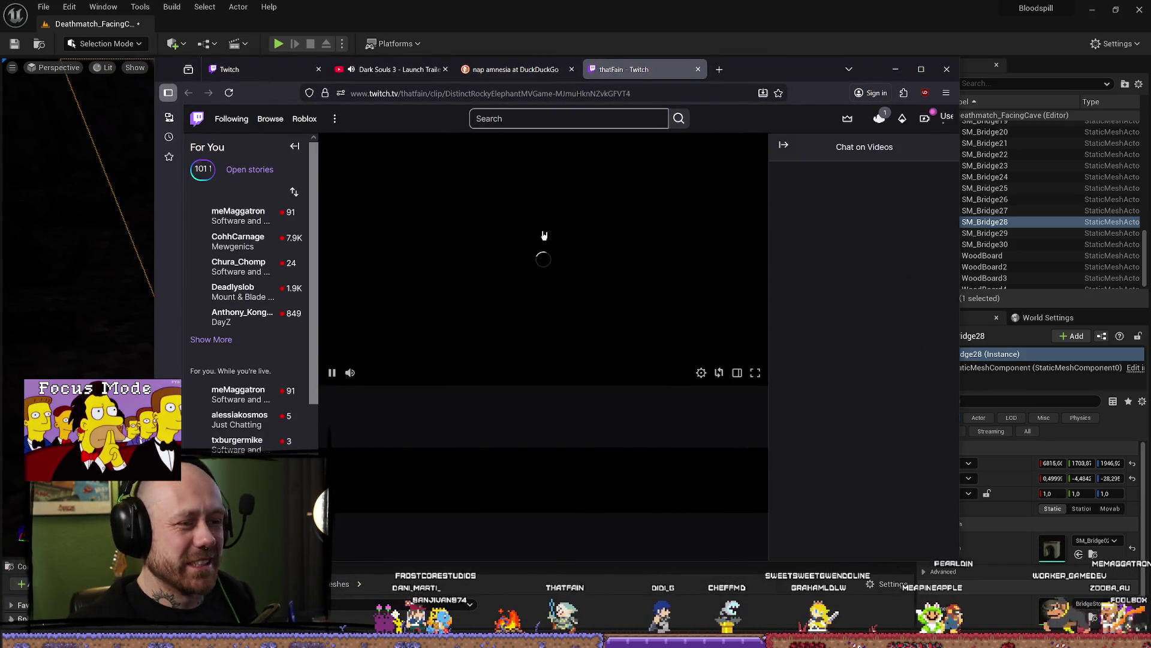
pyautogui.click(352, 376)
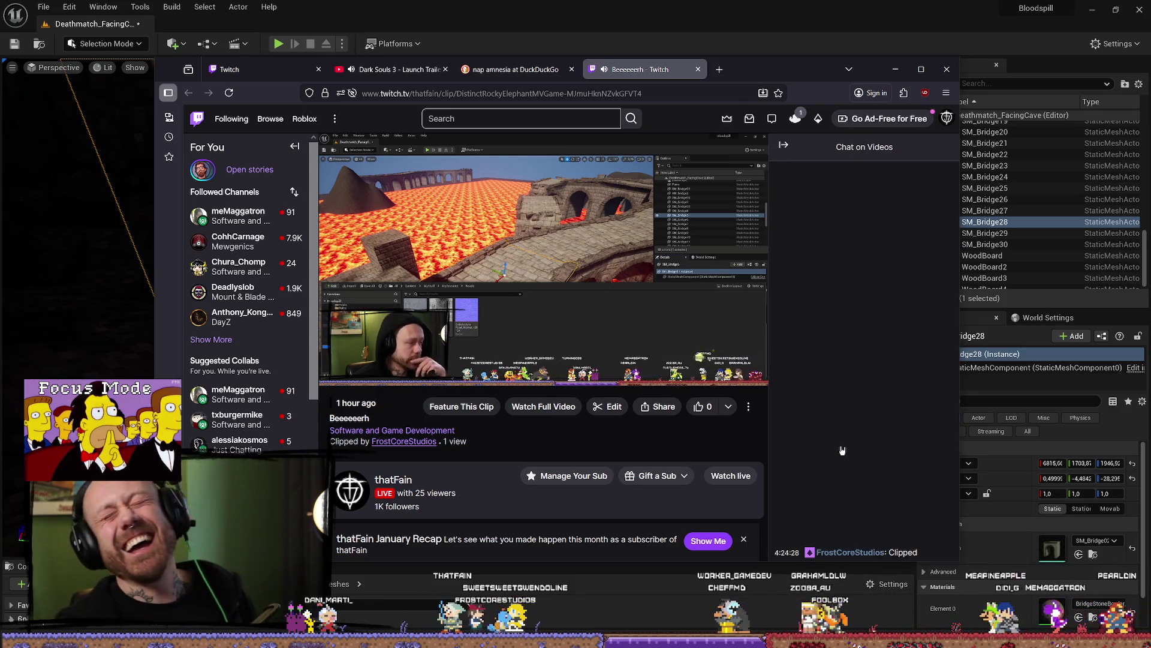
pyautogui.moveTo(685, 269)
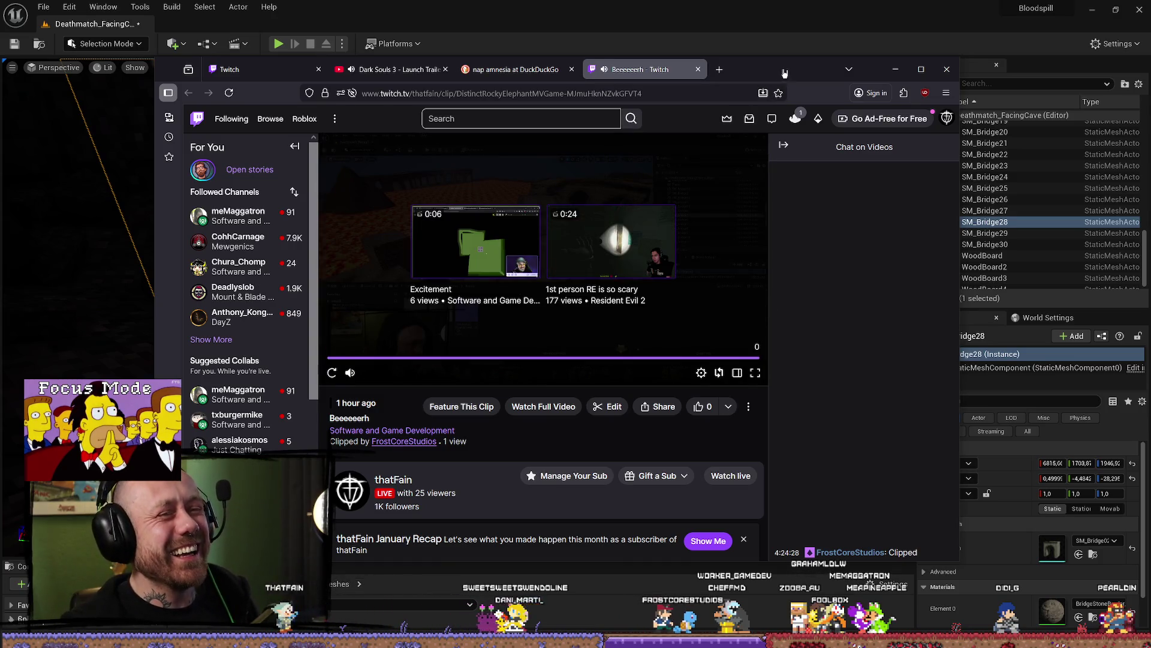
pyautogui.hotkey('alt', 'Tab')
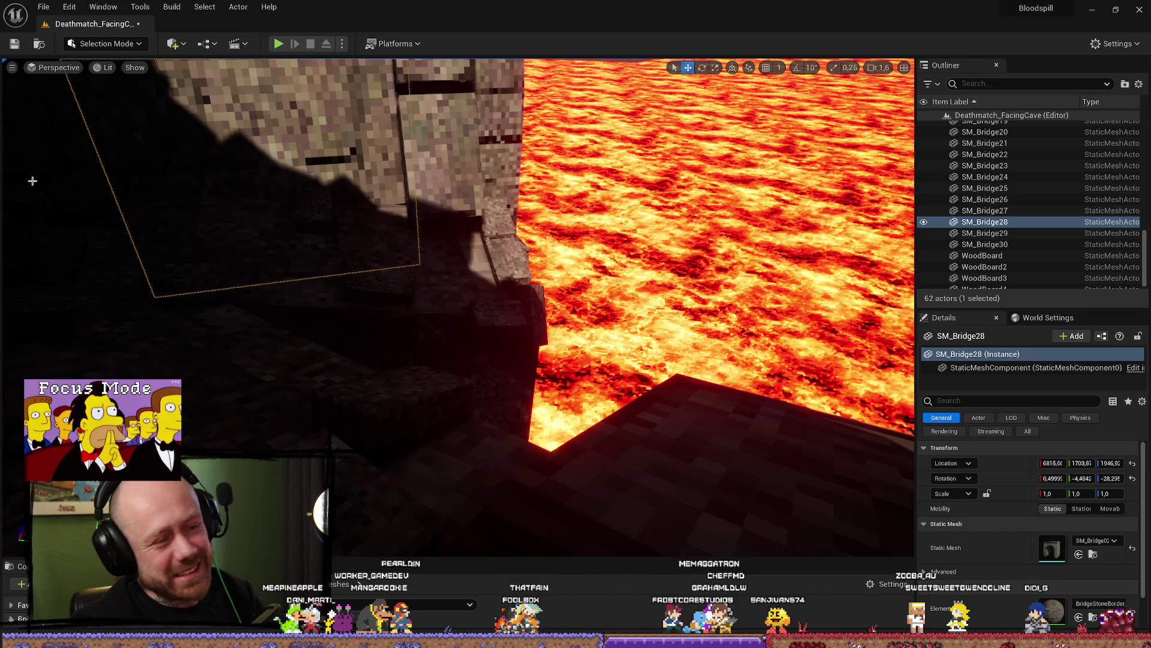
pyautogui.moveTo(482, 252); pyautogui.dragTo(482, 252)
# Inspect the WoodBoard4 plank and the BigStone3 rock beneath it, then launch a play-test
pyautogui.moveTo(501, 361); pyautogui.dragTo(543, 315)
pyautogui.click(501, 361)
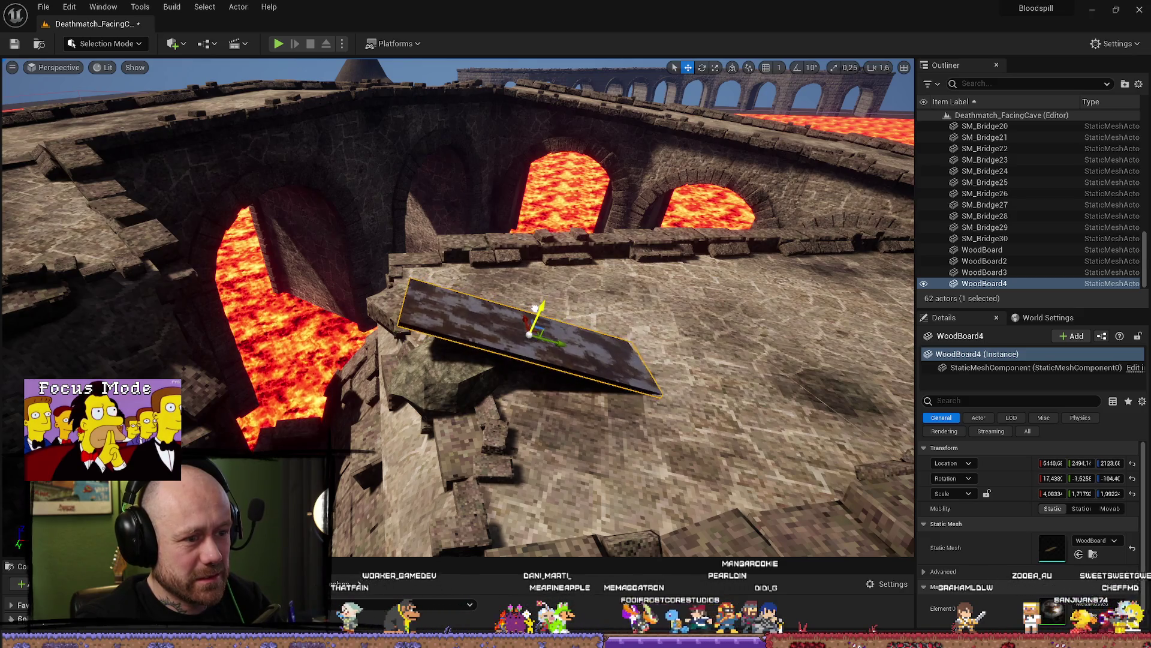
pyautogui.click(465, 355)
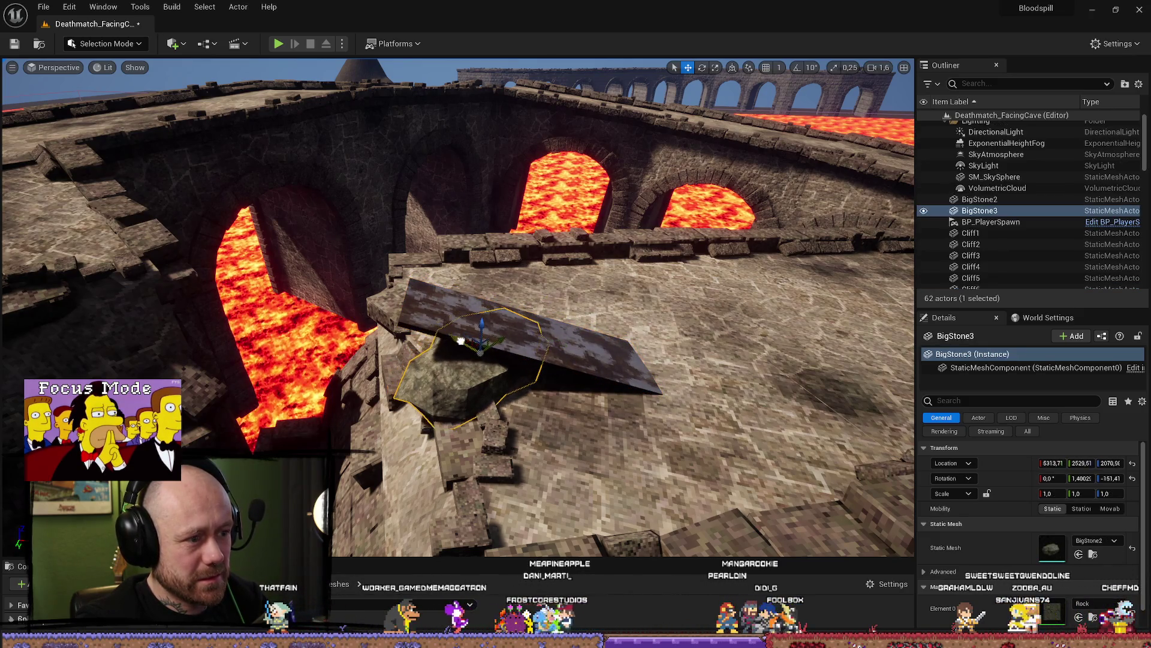
pyautogui.moveTo(482, 322); pyautogui.dragTo(522, 342)
pyautogui.click(285, 48)
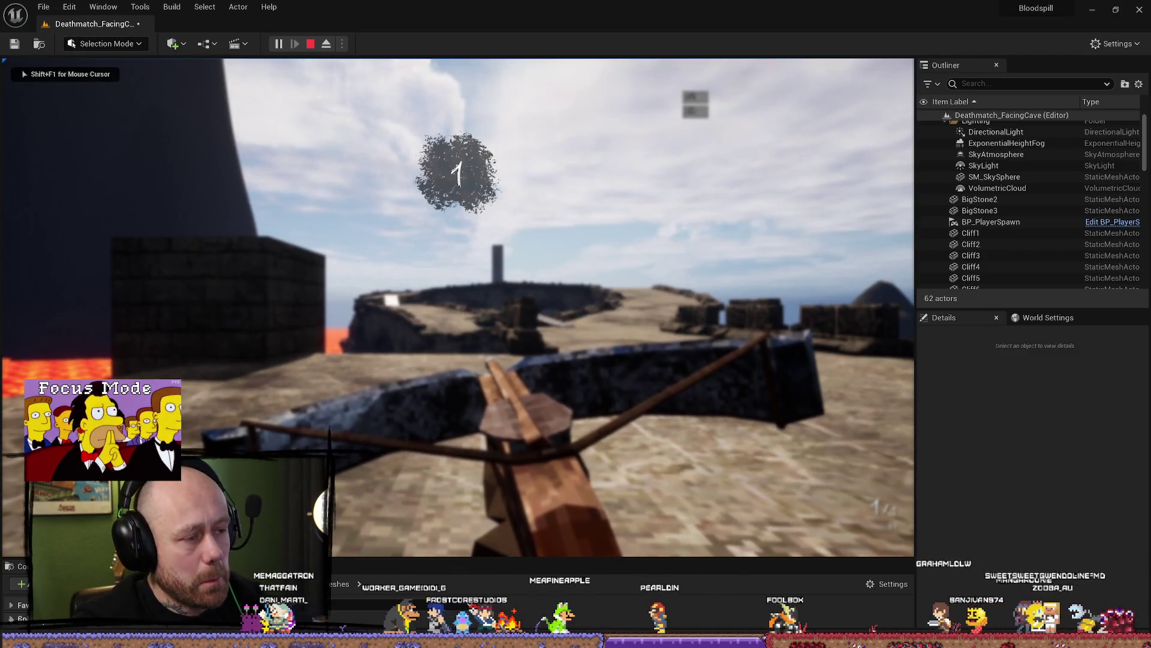
# Walk across the platform, over the board ramp and toward the white ramp, then stop the play-test
pyautogui.press('w')
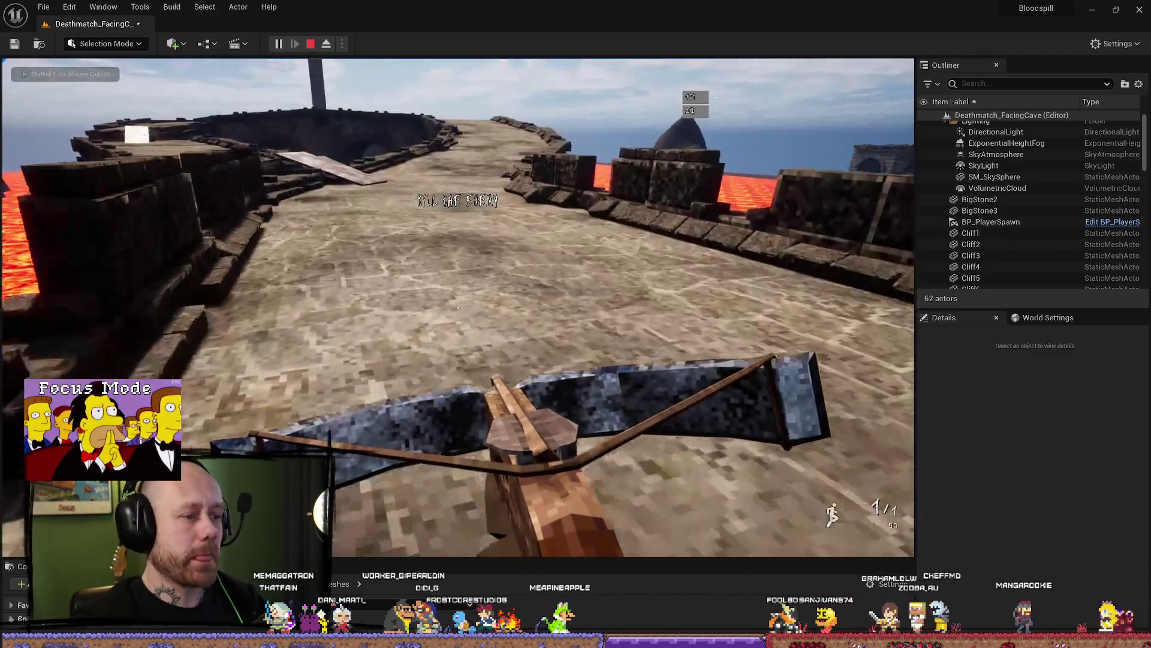
pyautogui.press('w')
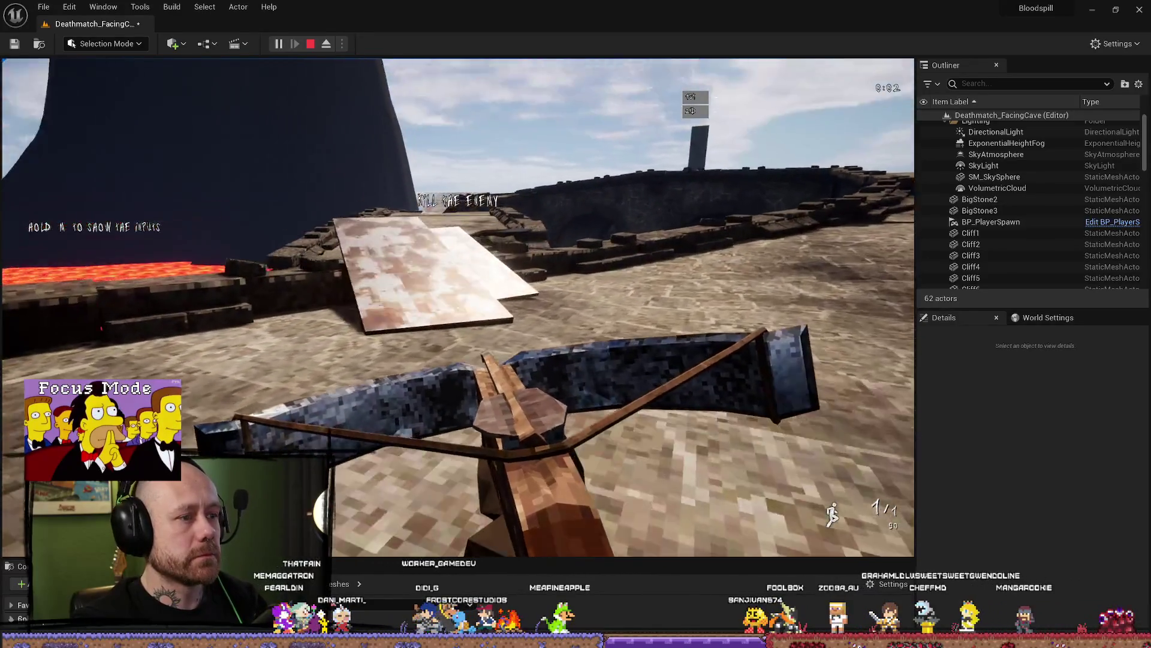
pyautogui.press('w')
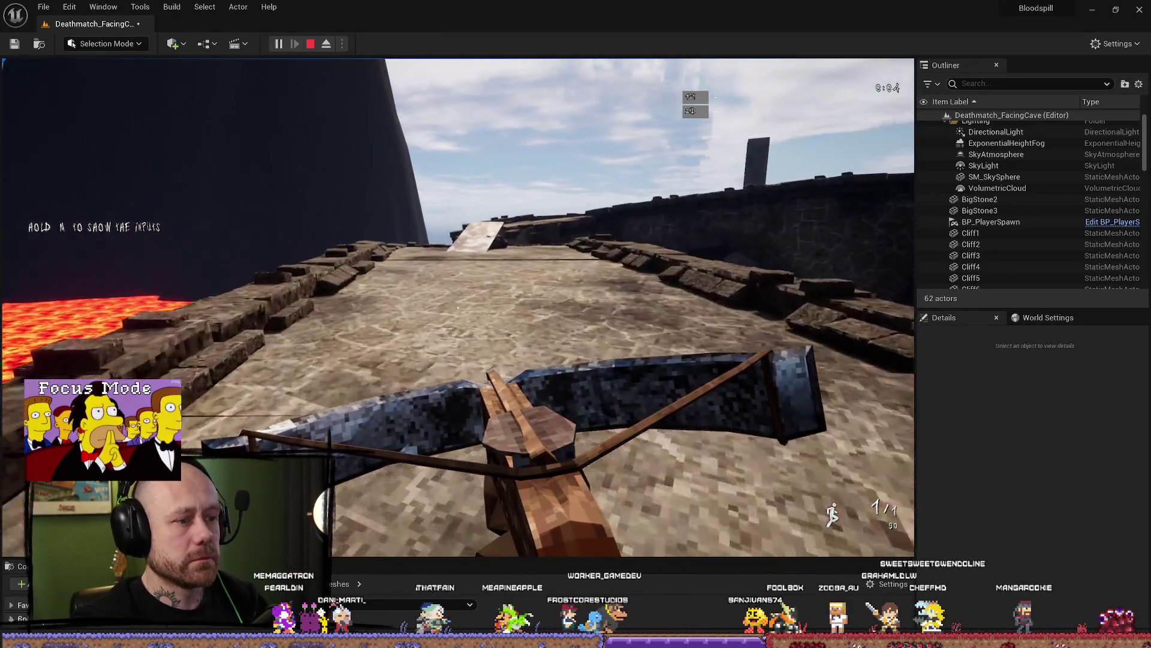
pyautogui.press('w')
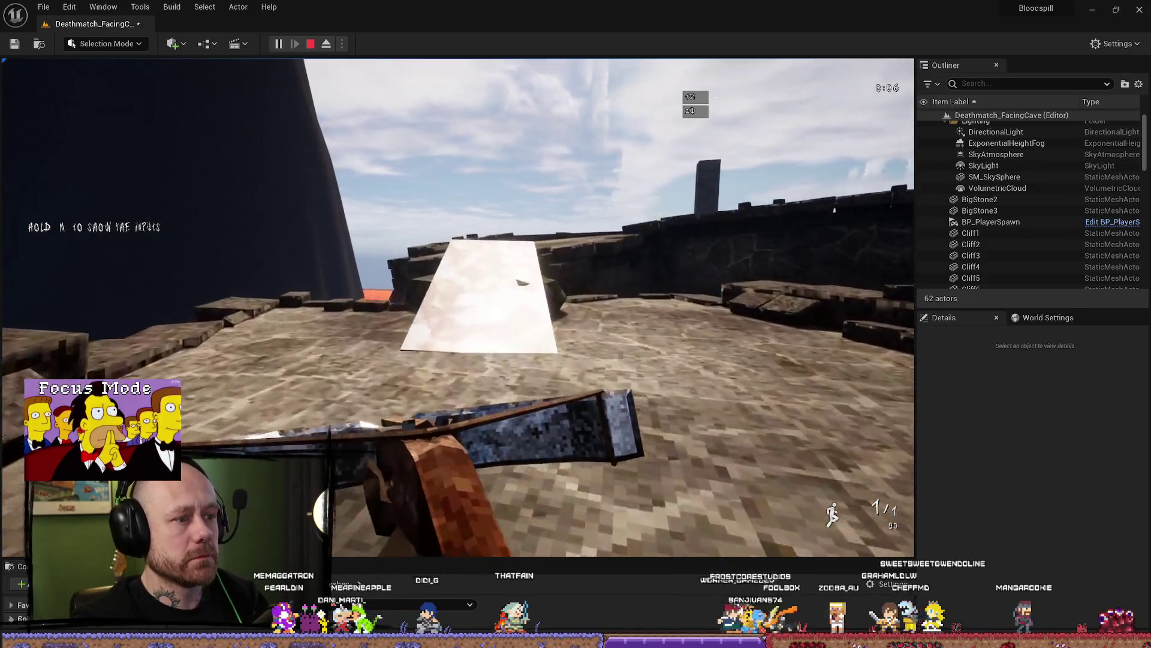
pyautogui.press('Escape')
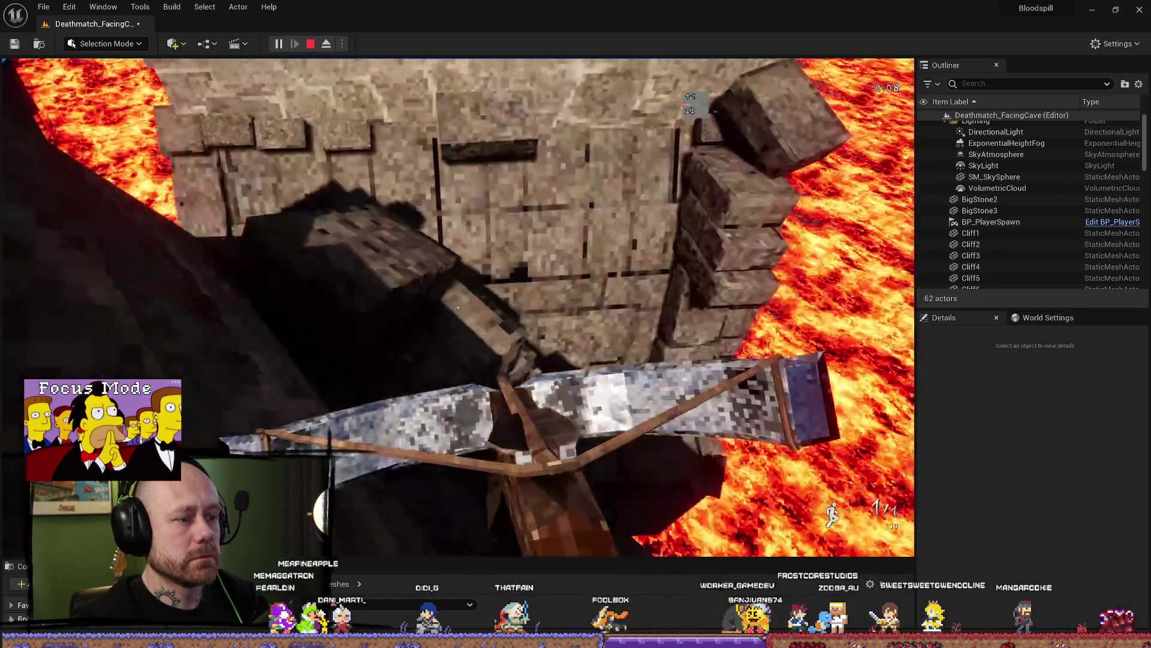
# Delete the BigStone3 rock from under WoodBoard4, reselect the plank, and start another play-test
pyautogui.press('f')
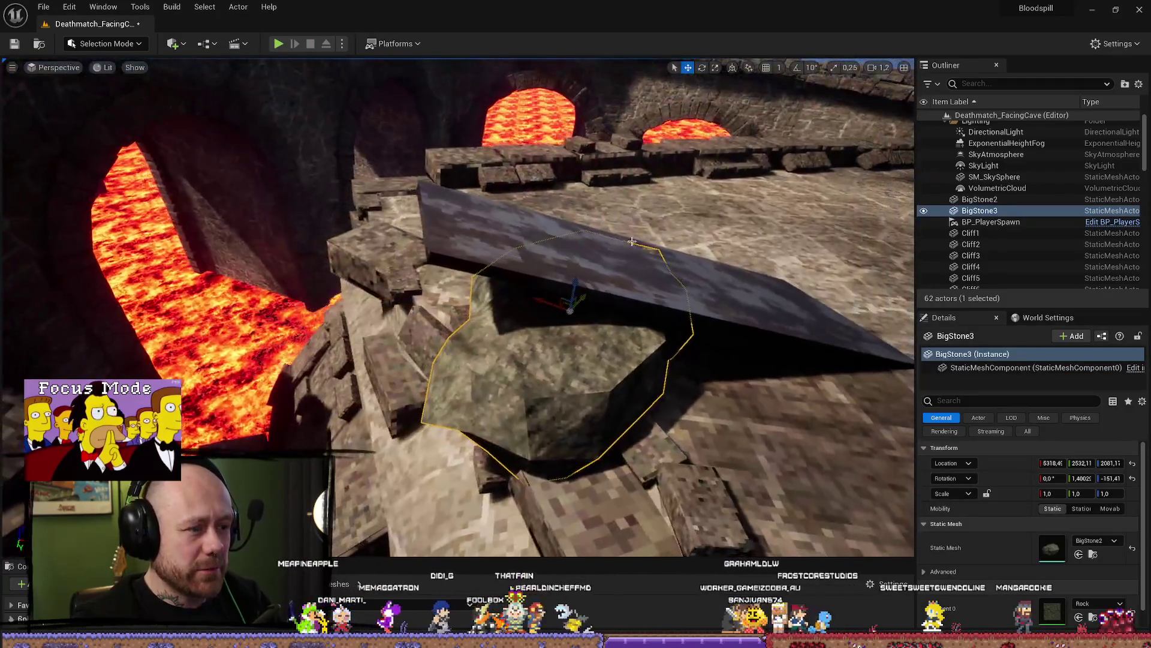
pyautogui.click(569, 259)
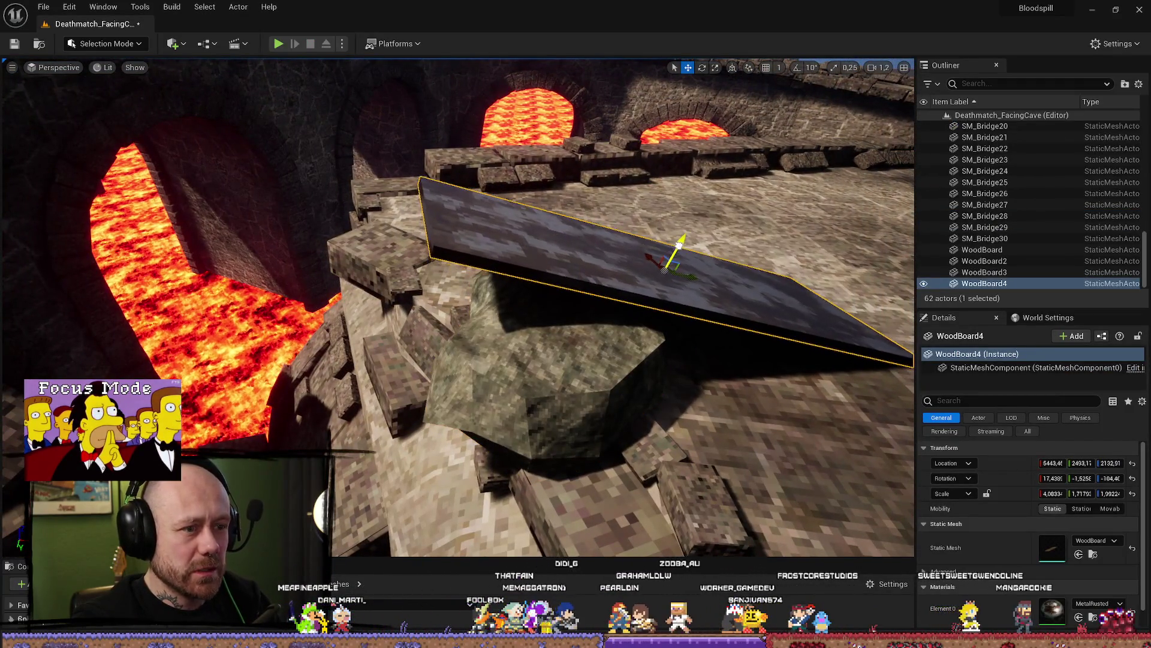
pyautogui.hotkey('ctrl', 'z')
pyautogui.press('f')
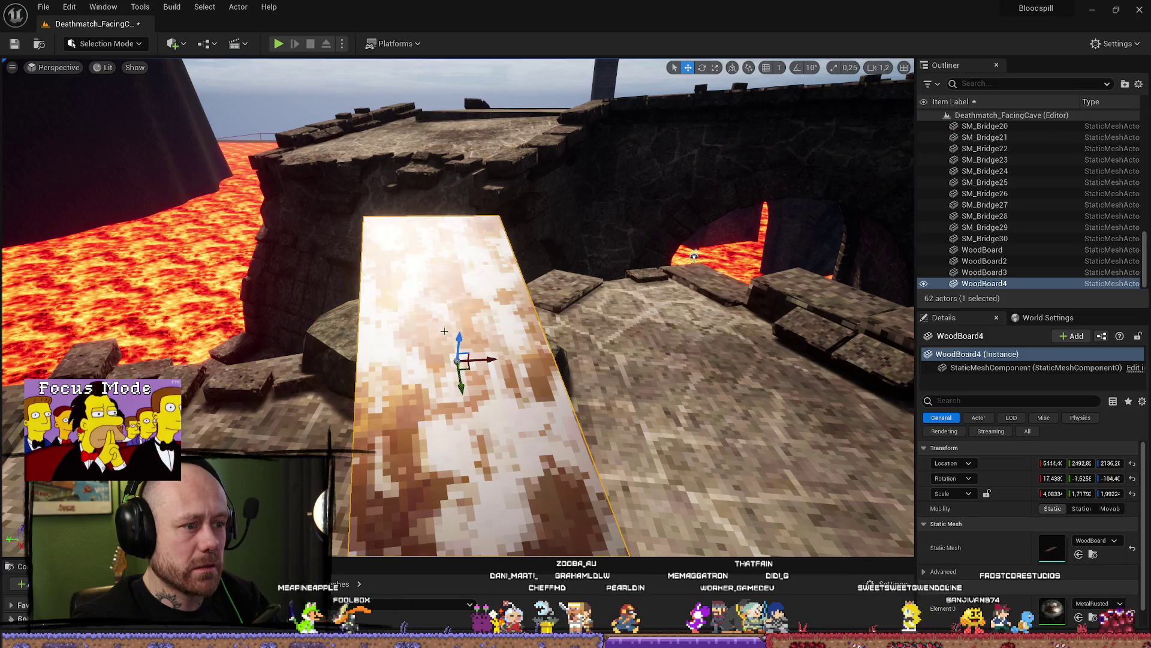
pyautogui.press('Delete')
pyautogui.click(470, 321)
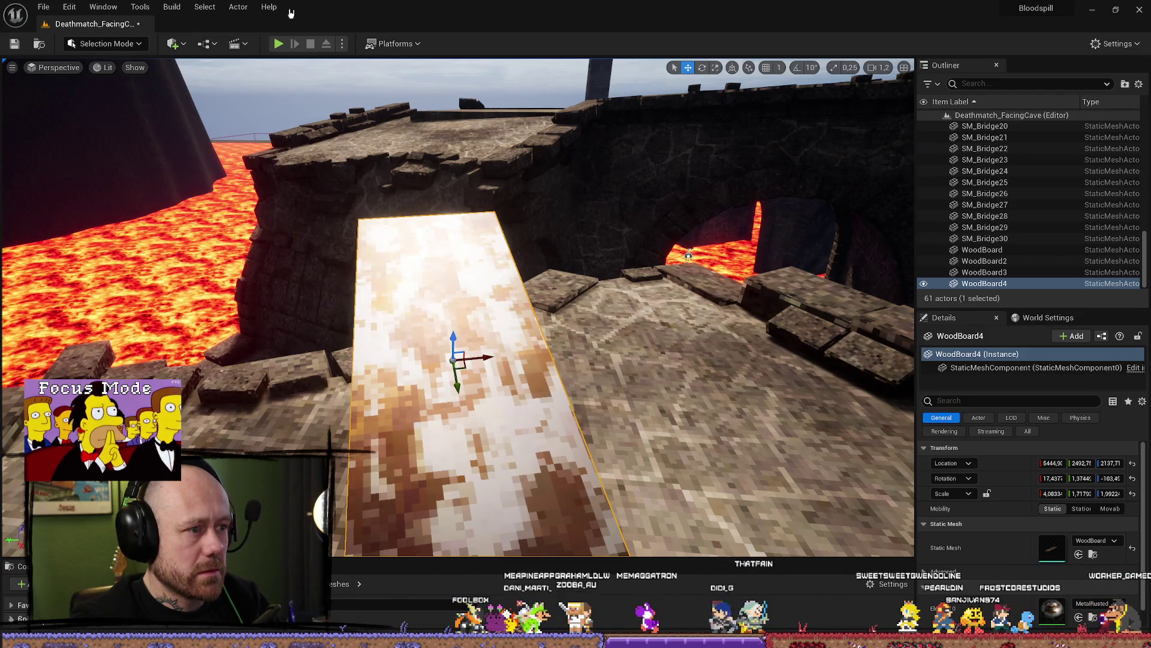
pyautogui.click(278, 44)
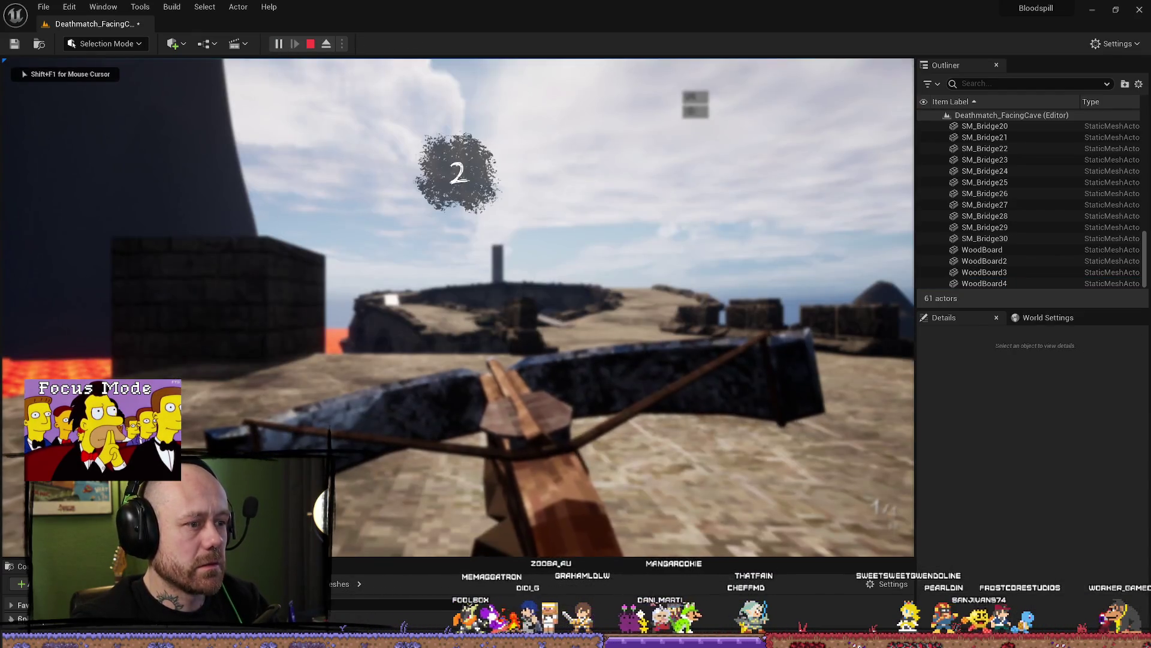
# Walk over the wooden ramp, stone bridge and platform toward the castle, then stop and focus WoodBoard4
pyautogui.press('w')
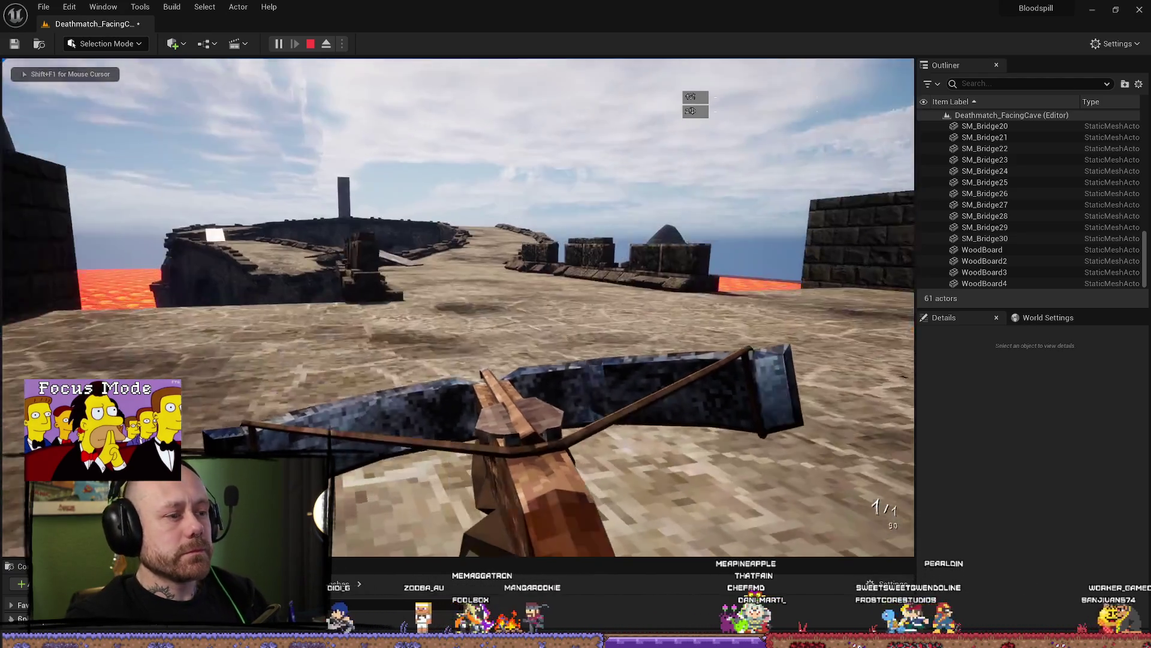
pyautogui.press('w')
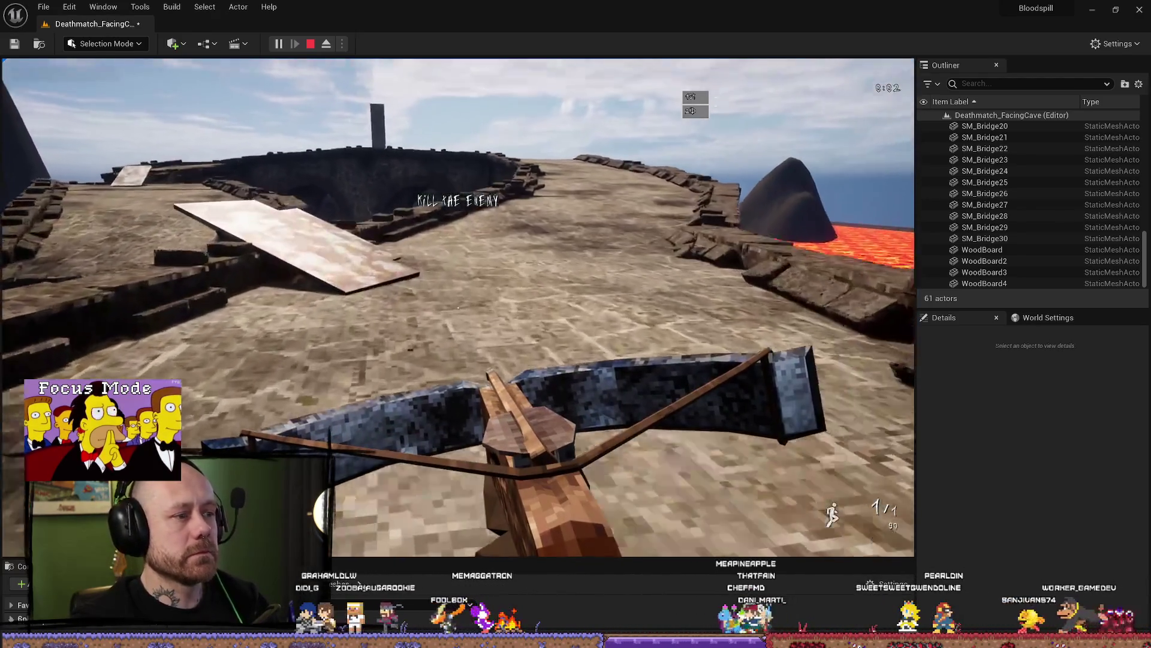
pyautogui.press('w')
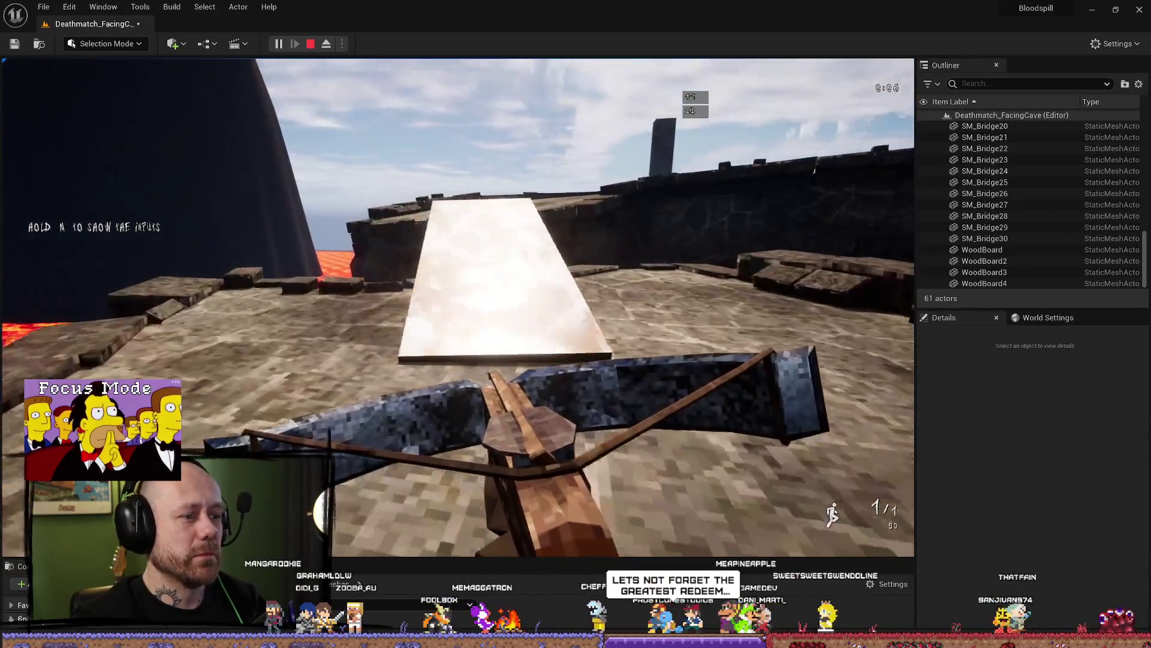
pyautogui.press('w')
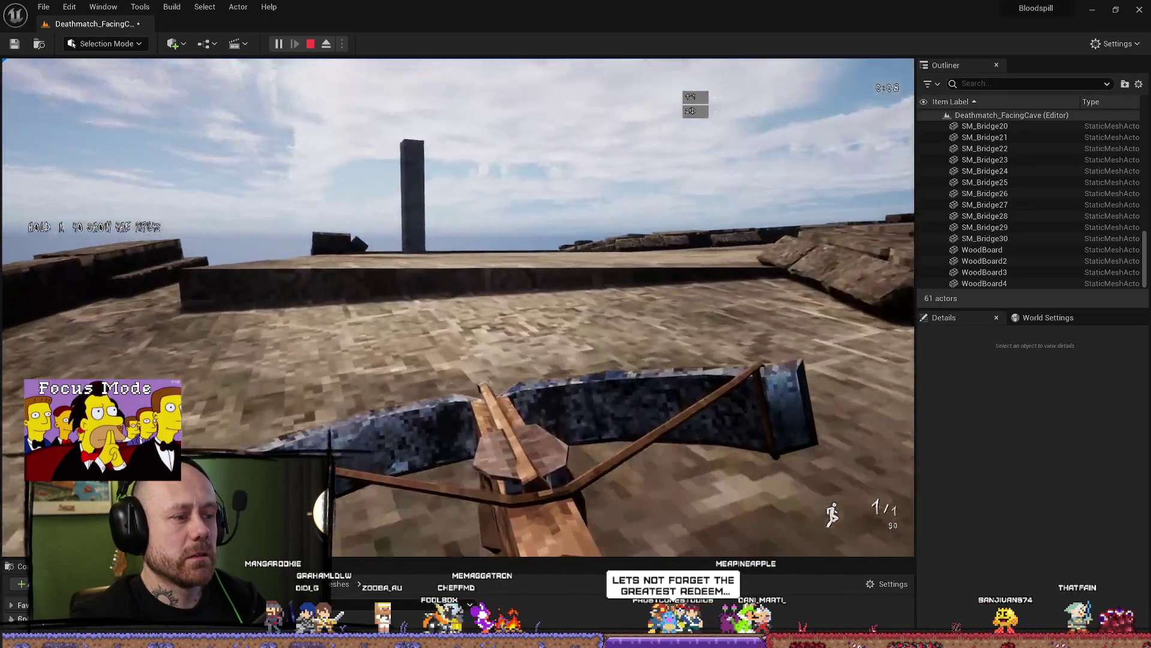
pyautogui.press('w')
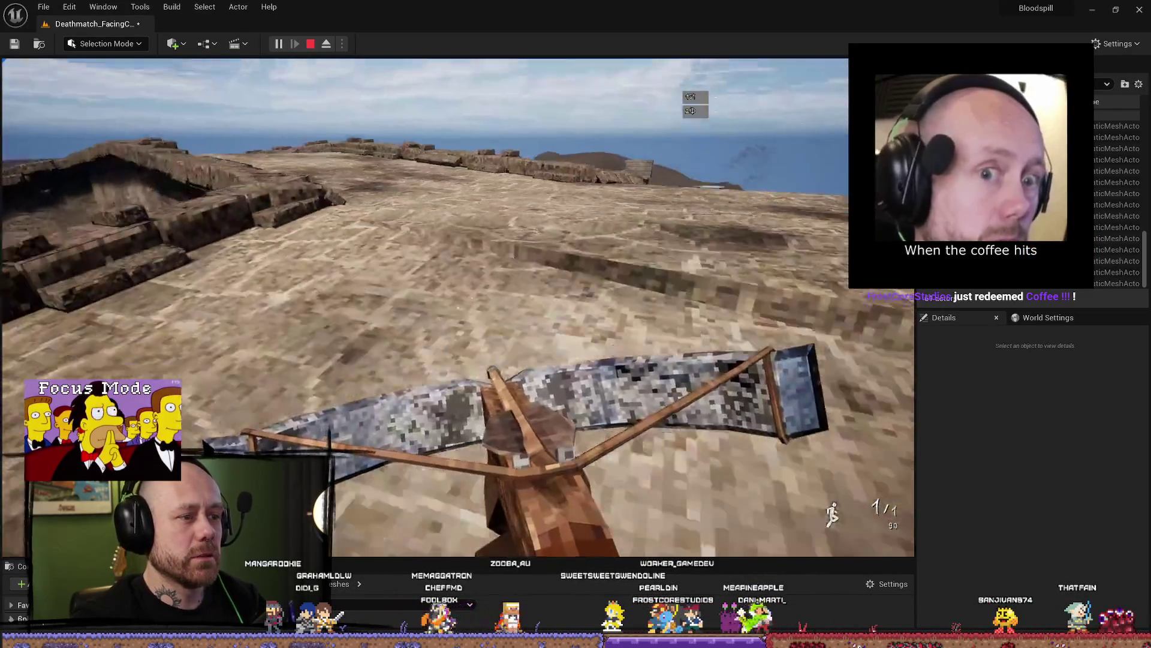
pyautogui.press('w')
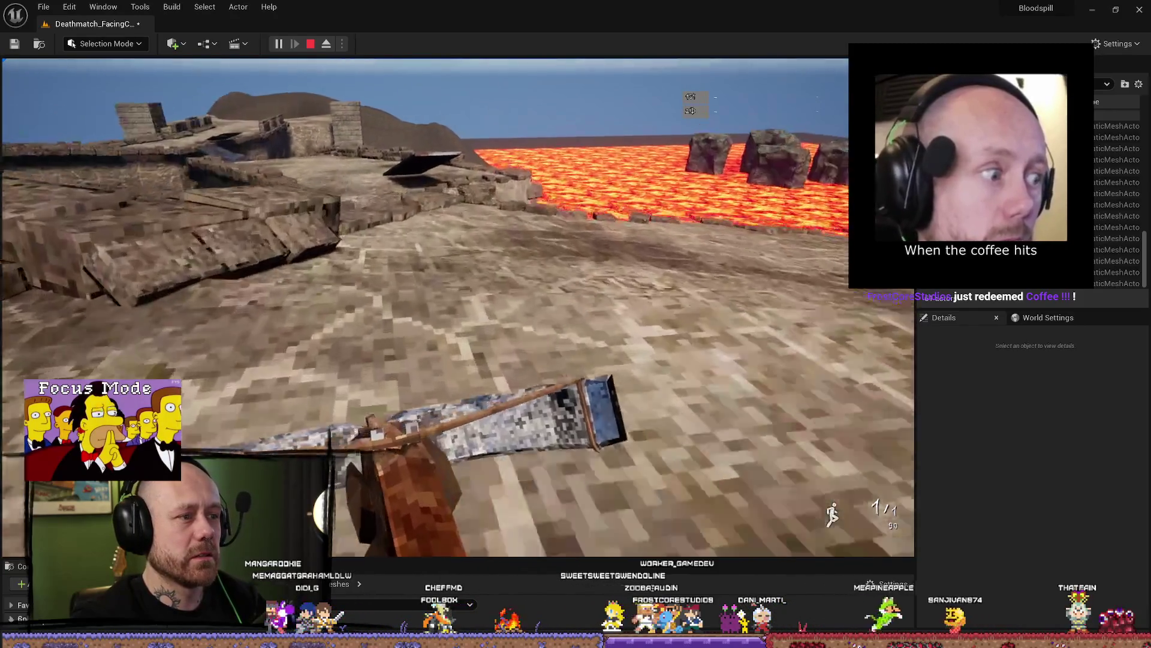
pyautogui.press('w')
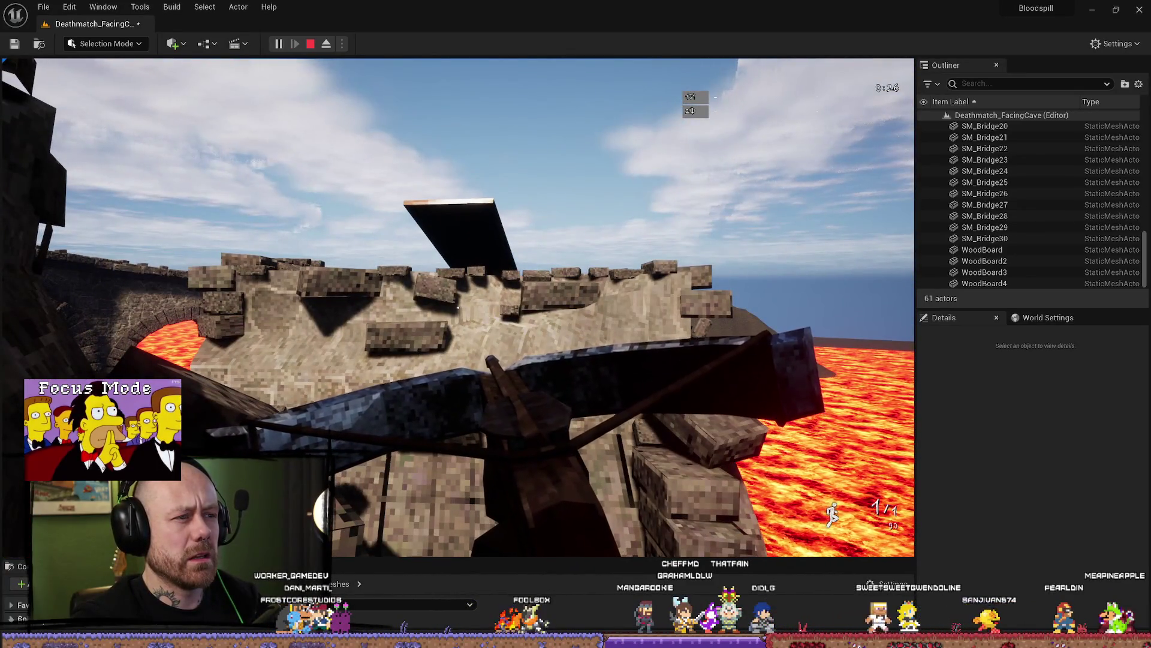
pyautogui.press('Escape')
pyautogui.doubleClick(984, 283)
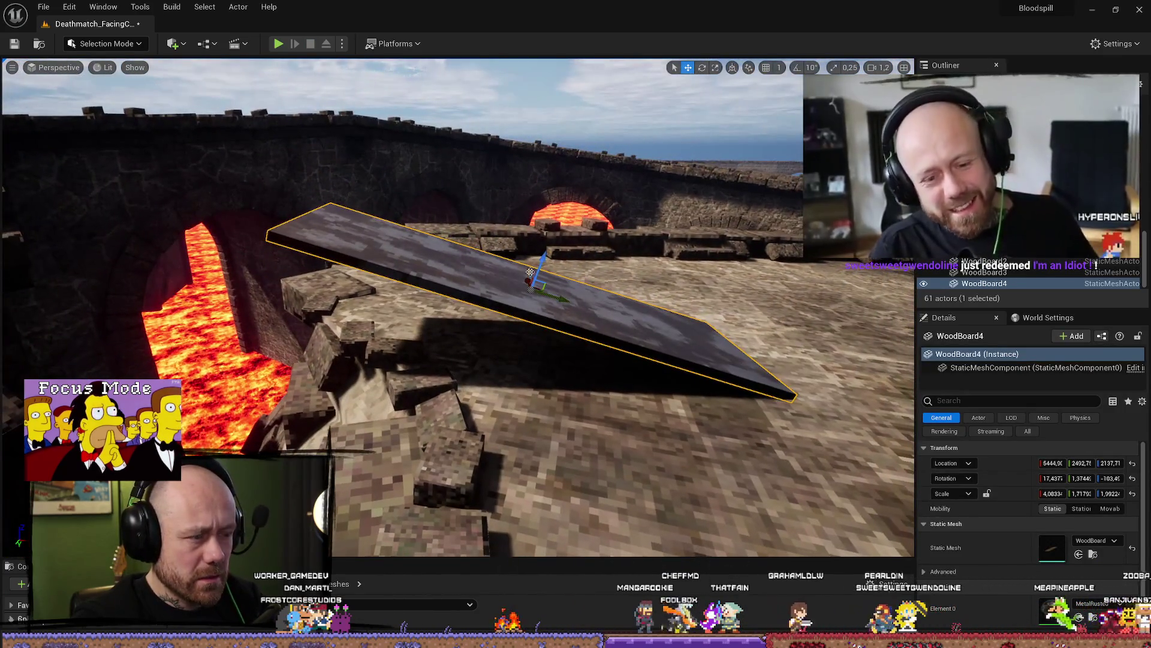
# Open WoodBoard4's WoodBoard mesh and set Collision Complexity to Use Complex Collision As Simple
pyautogui.click(468, 271)
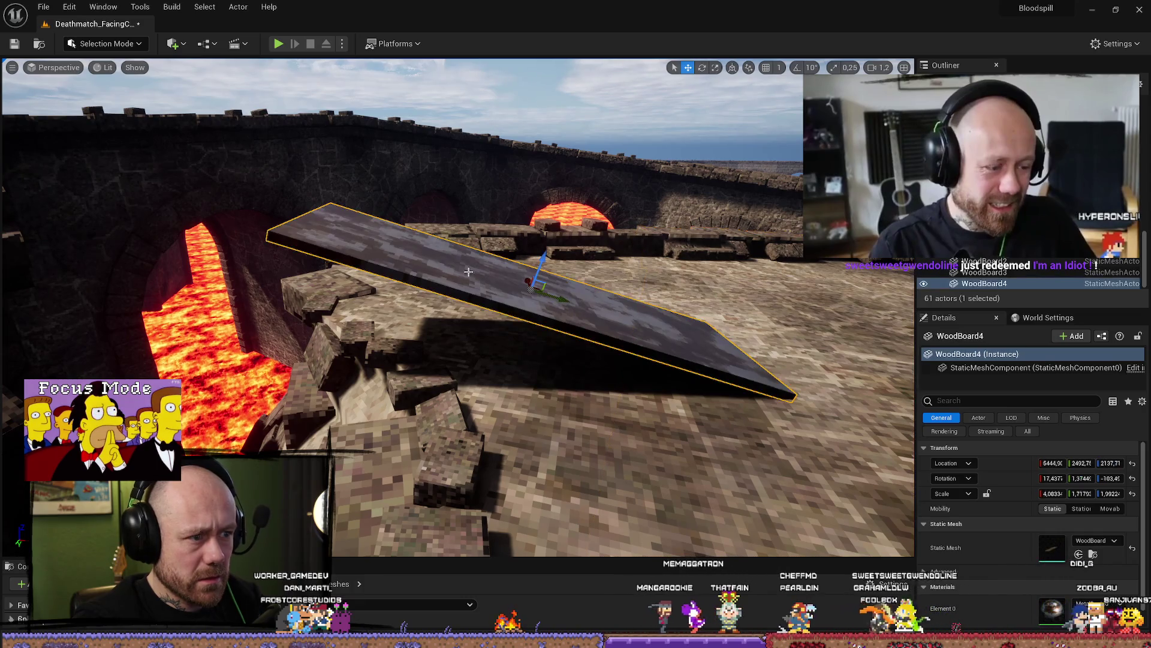
pyautogui.click(1092, 555)
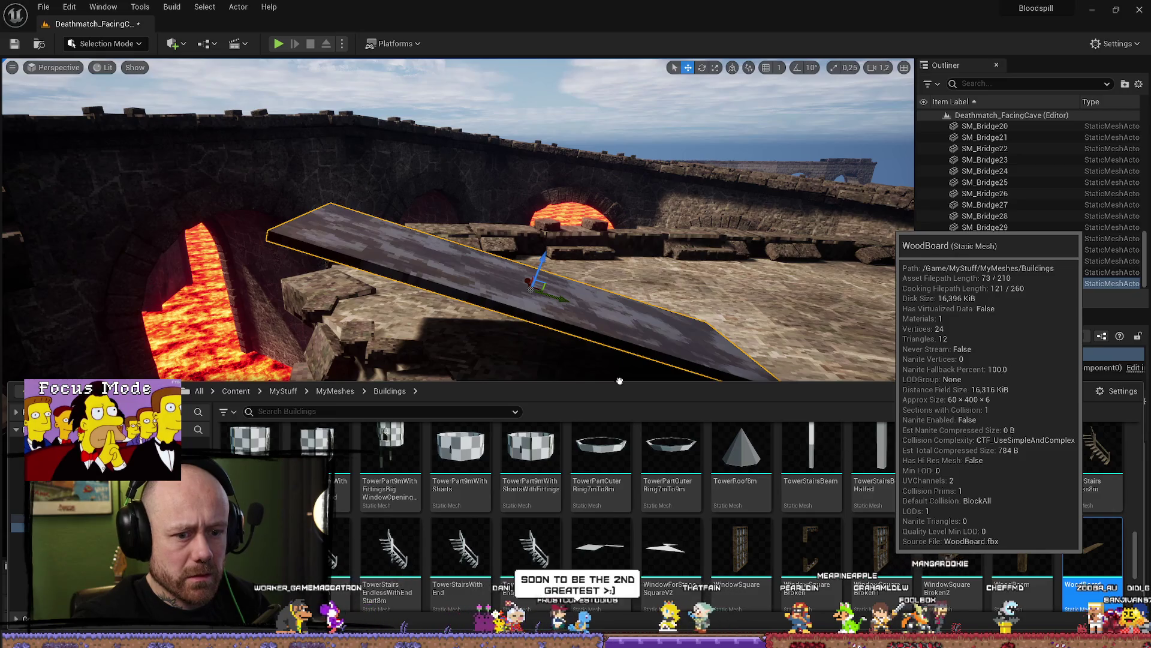
pyautogui.hotkey('ctrl', 'space')
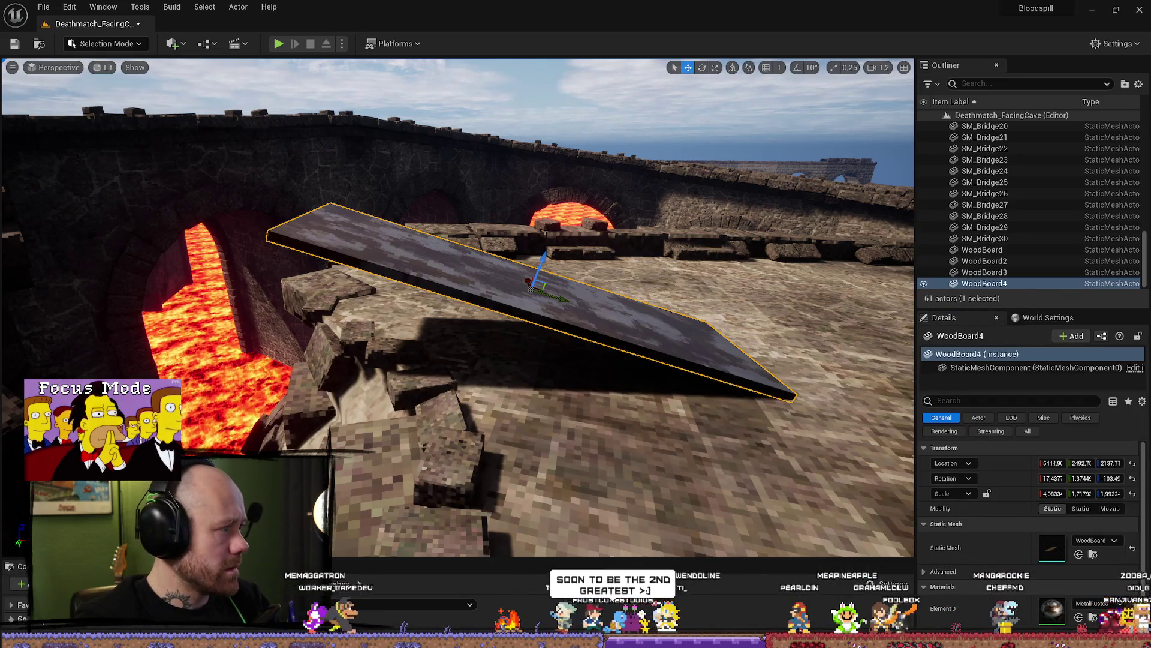
pyautogui.hotkey('ctrl', 'e')
pyautogui.write('colli')
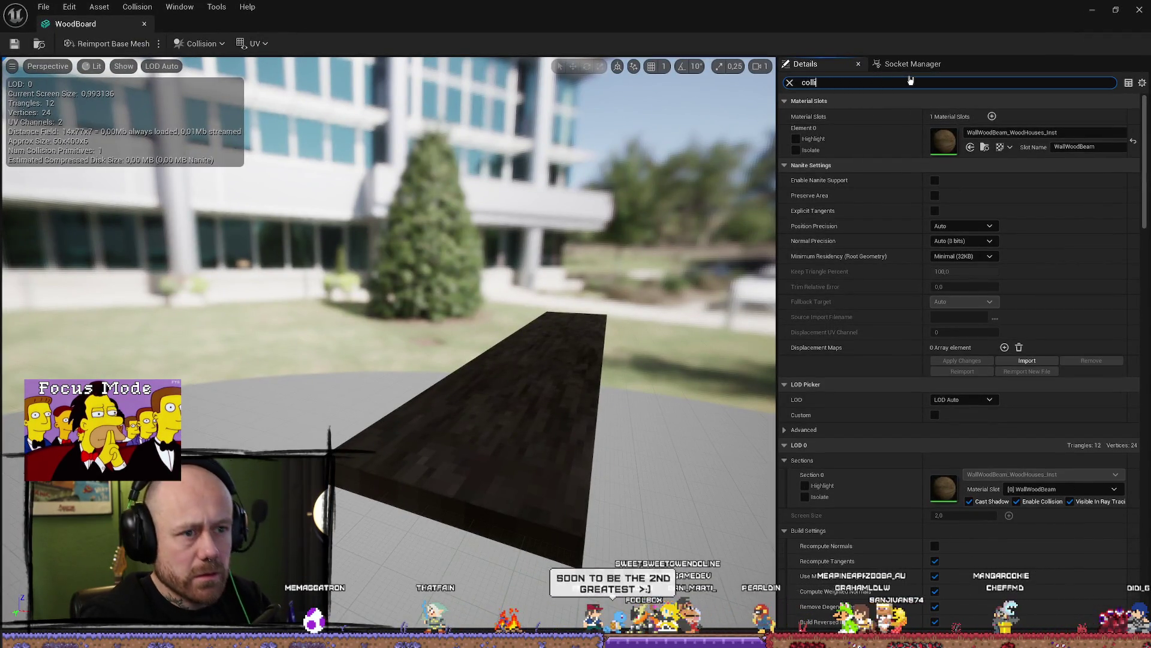
pyautogui.write('s')
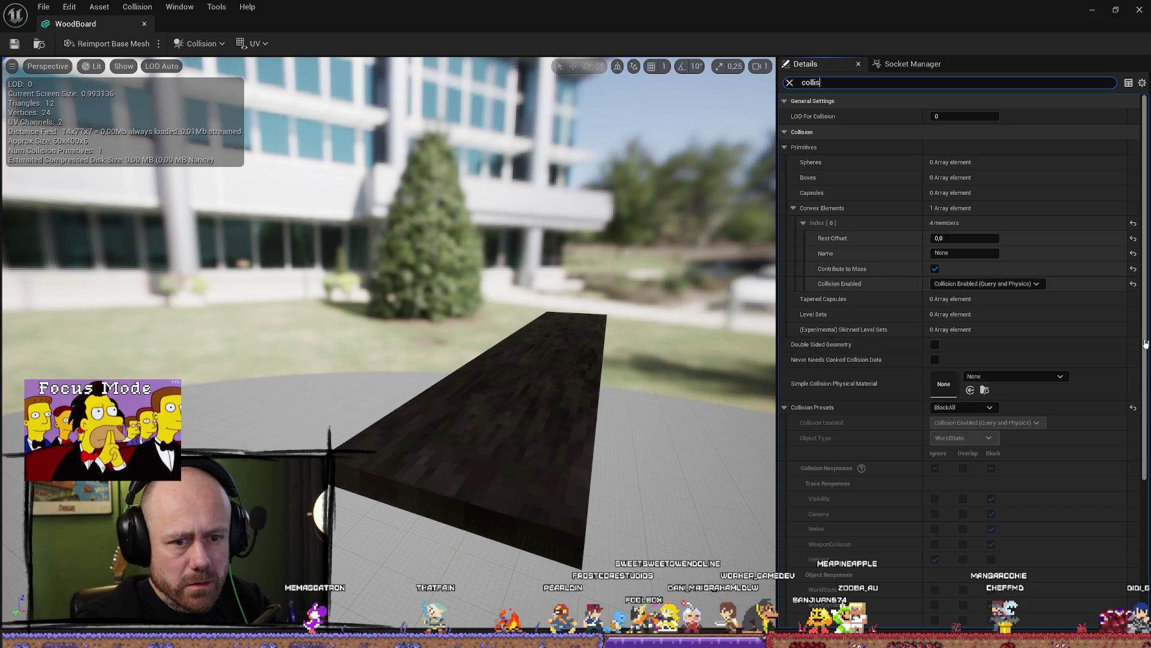
pyautogui.moveTo(1145, 343); pyautogui.dragTo(1145, 511)
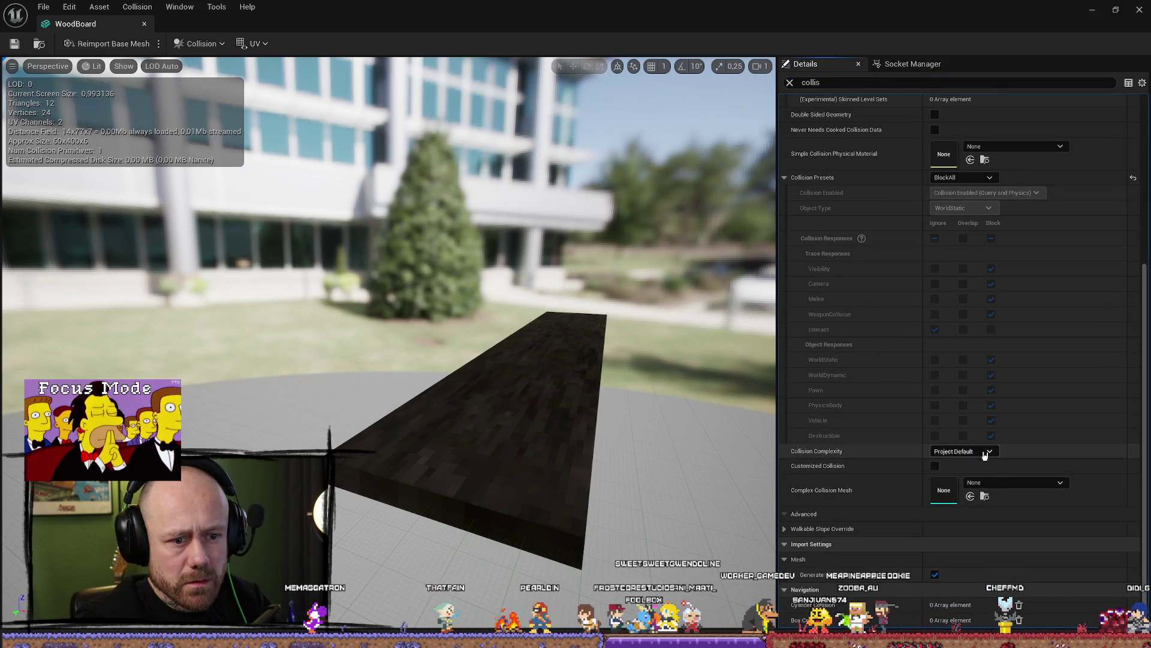
pyautogui.click(981, 451)
pyautogui.click(945, 492)
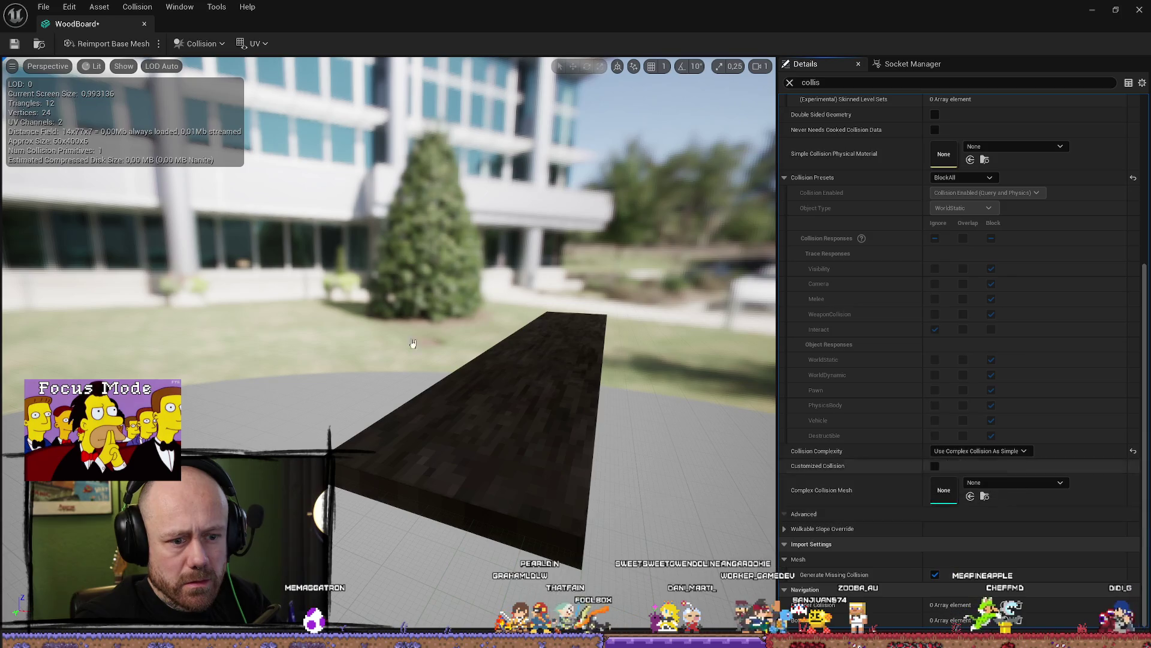
# Save the WoodBoard mesh, return to the Deathmatch_FacingCave level, and Save All
pyautogui.click(43, 7)
pyautogui.click(96, 100)
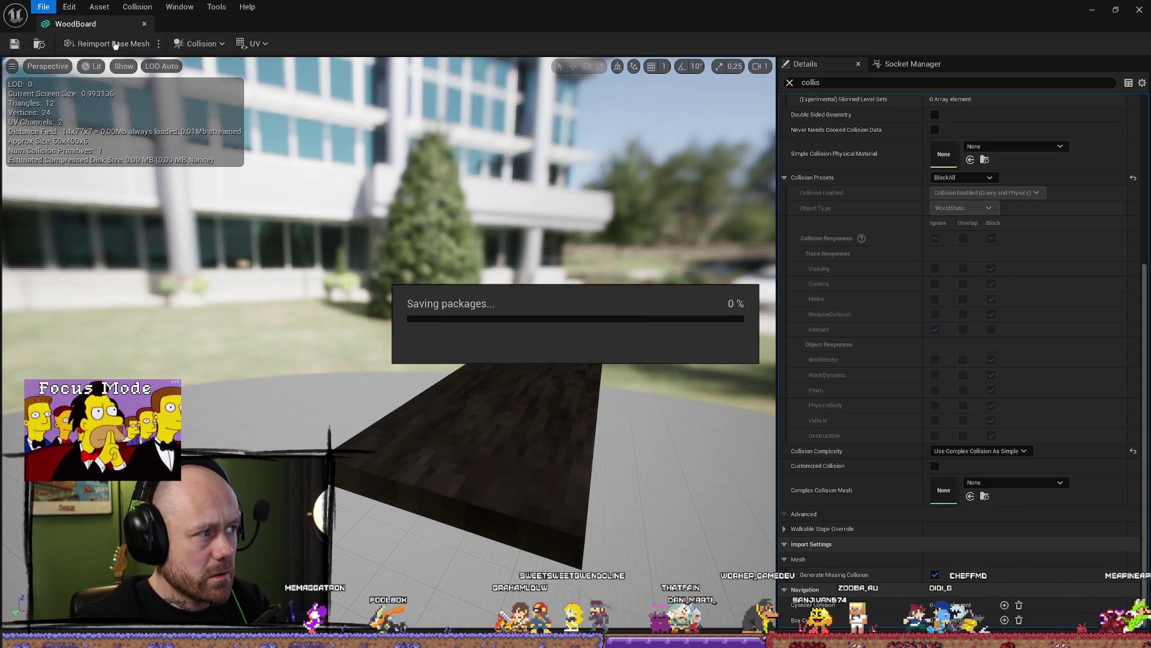
pyautogui.click(130, 24)
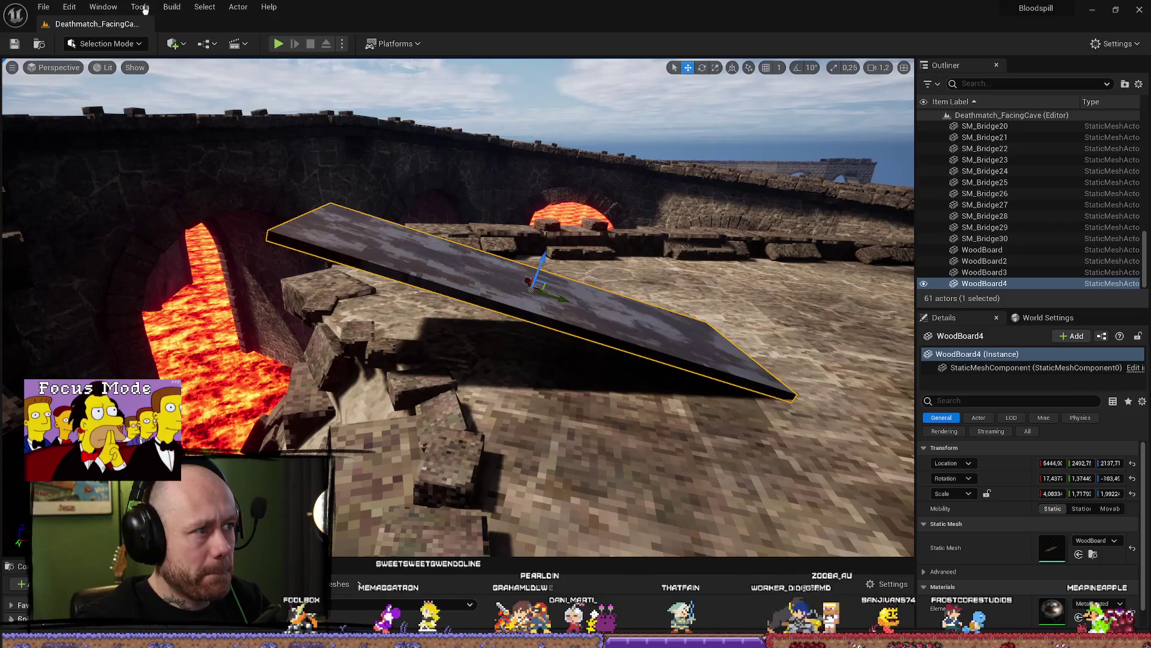
pyautogui.click(43, 6)
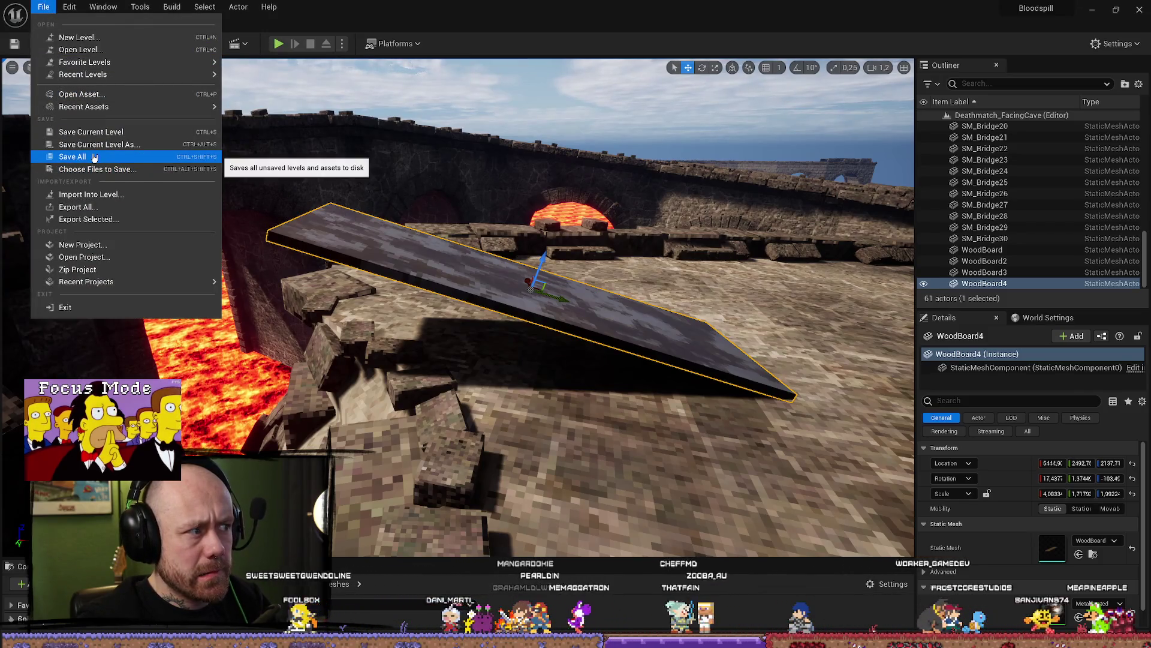
pyautogui.click(93, 155)
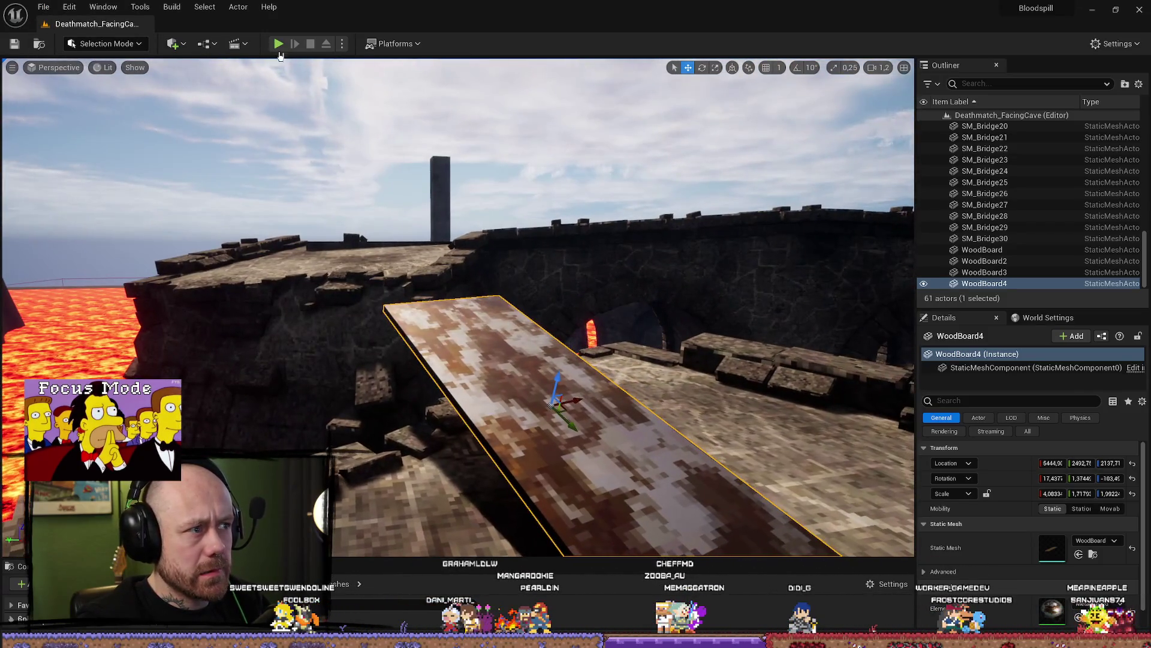
# Play-test with Alt+P, climb the wooden ramp onto the upper platform, then close the Message Log
pyautogui.hotkey('alt', 'p')
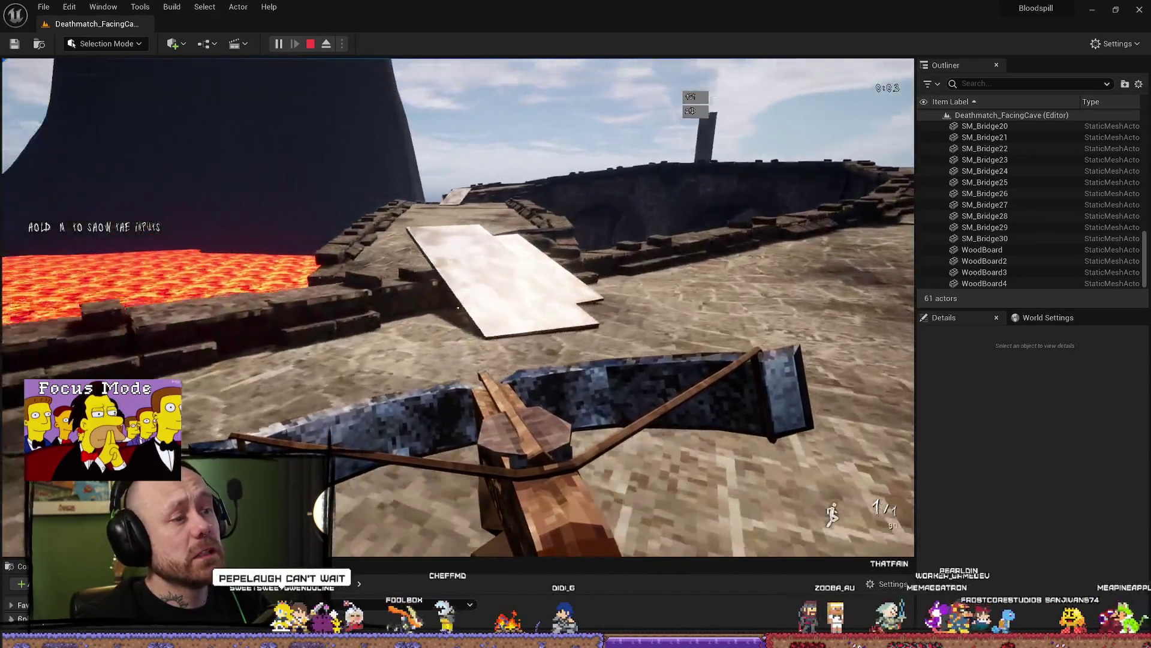
pyautogui.press('w')
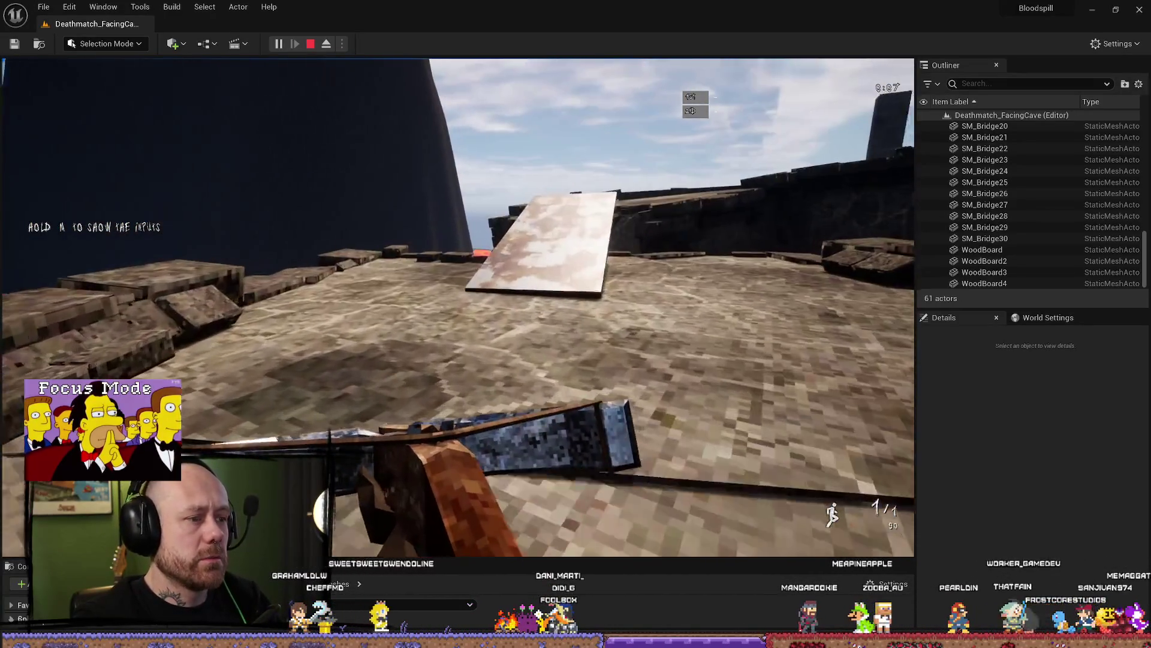
pyautogui.press('w')
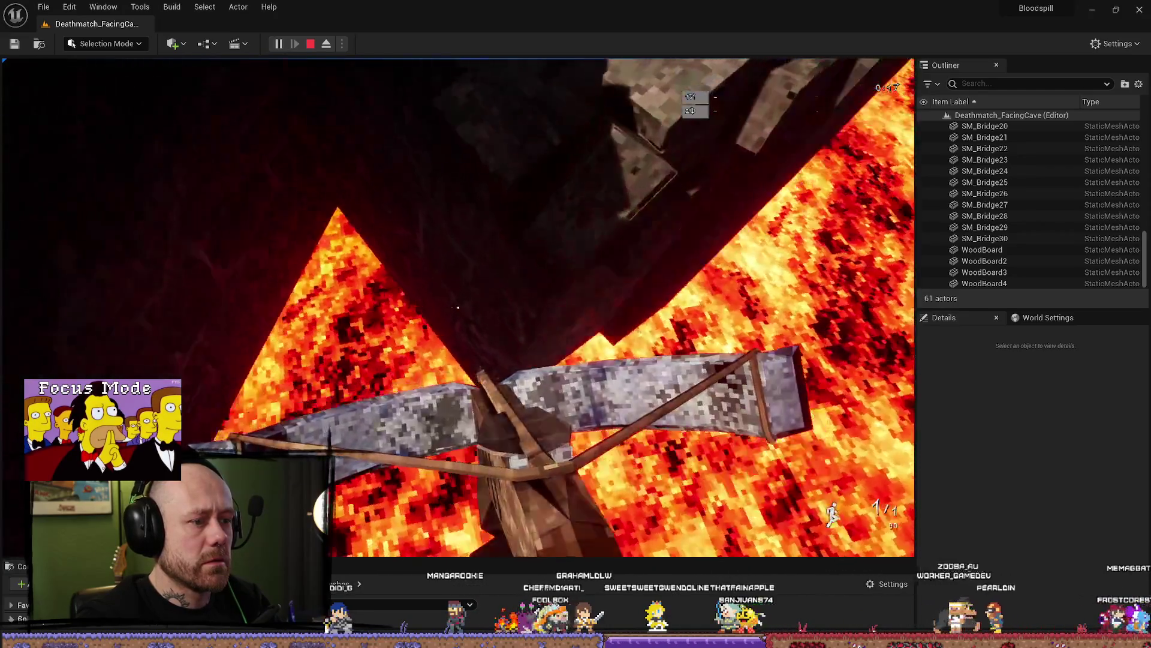
pyautogui.press('Escape')
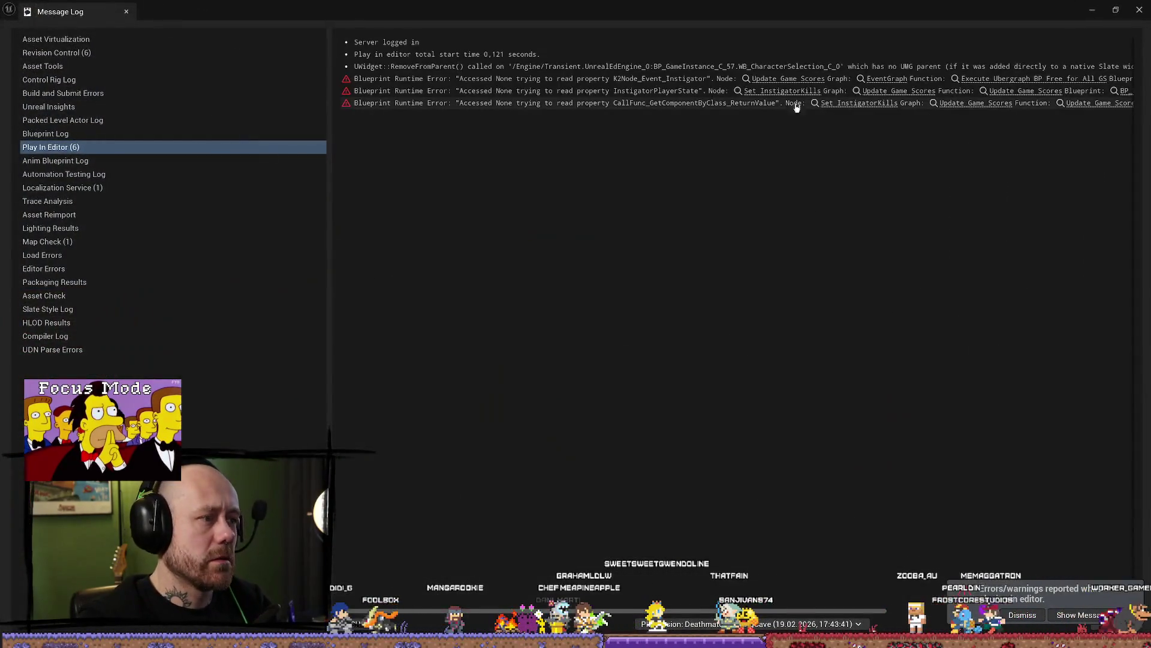
pyautogui.click(1138, 15)
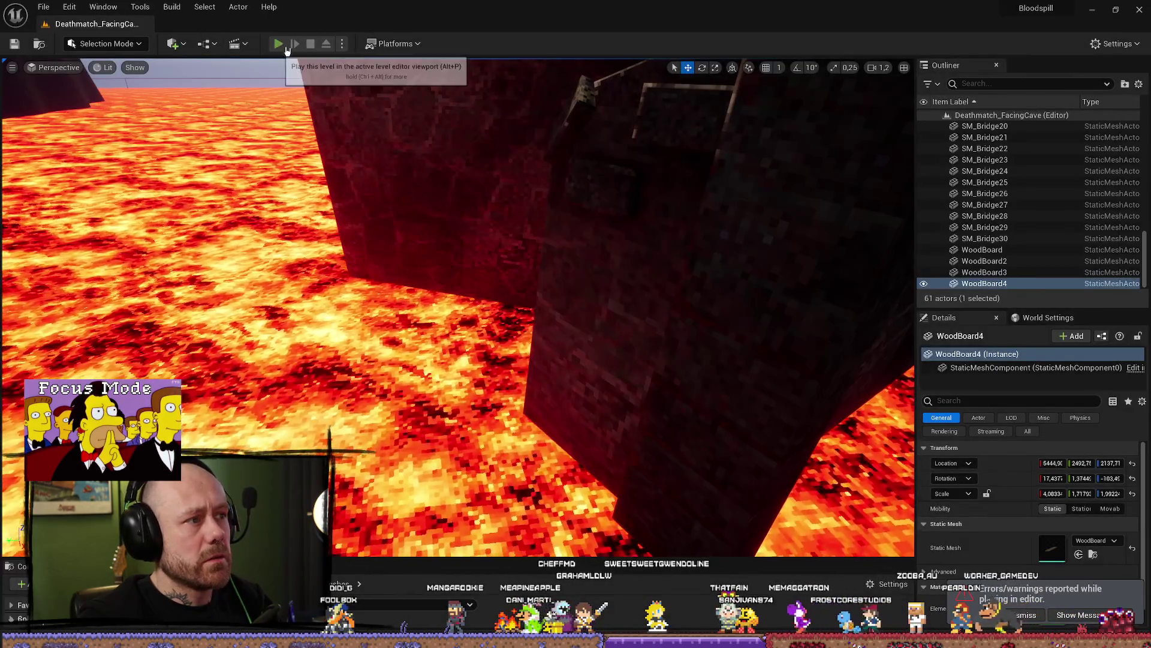
# Start a play-test and cross the wooden planks and stone bridges toward the cave and lava channel
pyautogui.click(285, 49)
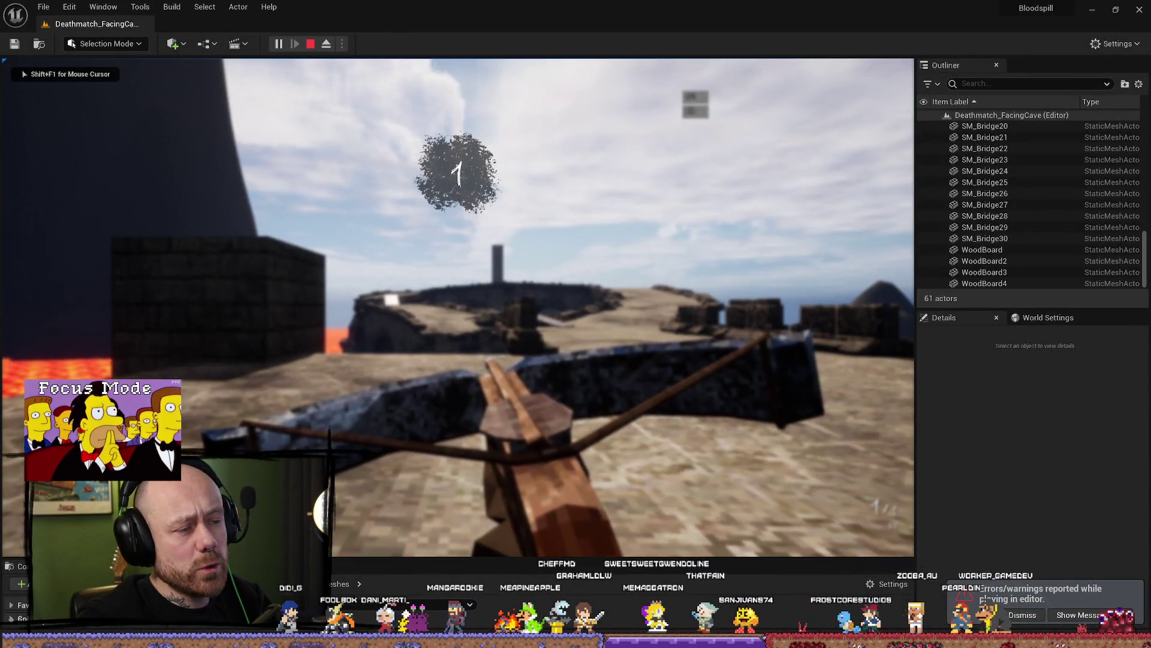
pyautogui.press('w')
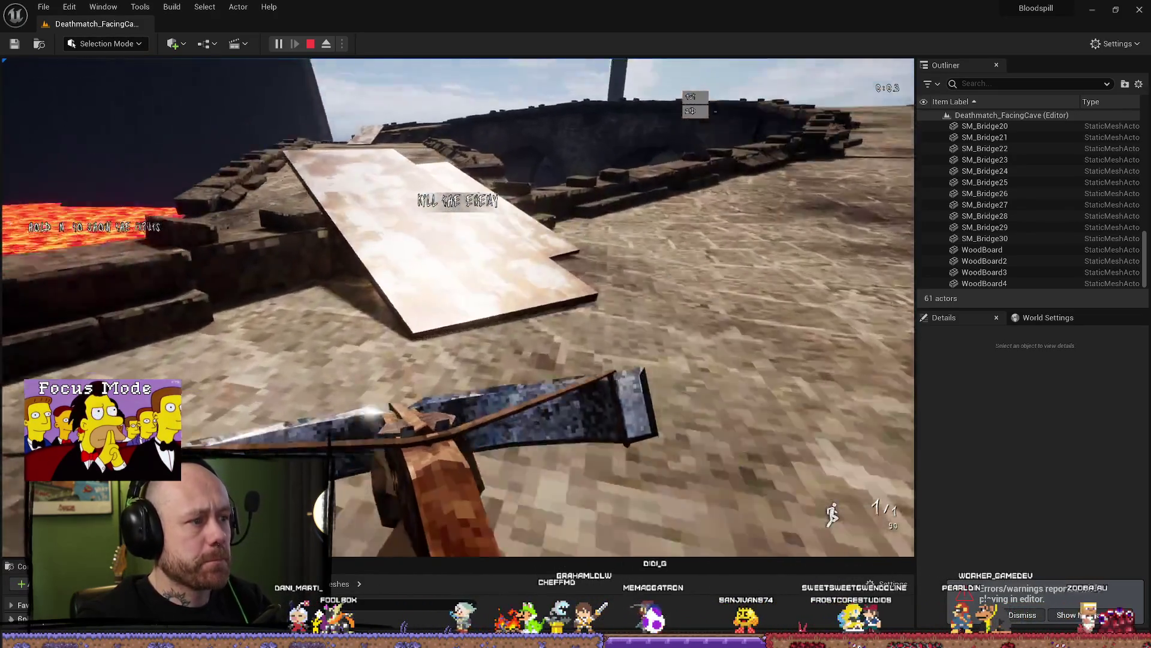
pyautogui.press('w')
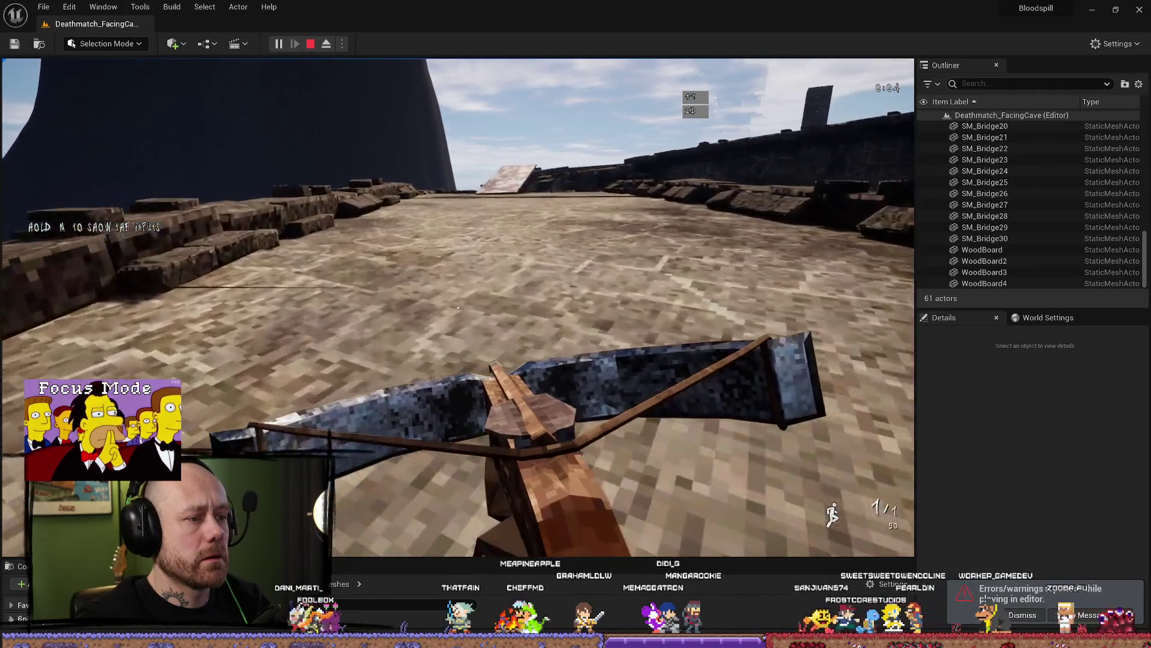
pyautogui.press('w')
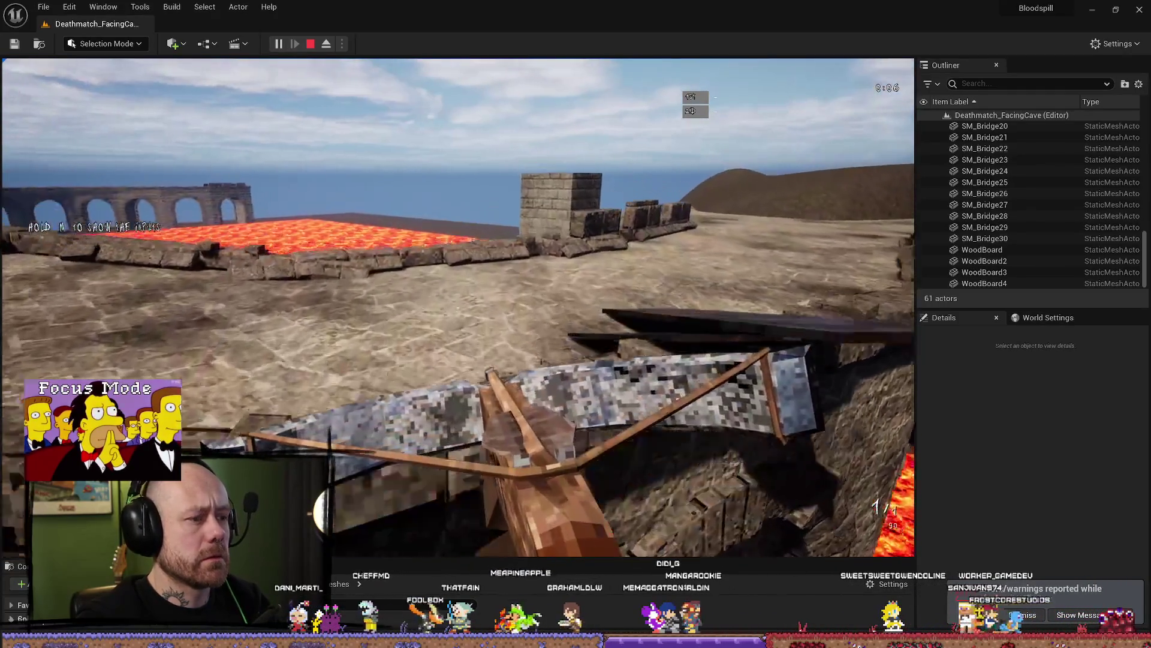
pyautogui.press('w')
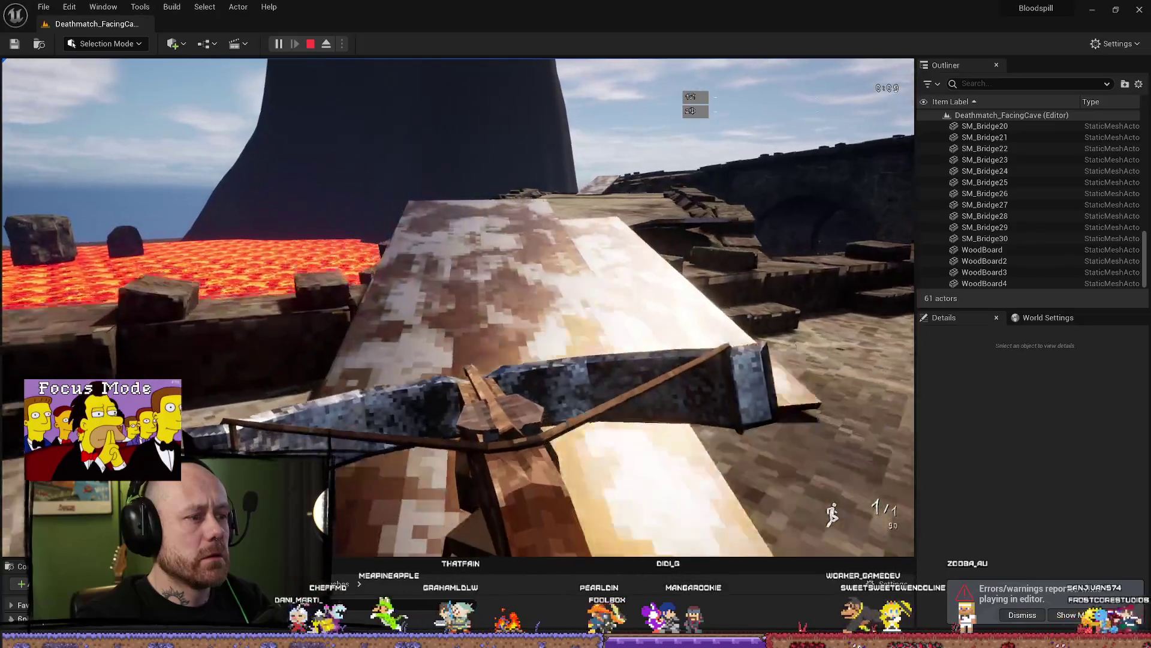
pyautogui.press('w')
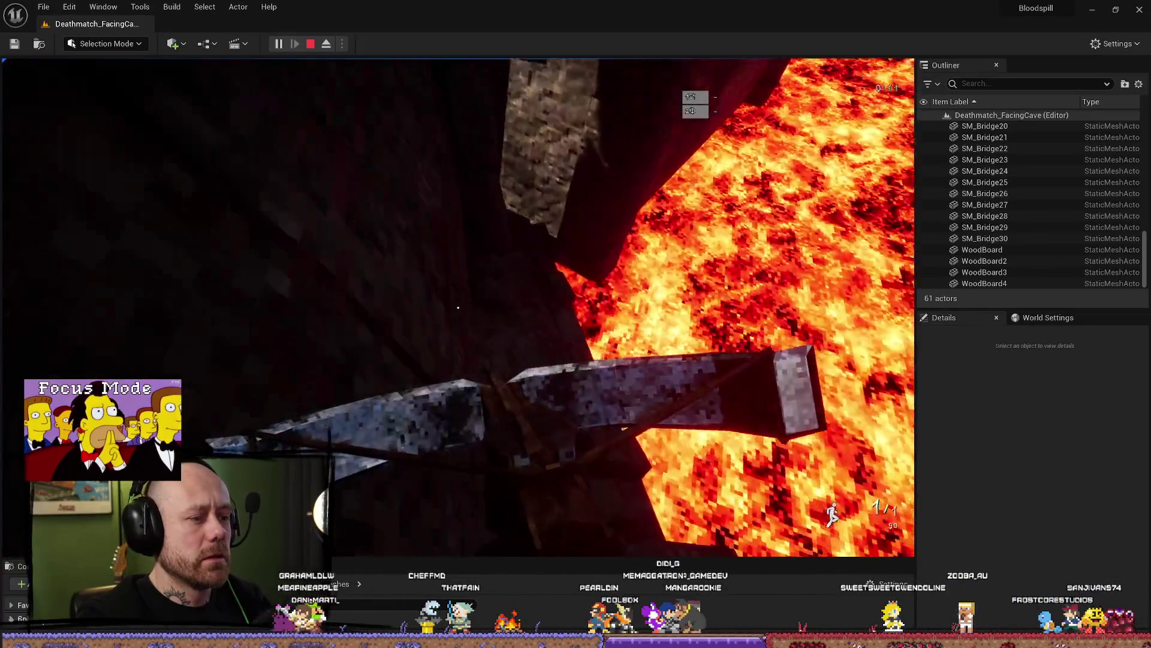
pyautogui.press('w')
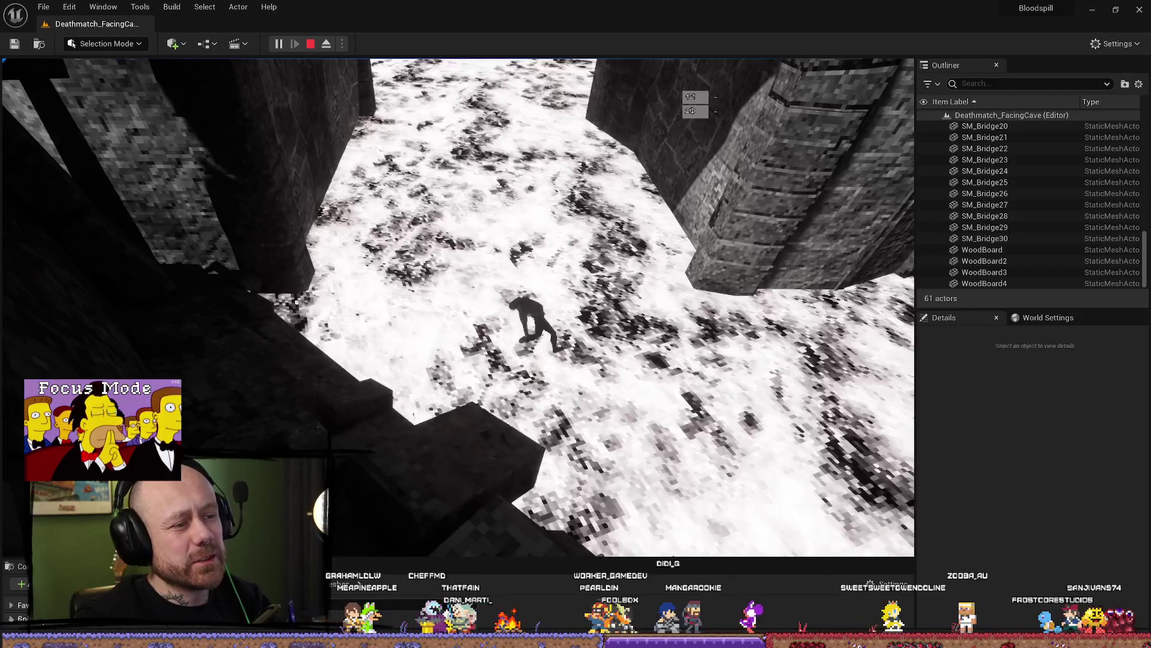
pyautogui.press('w')
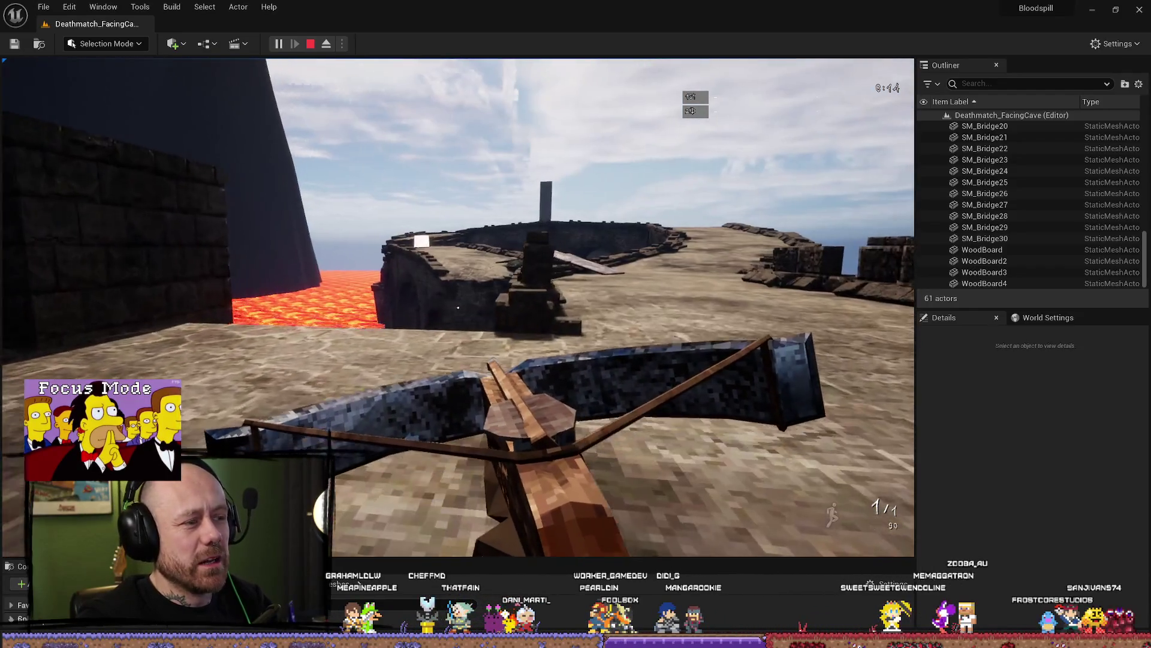
pyautogui.press('w')
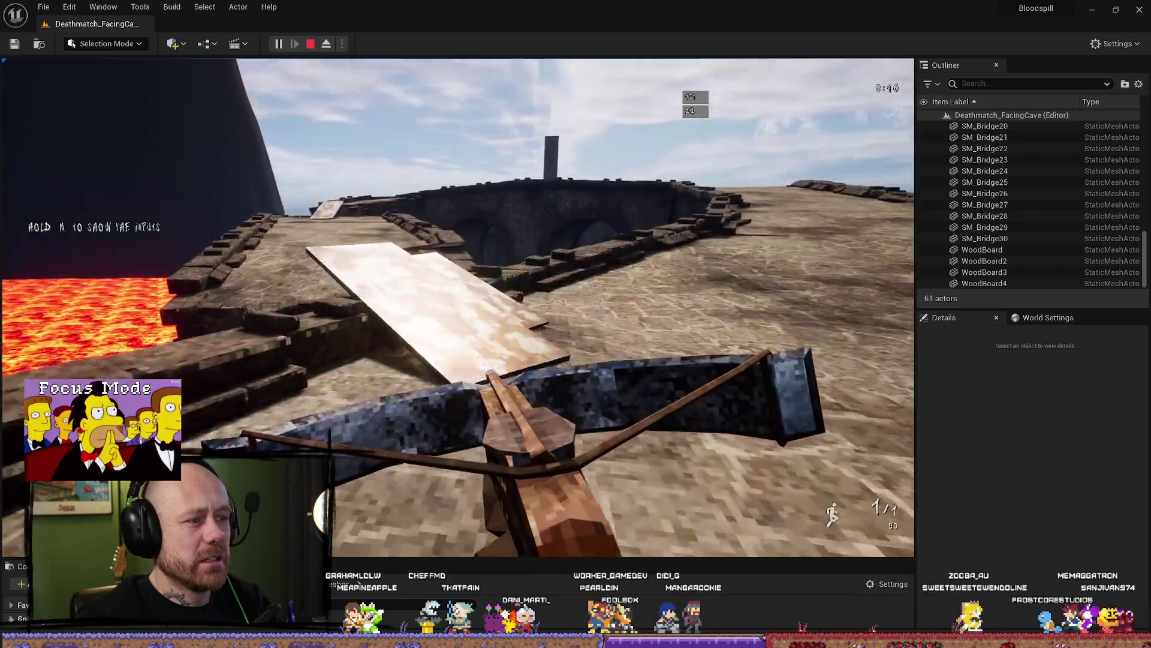
pyautogui.press('w')
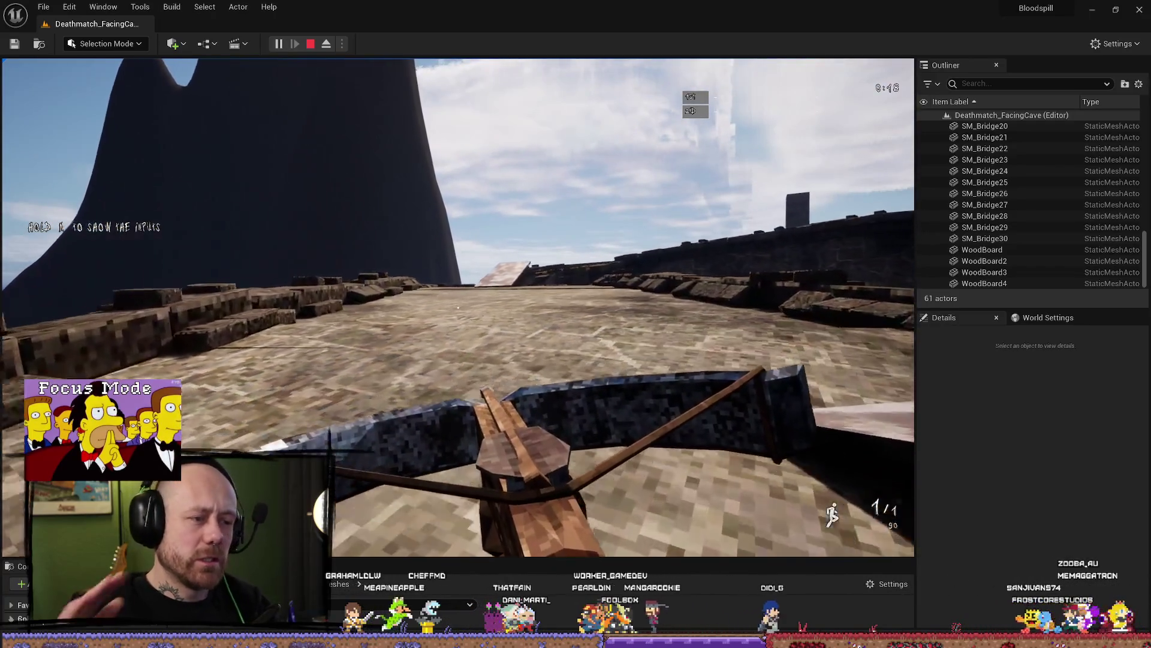
pyautogui.press('w')
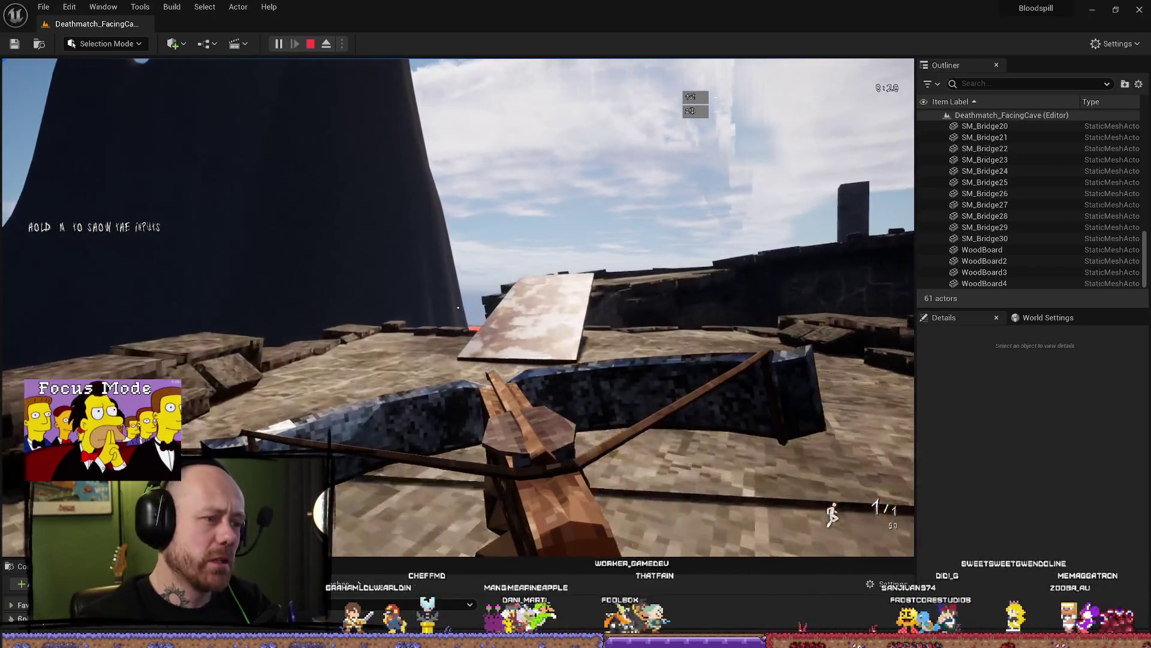
pyautogui.press('w')
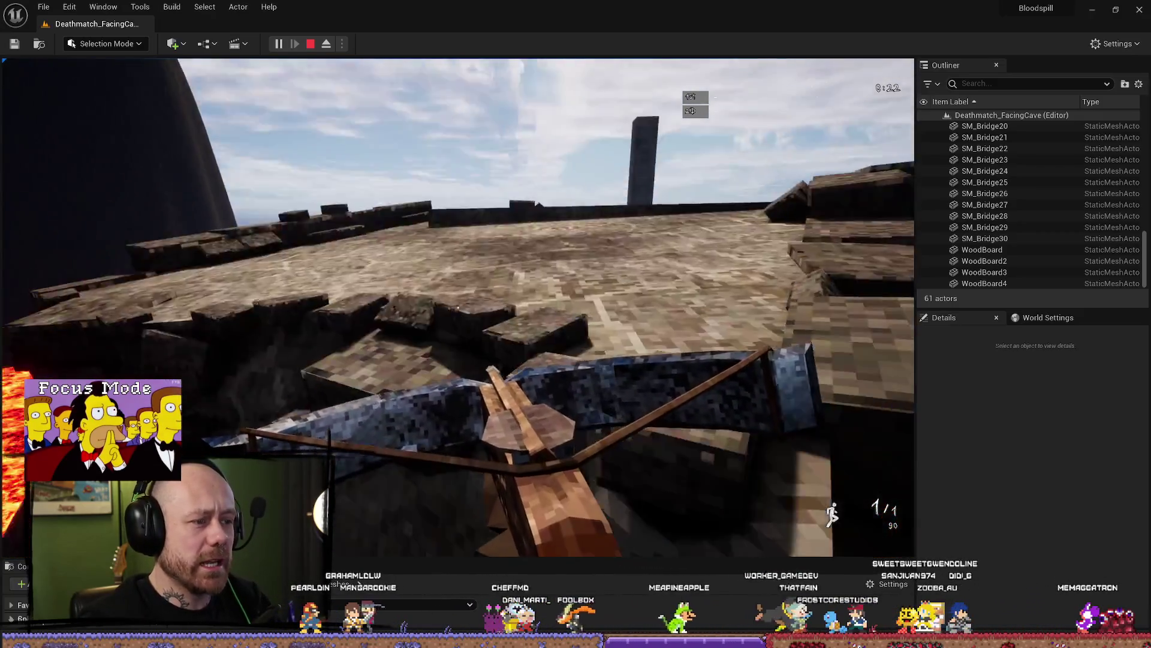
pyautogui.press('Escape')
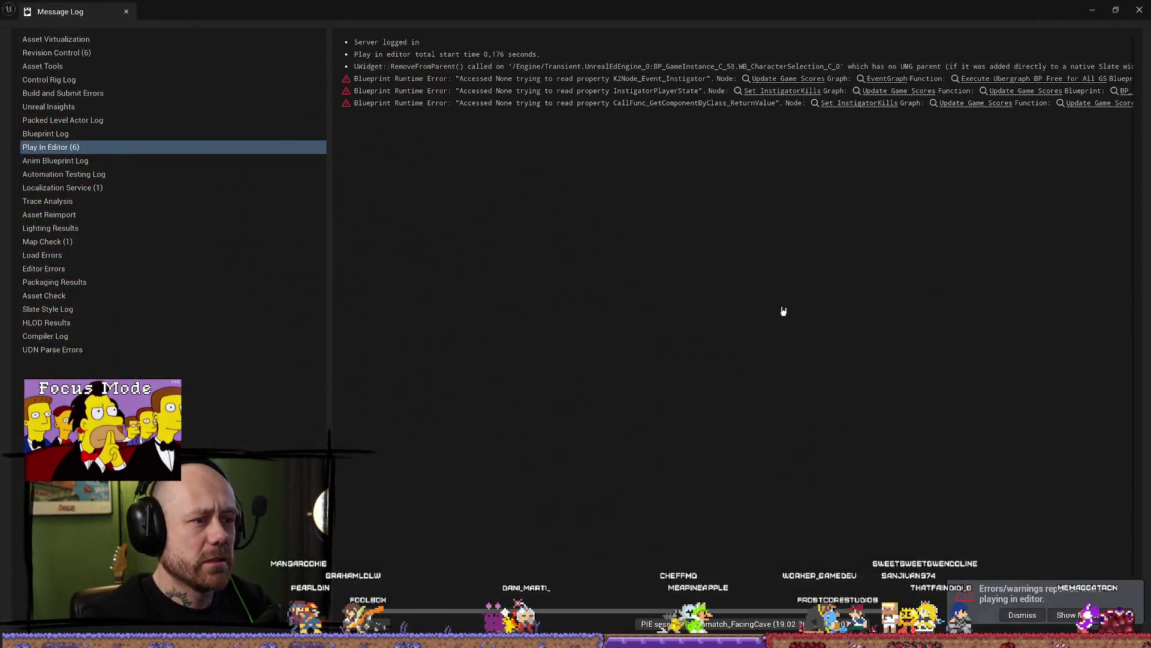
# Close the Message Log, view WoodBoard4 over the lava arena, and start a fresh play-test
pyautogui.click(1140, 9)
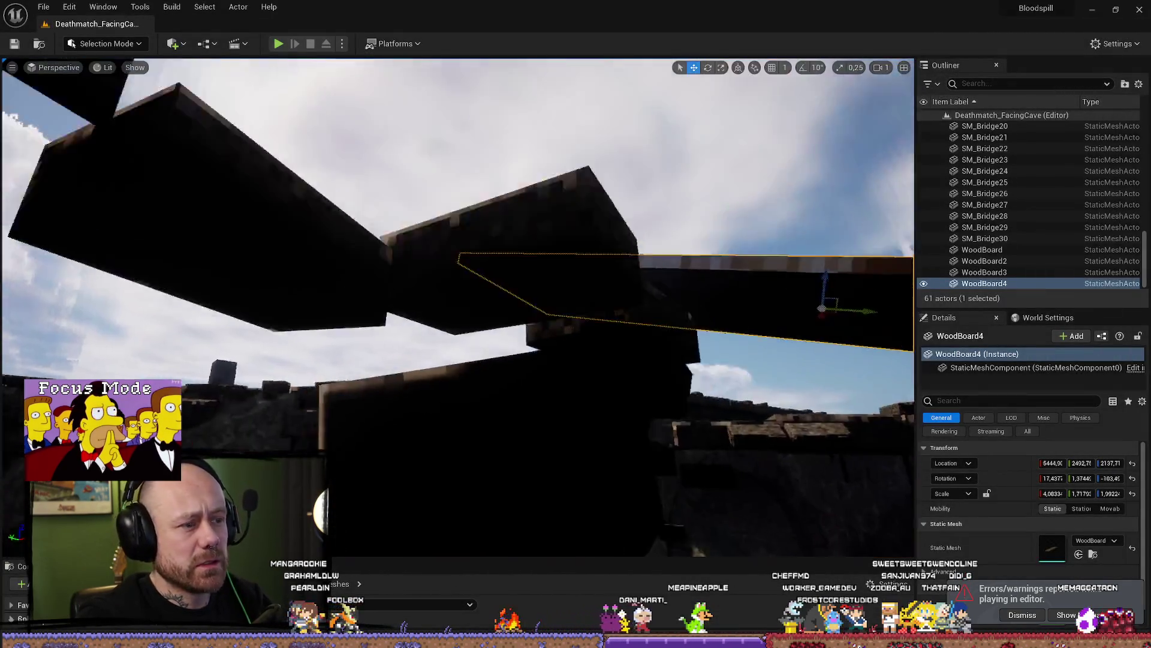
pyautogui.moveTo(491, 252); pyautogui.dragTo(490, 253)
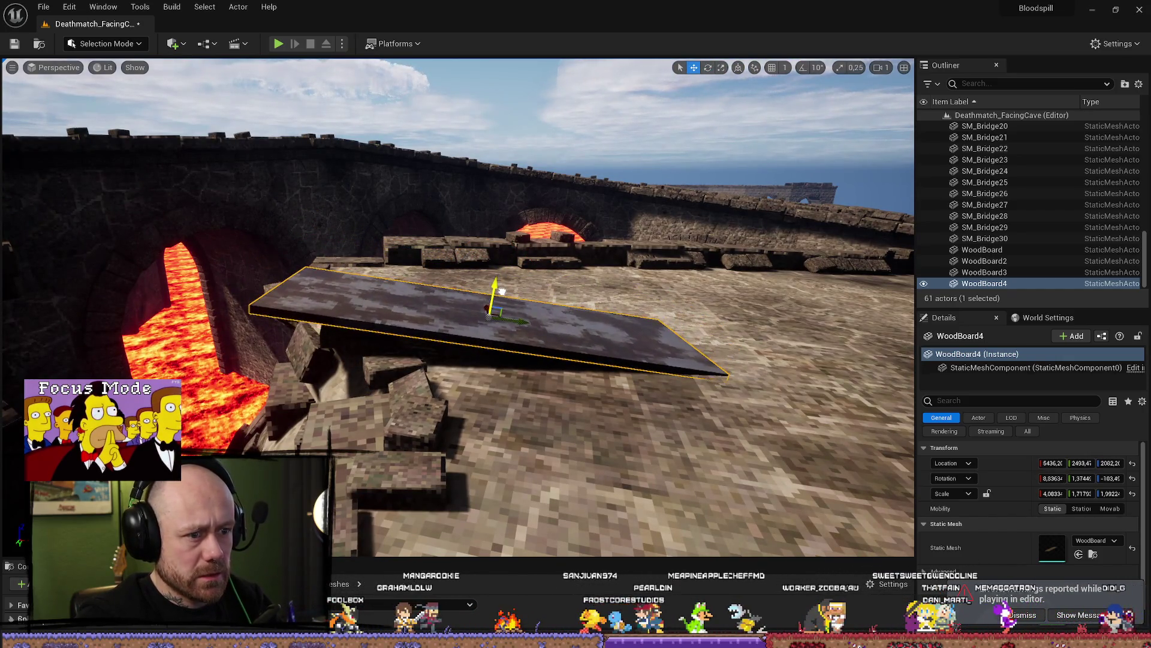
pyautogui.click(277, 44)
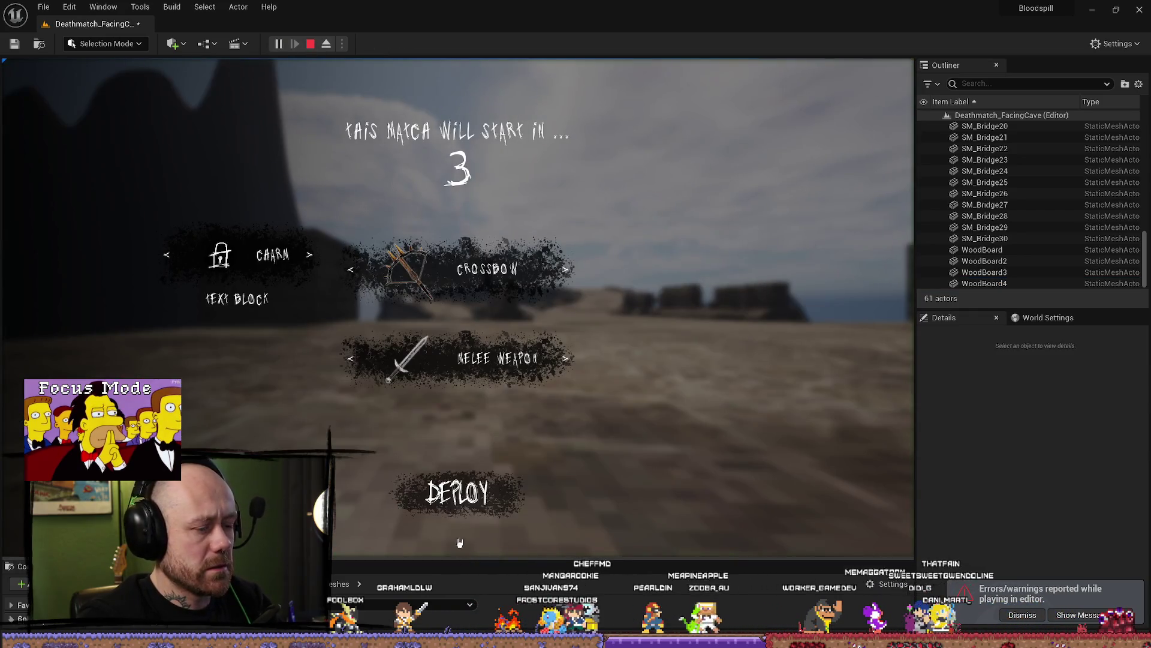
# Deploy with the chosen loadout, walk across the WoodBoard4 ramp and stone platforms, then stop the play-test
pyautogui.click(460, 543)
pyautogui.press('w')
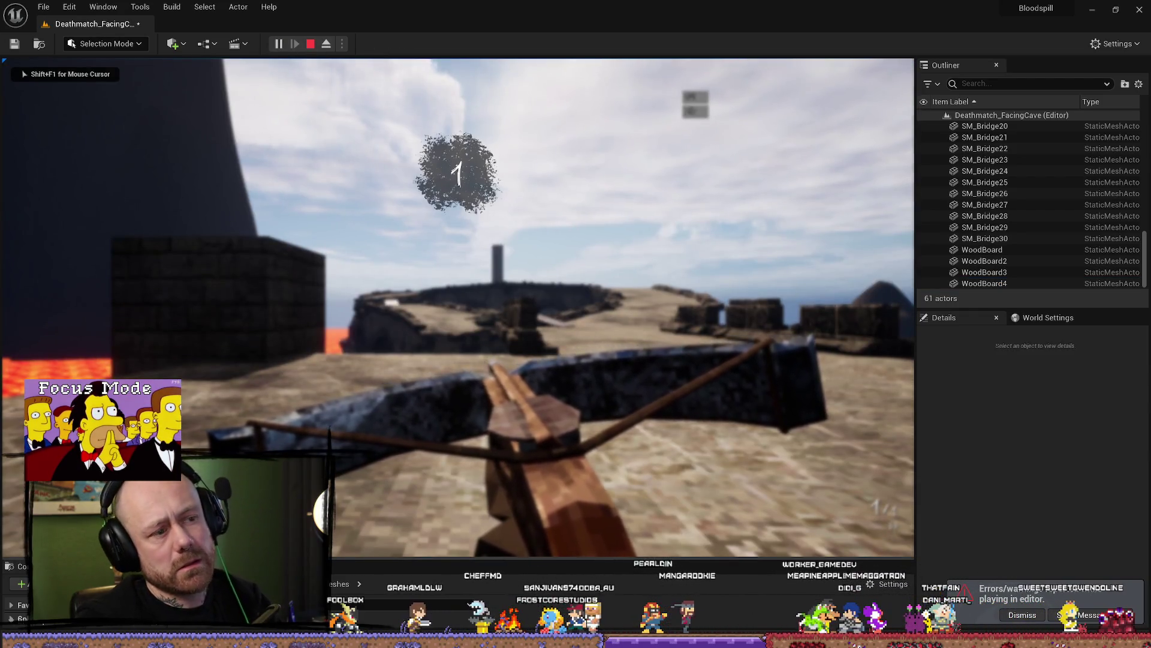
pyautogui.press('w')
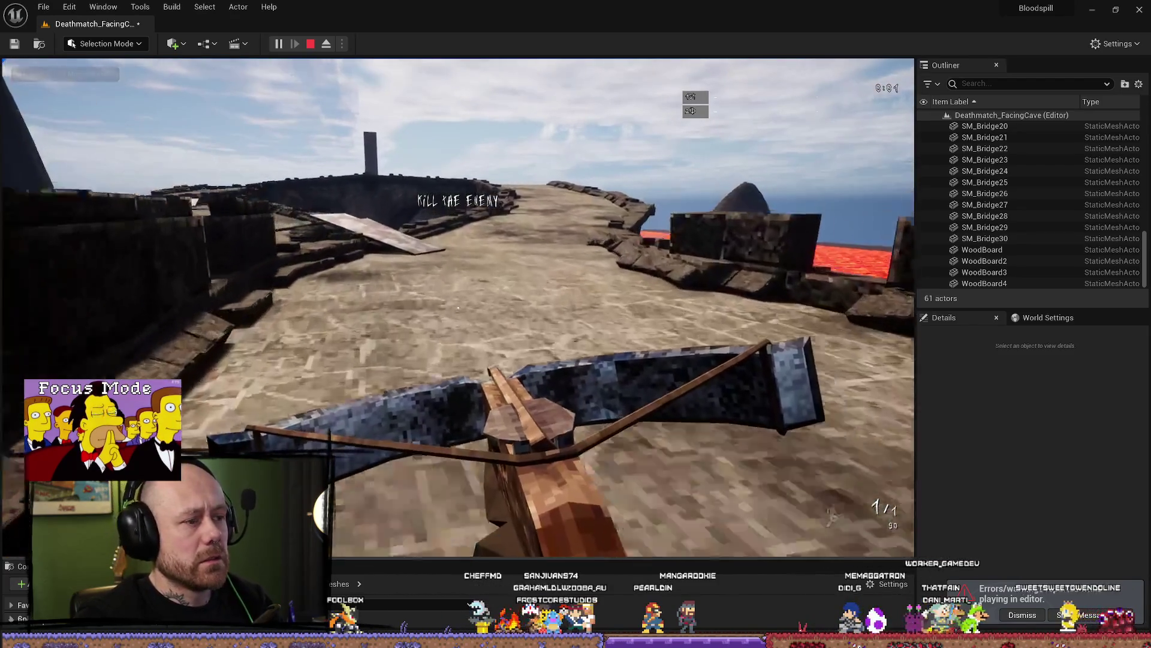
pyautogui.press('w')
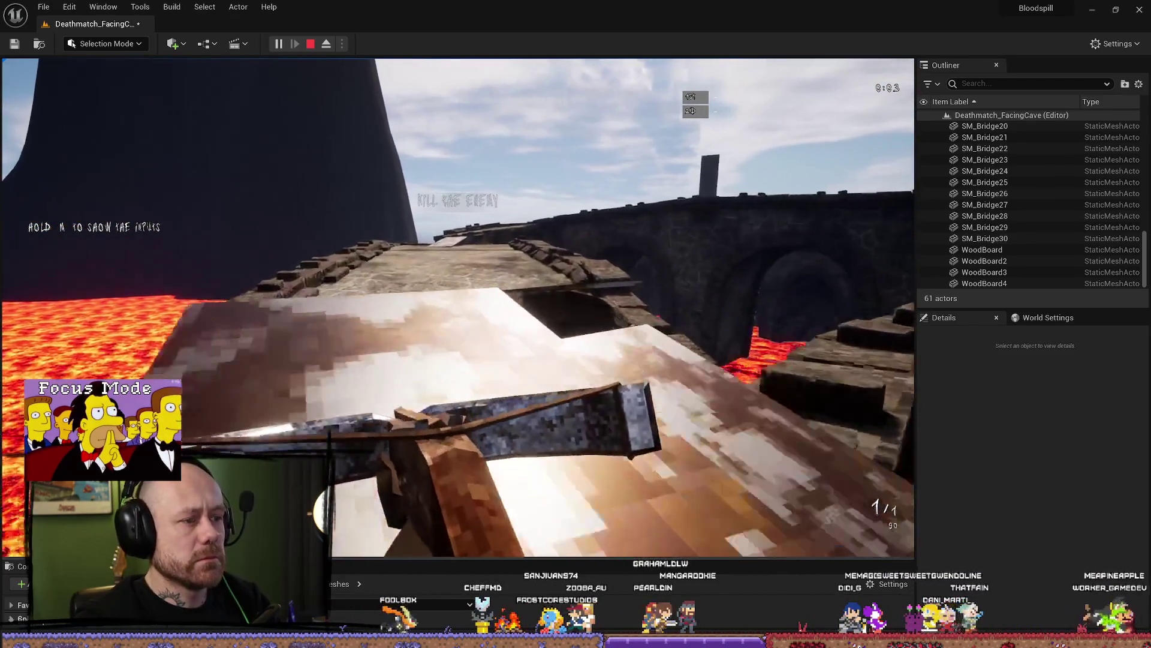
pyautogui.press('w')
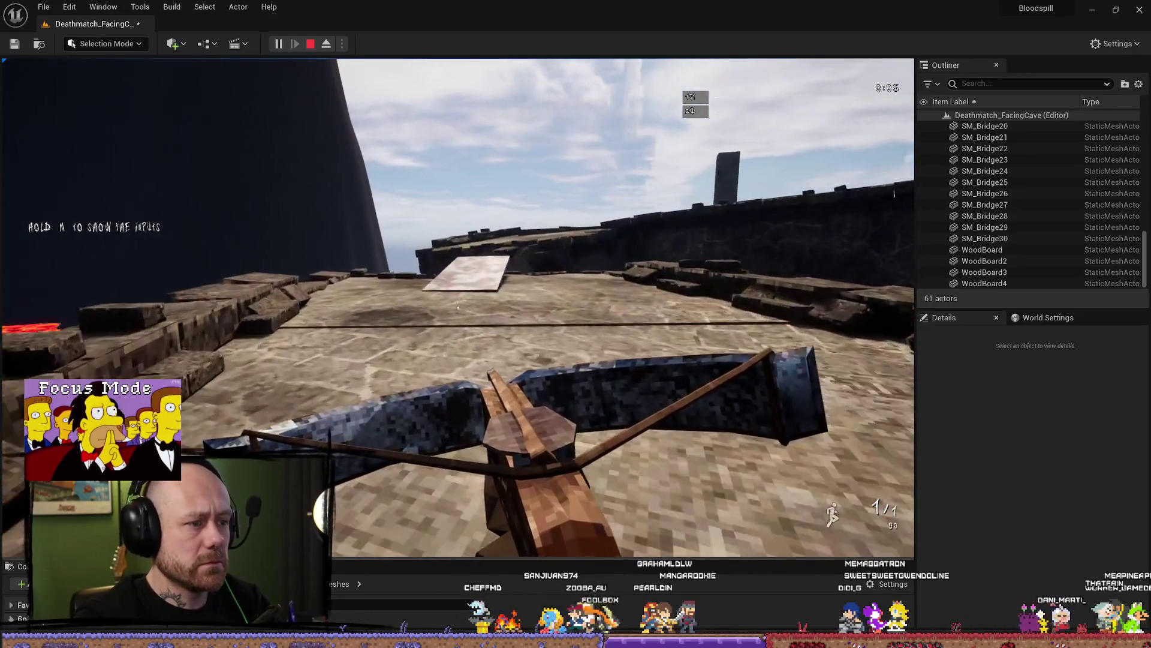
pyautogui.press('w')
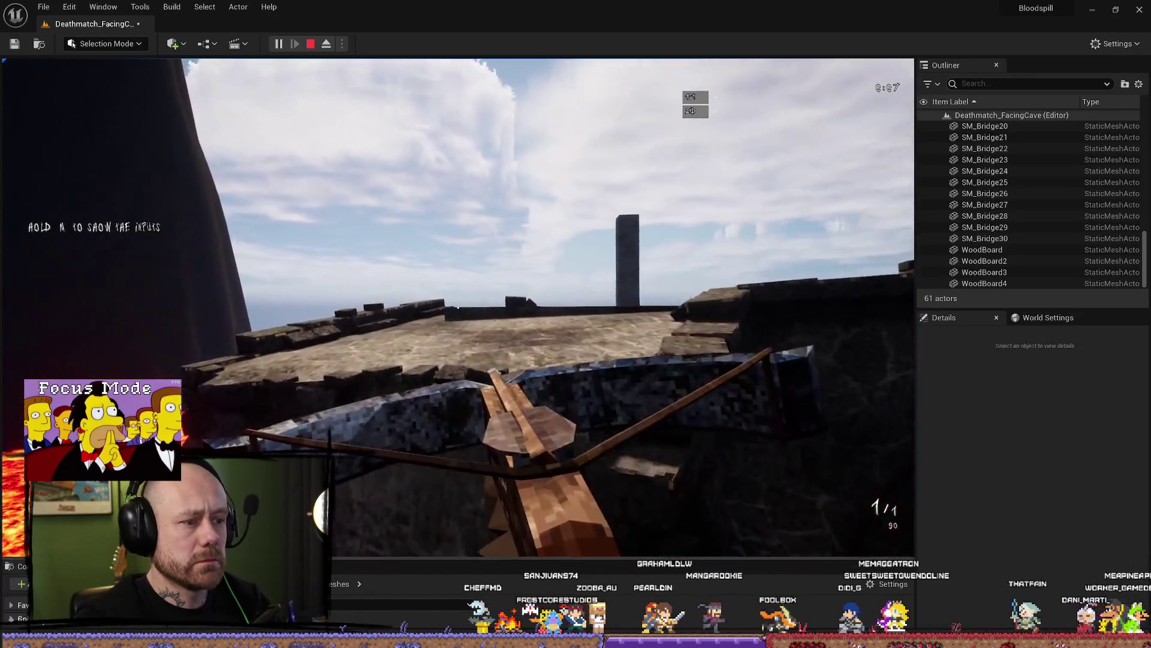
pyautogui.press('Escape')
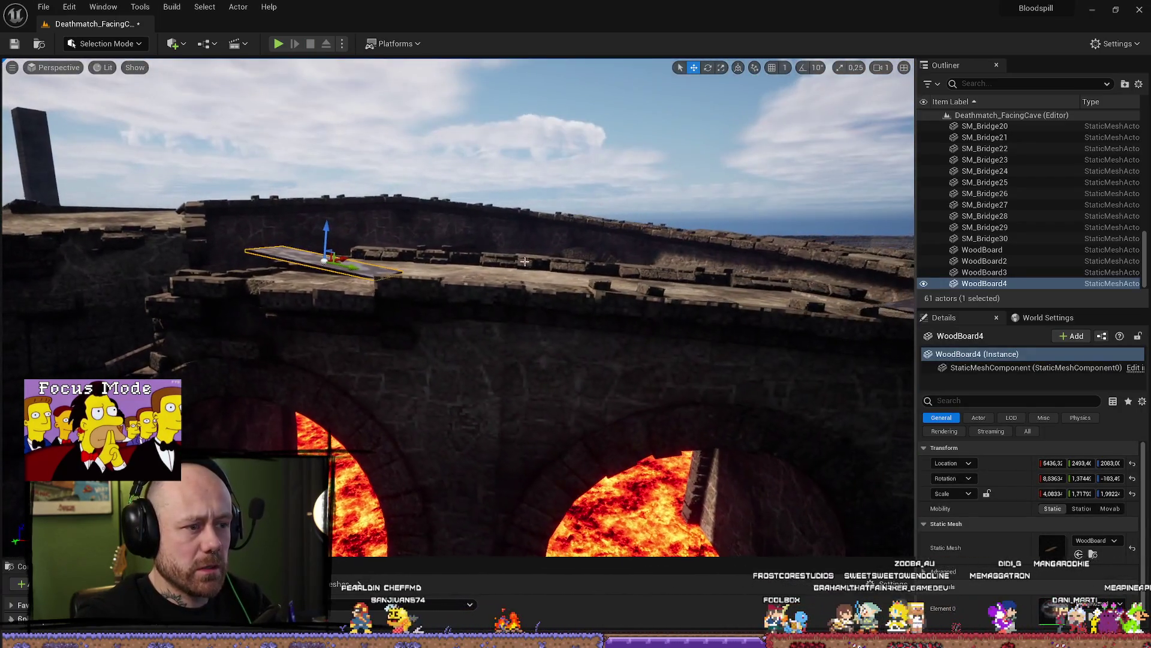
# Raise WoodBoard4 slightly and tilt it to about 12.7° beside SM_Bridge27, then start a play-test
pyautogui.click(477, 310)
pyautogui.scroll(-5, 476, 310)
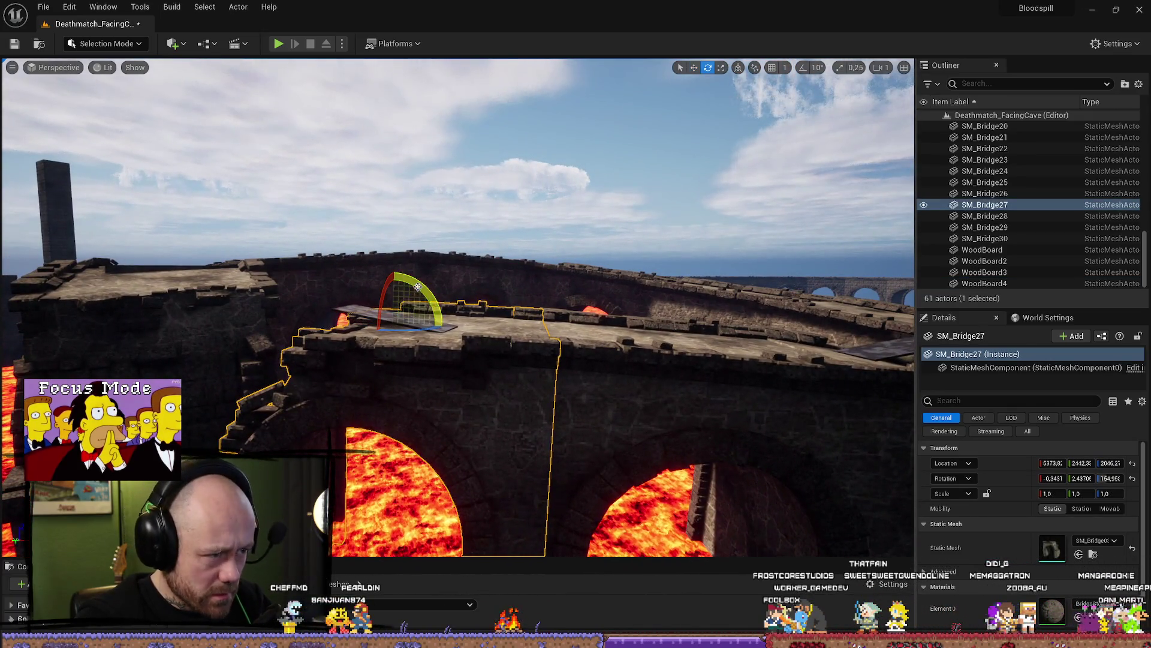
pyautogui.keyDown('ctrl'); pyautogui.click(357, 313); pyautogui.keyUp('ctrl')
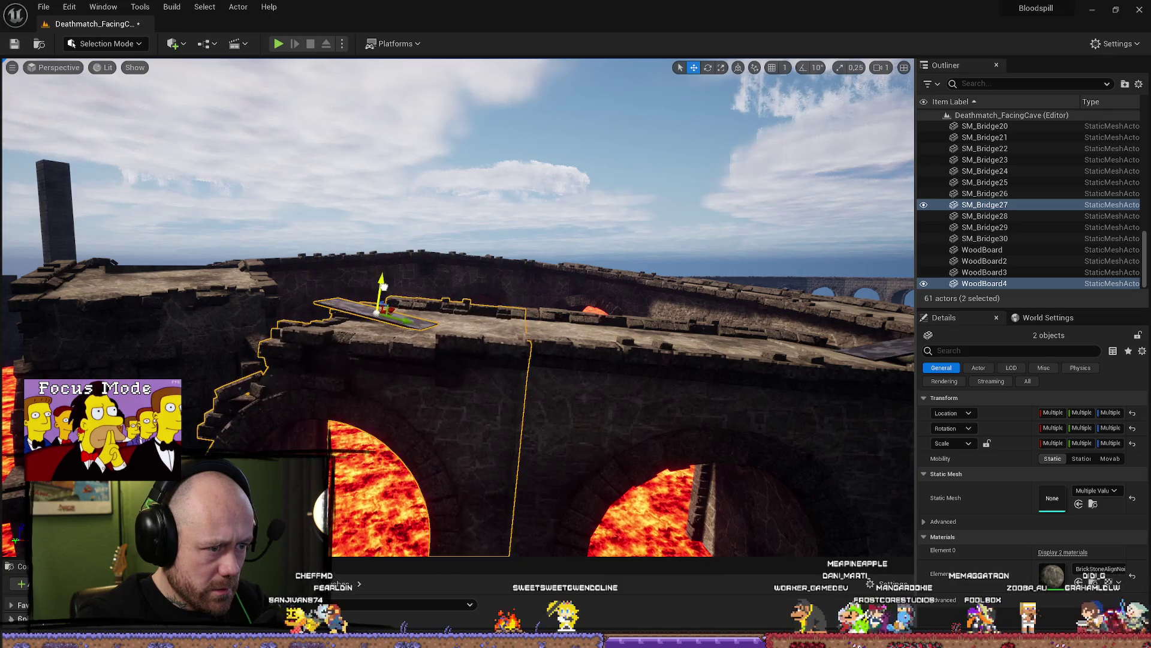
pyautogui.moveTo(388, 287)
pyautogui.mouseDown()
pyautogui.moveTo(388, 192)
pyautogui.moveTo(375, 234)
pyautogui.moveTo(350, 217)
pyautogui.moveTo(640, 300)
pyautogui.moveTo(645, 280)
pyautogui.mouseUp()
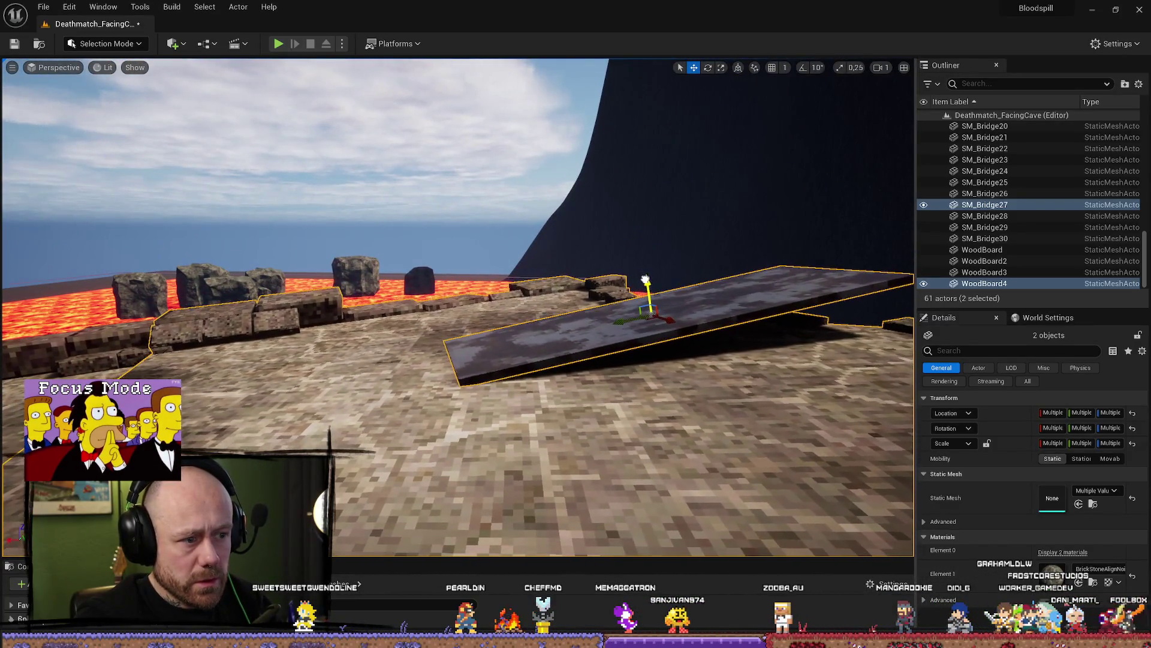
pyautogui.click(654, 305)
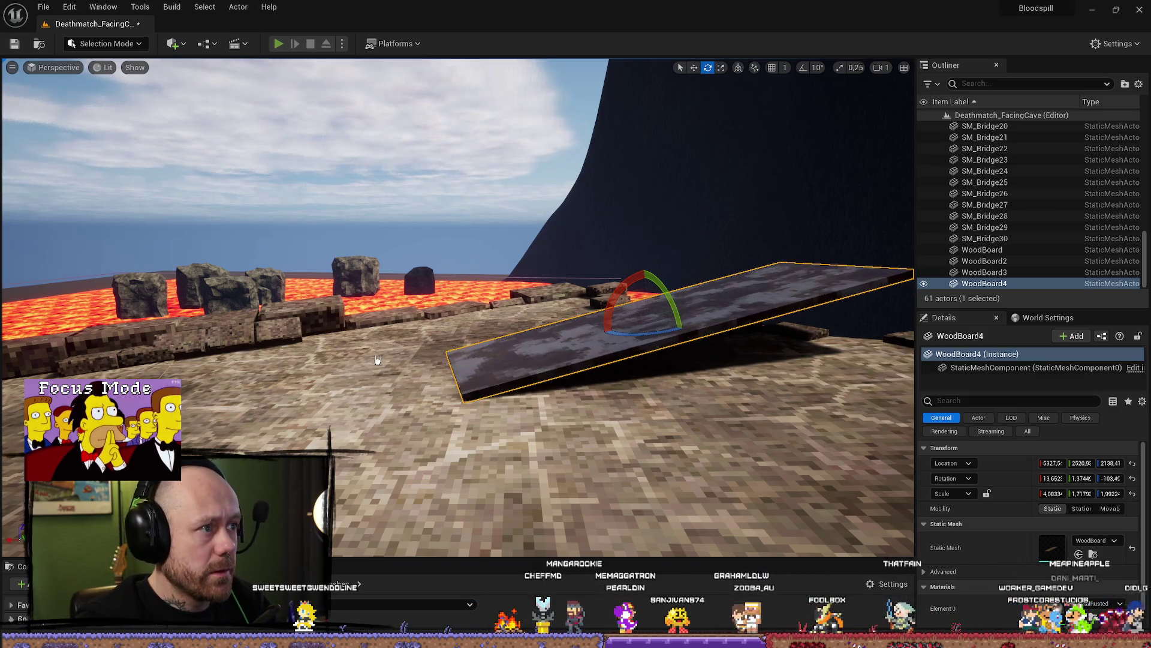
pyautogui.hotkey('alt', 'p')
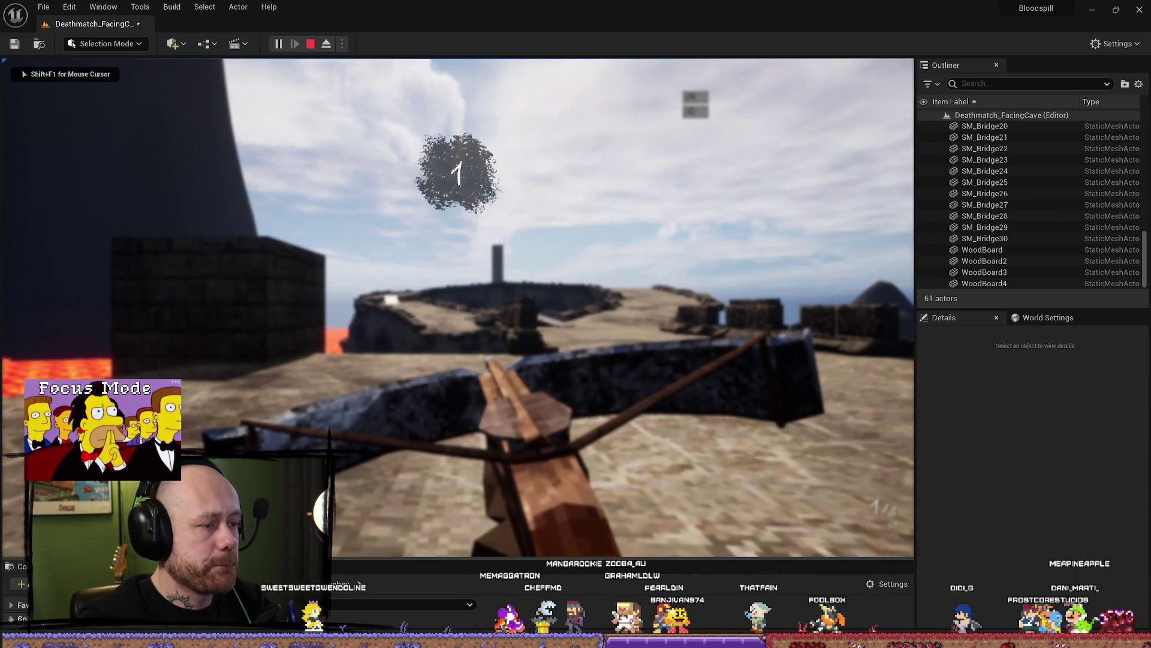
# Walk from the stone platform over the WoodBoard4 plank and run across the stone bridge
pyautogui.press('w')
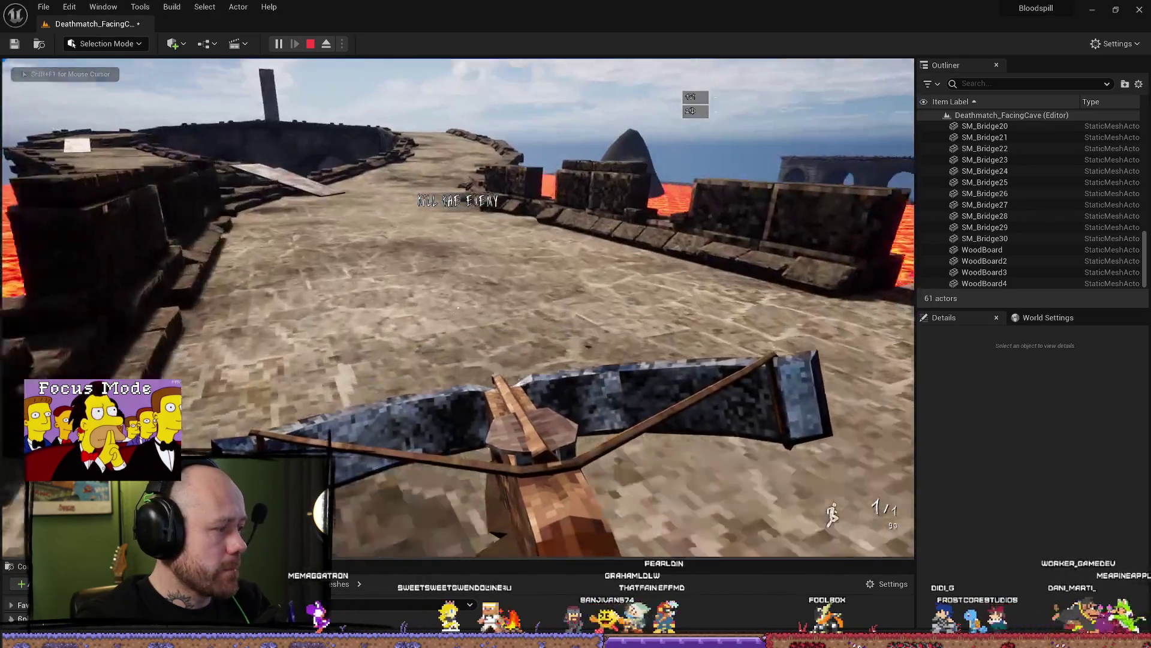
pyautogui.press('w')
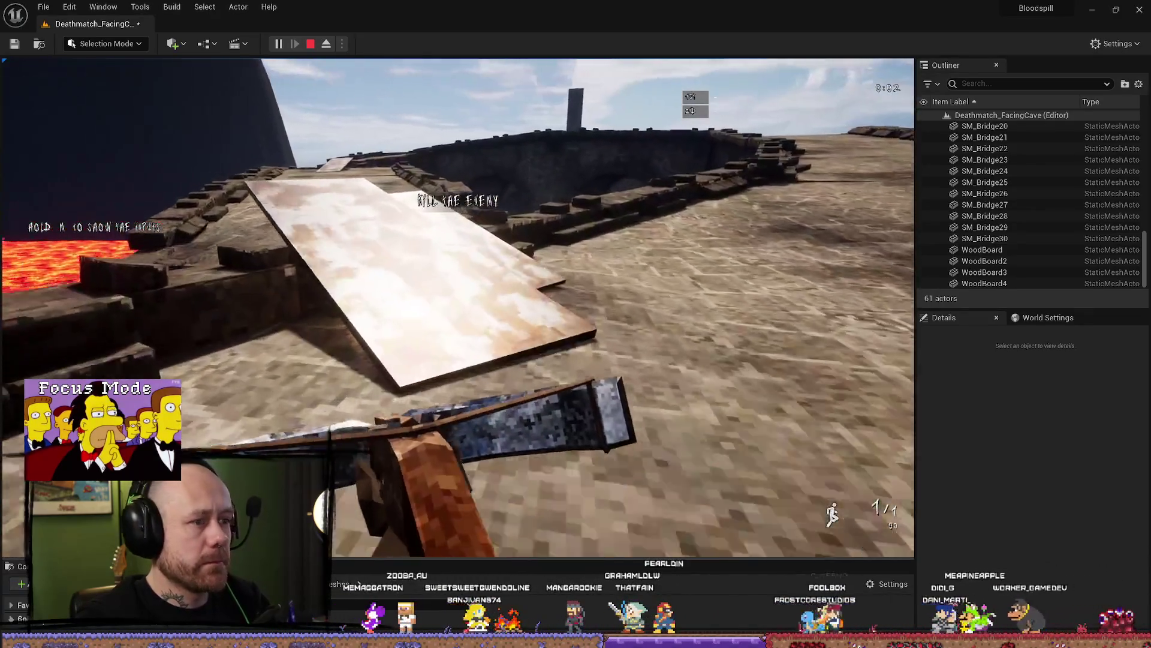
pyautogui.press('w')
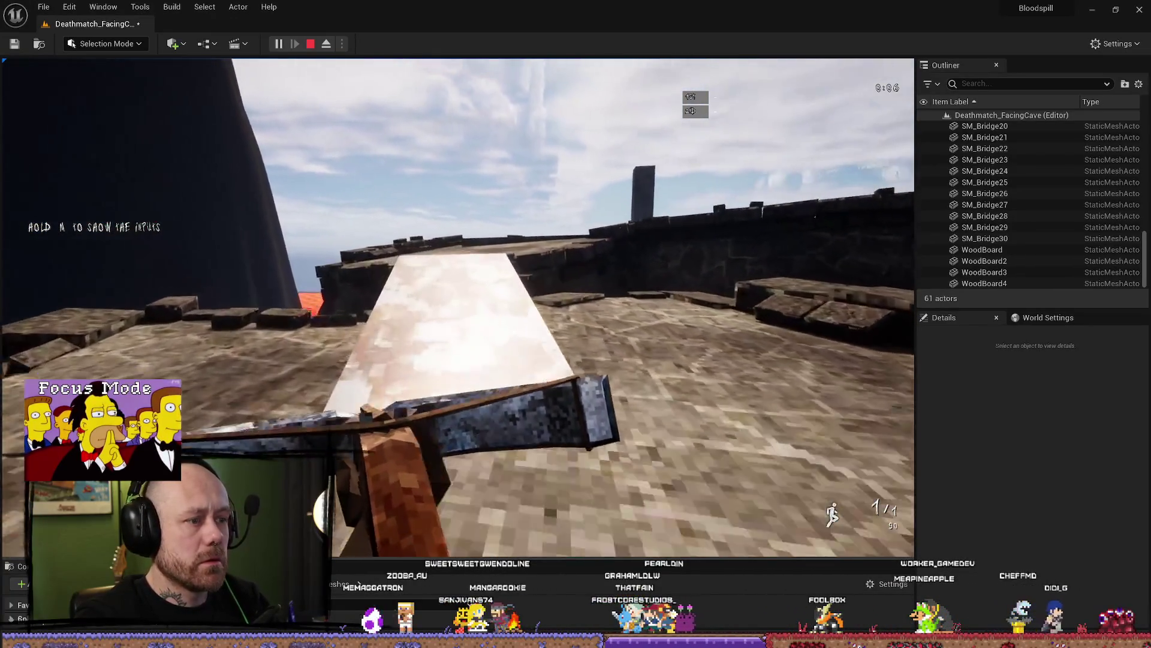
pyautogui.press('w')
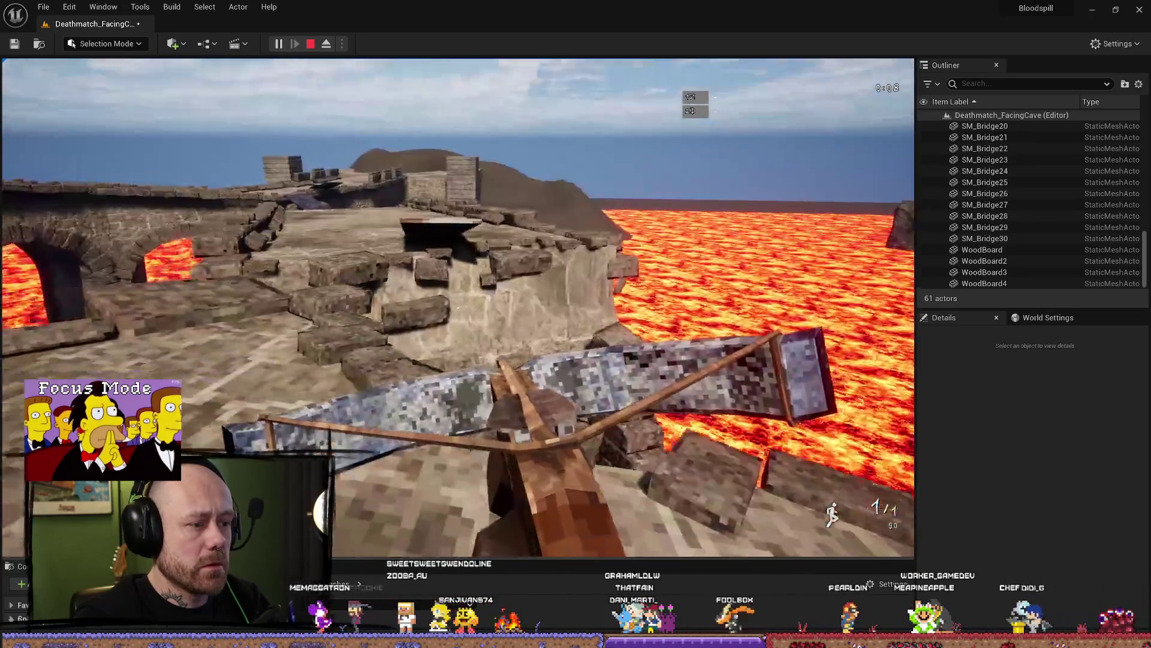
pyautogui.press('w')
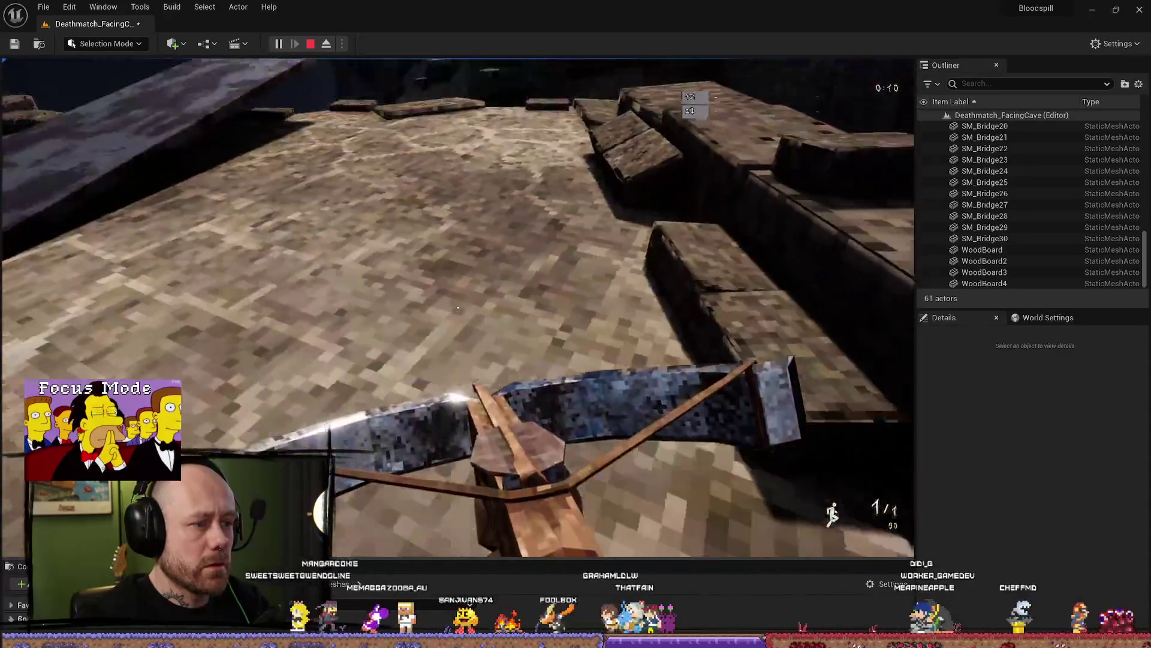
pyautogui.press('w')
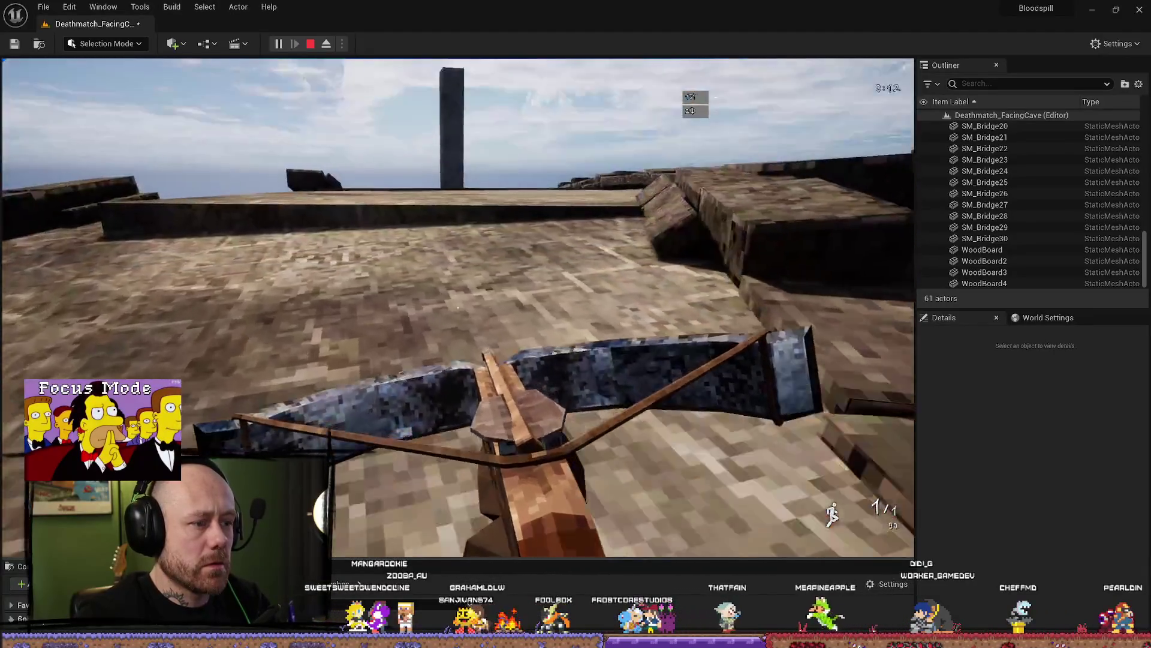
pyautogui.press('s')
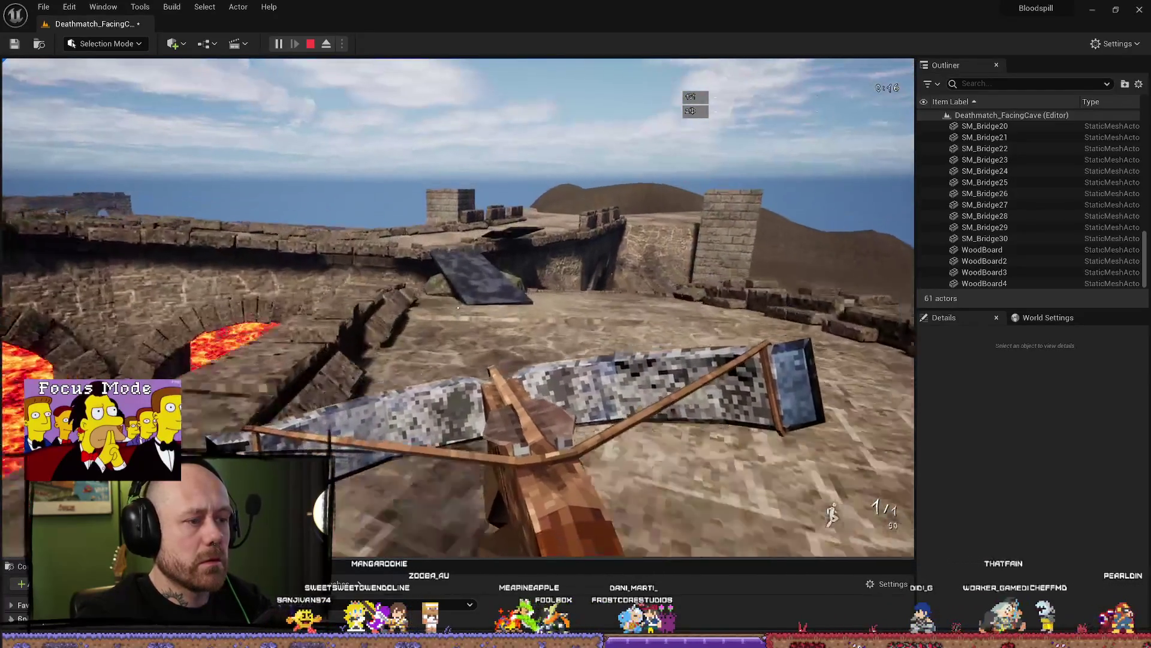
# Cross the plank bridge, climb the plank ramp, reload the crossbow, stop playing, and frame WoodBoard4
pyautogui.press('w')
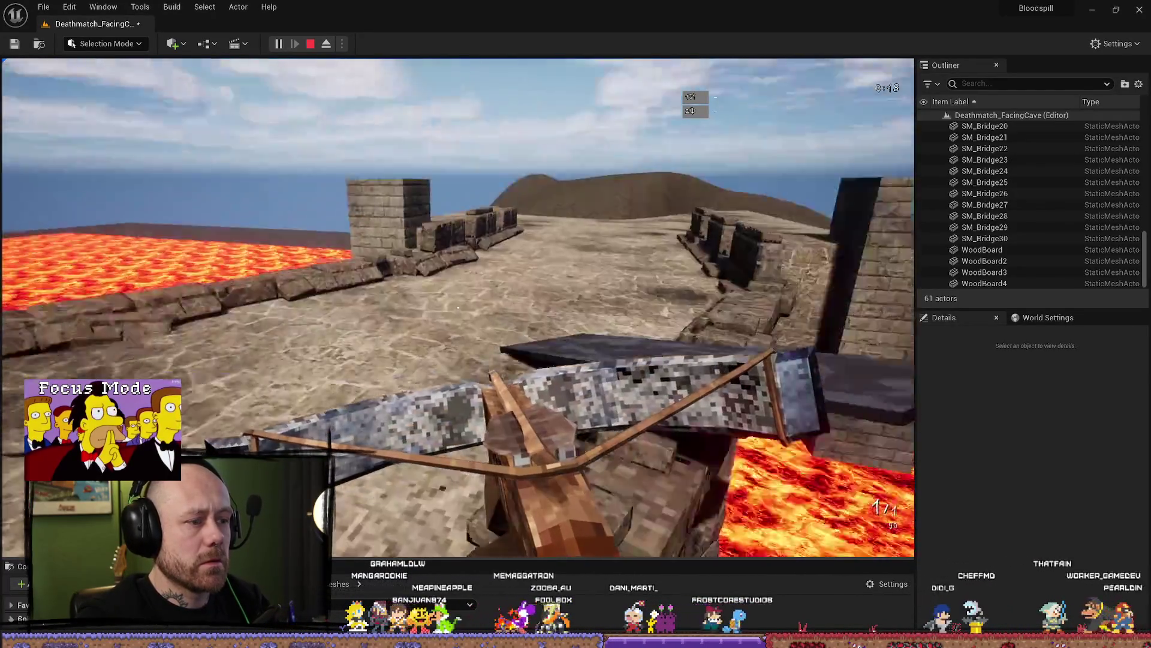
pyautogui.press('w')
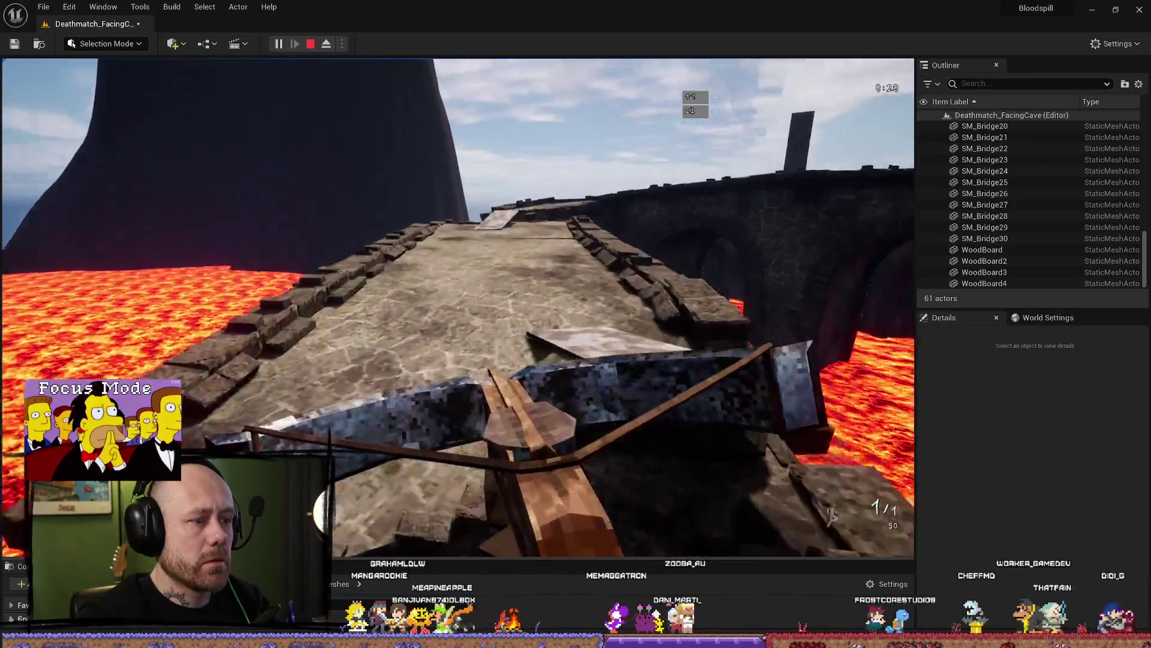
pyautogui.press('w')
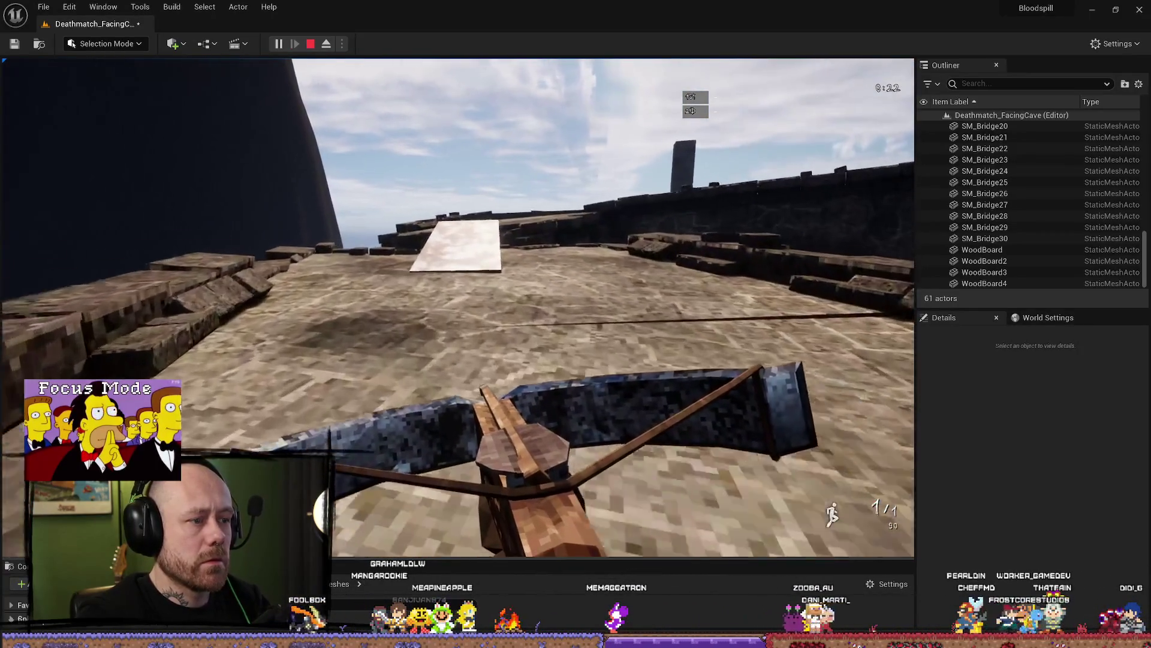
pyautogui.press('w')
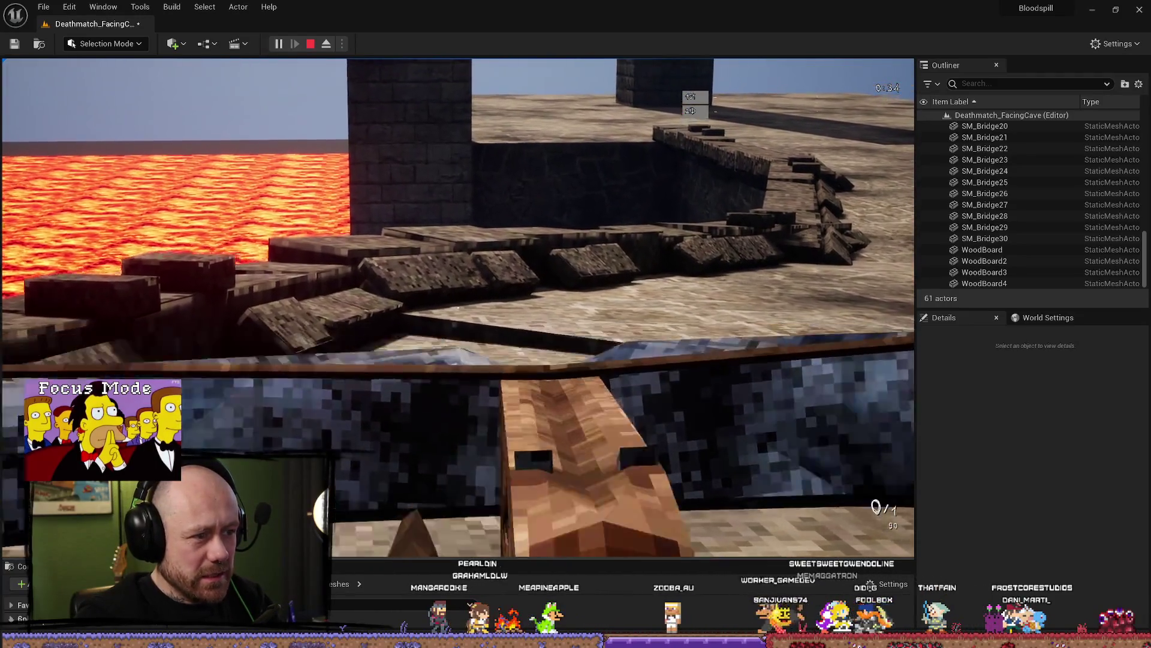
pyautogui.press('r')
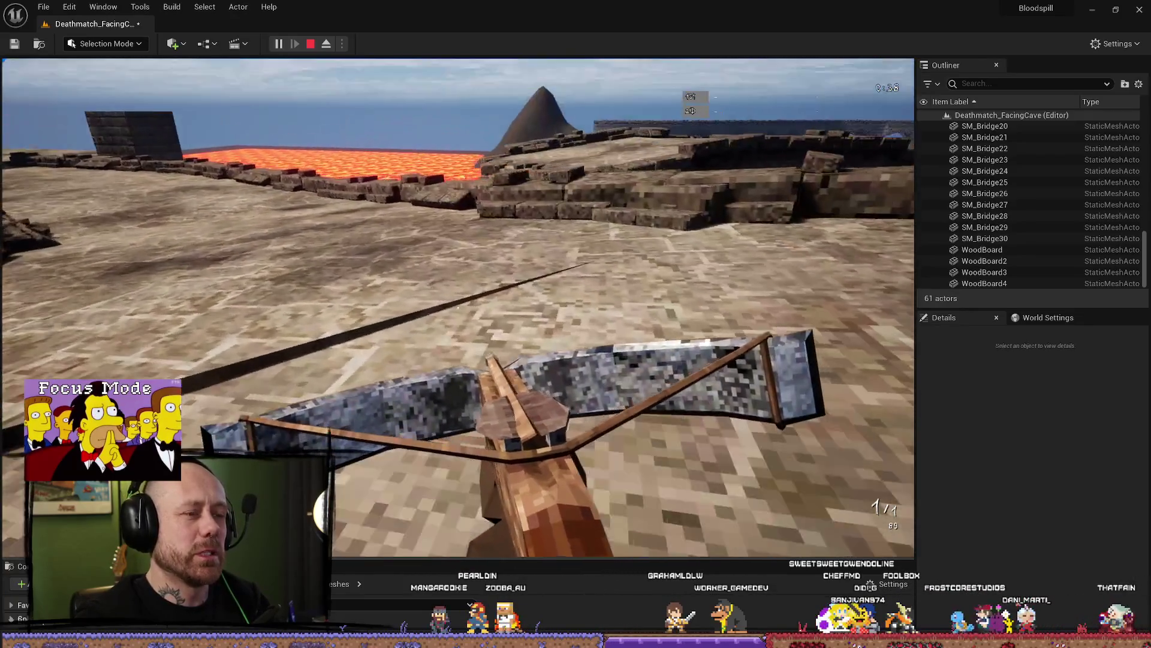
pyautogui.press('shift')
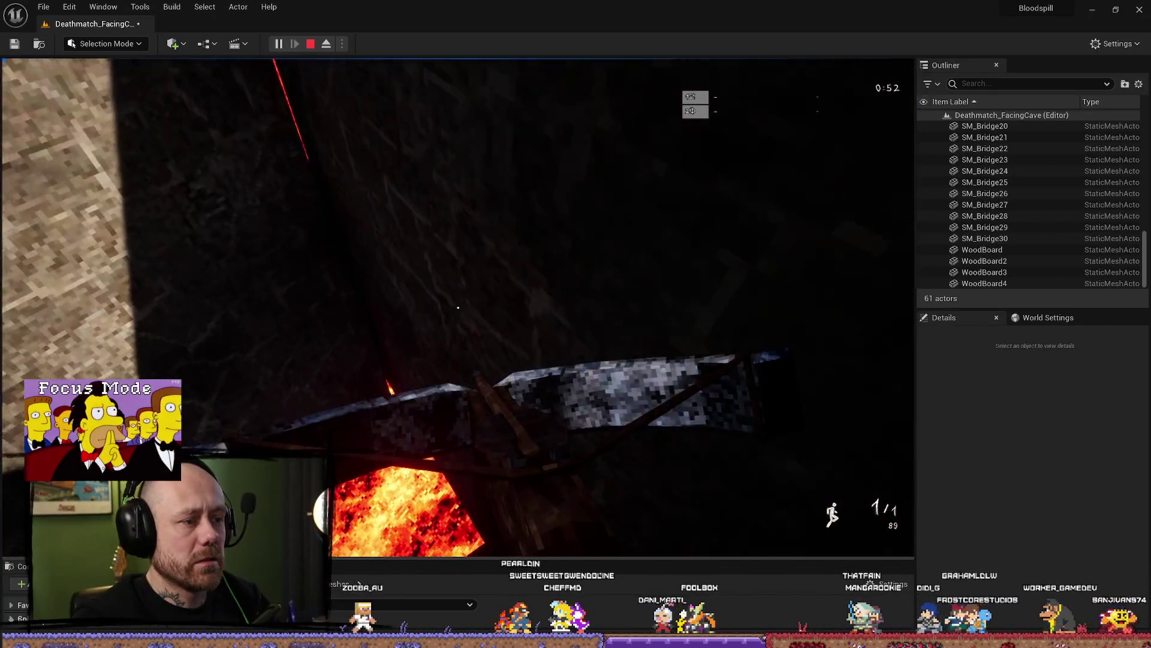
pyautogui.press('Escape')
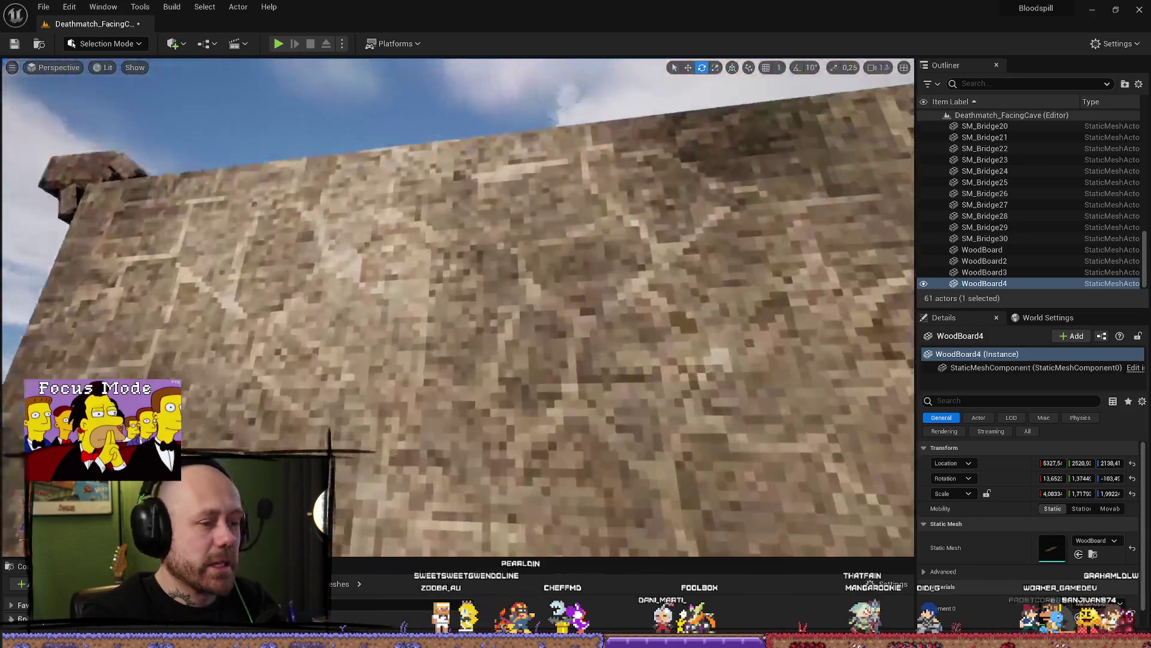
pyautogui.press('f')
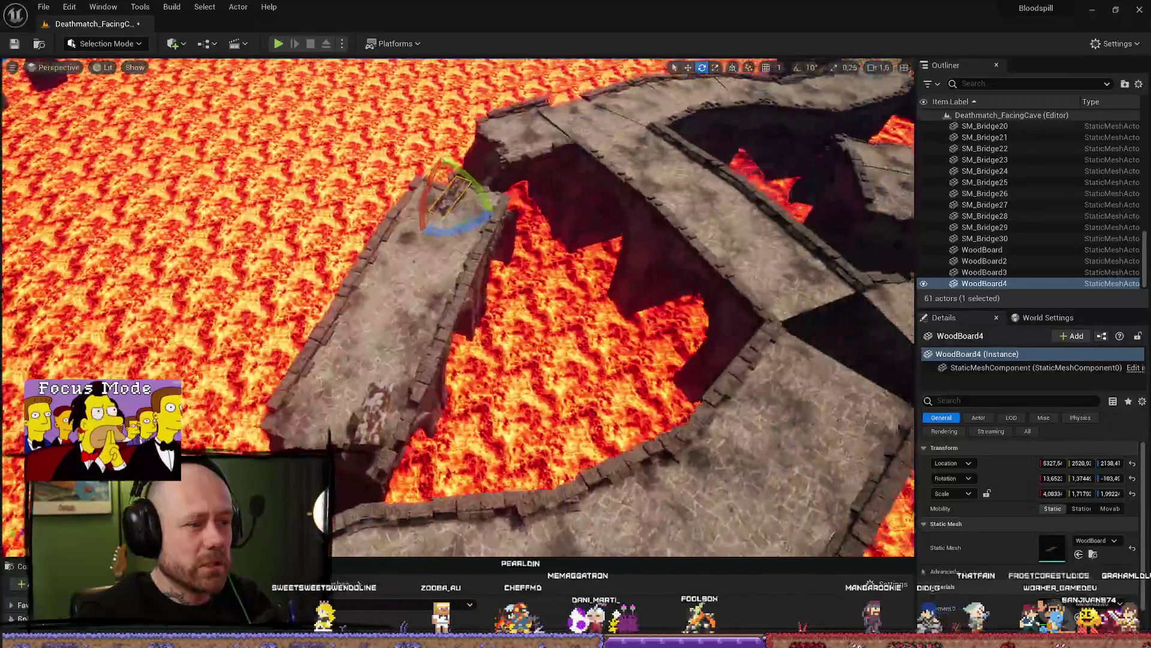
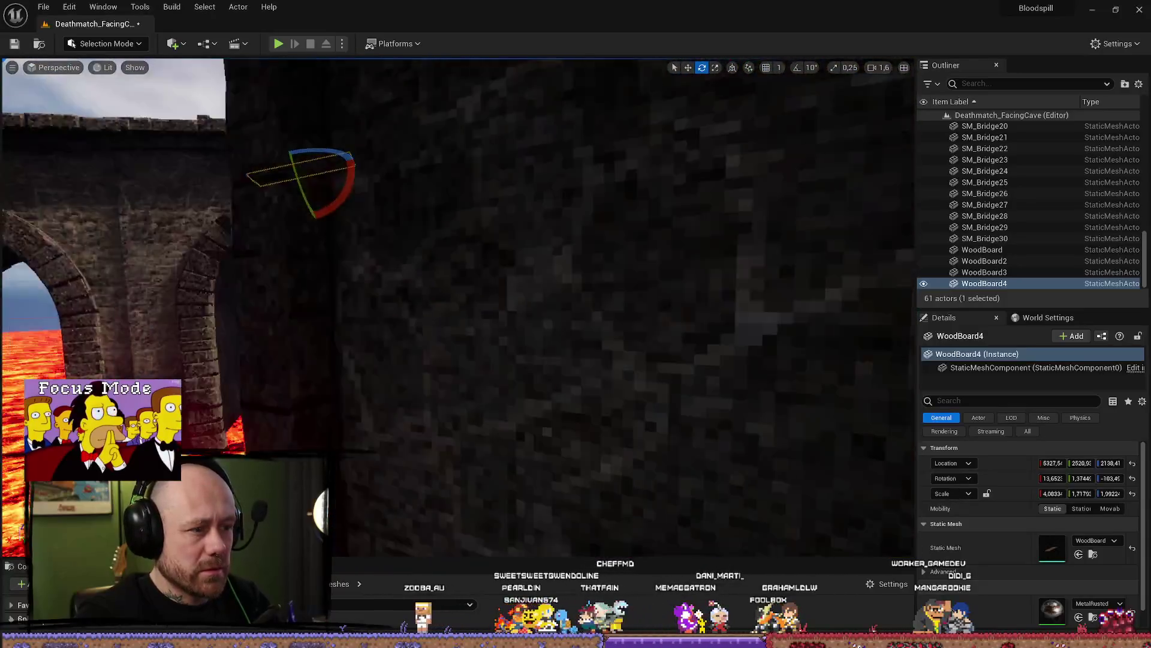
# Select SM_Bridge27 plus WoodBoard4 and rotate both together over the lava gap
pyautogui.moveTo(456, 300)
pyautogui.mouseDown()
pyautogui.moveTo(420, 288)
pyautogui.moveTo(443, 312)
pyautogui.moveTo(468, 282)
pyautogui.moveTo(456, 317)
pyautogui.moveTo(432, 288)
pyautogui.moveTo(474, 312)
pyautogui.mouseUp()
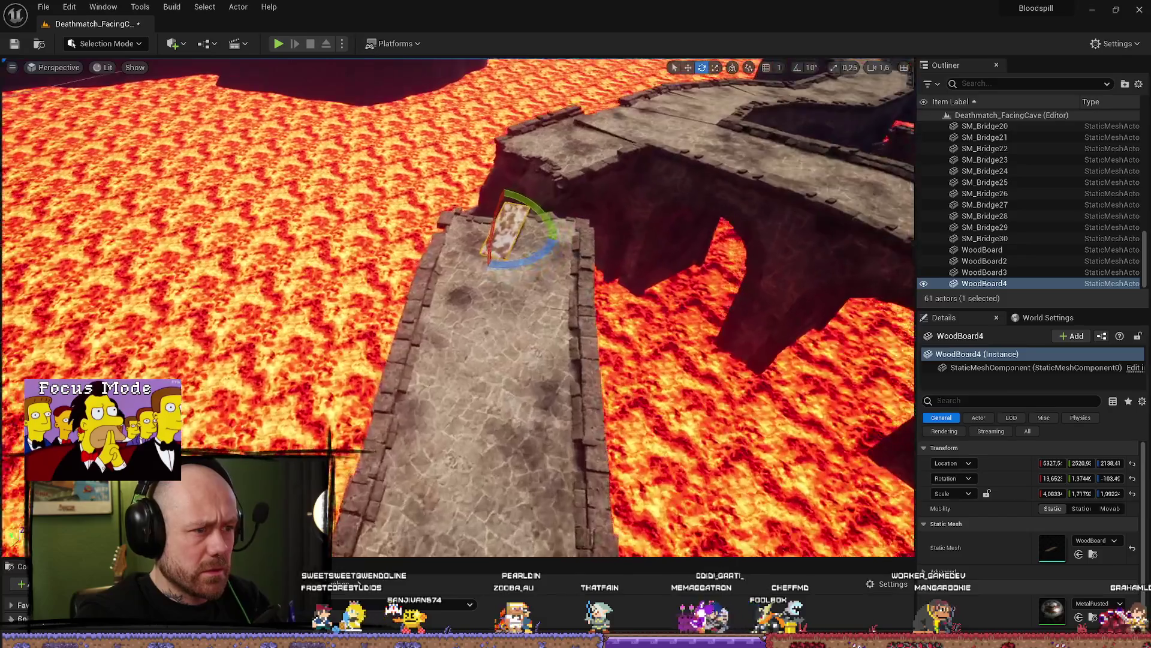
pyautogui.click(535, 297)
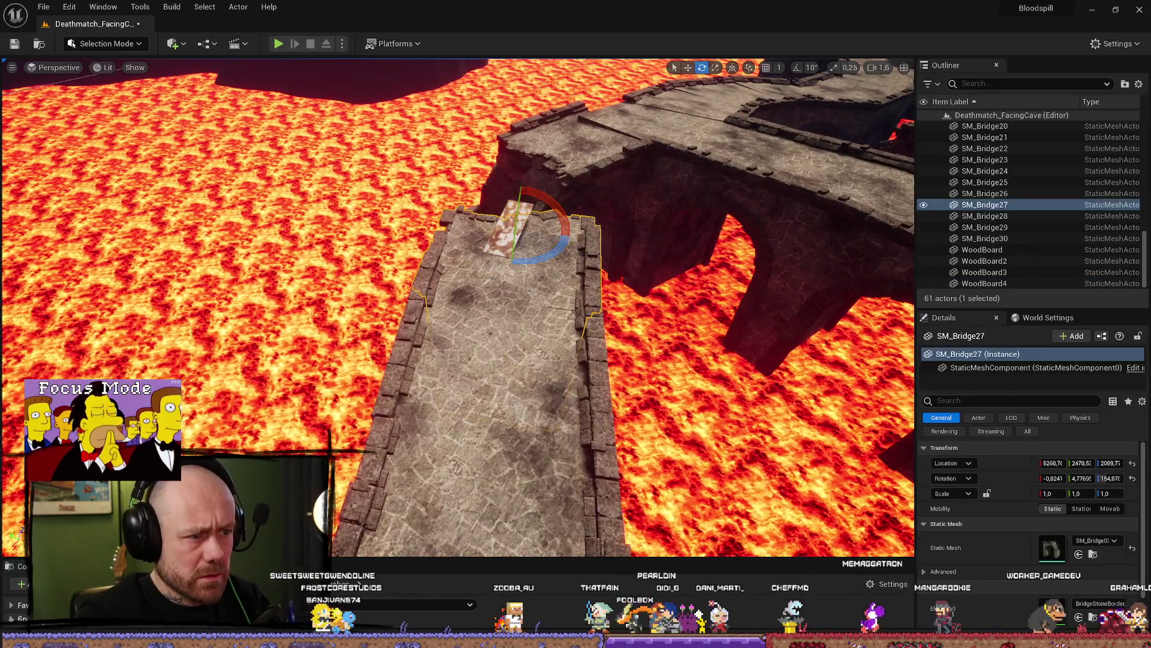
pyautogui.moveTo(528, 352)
pyautogui.mouseDown()
pyautogui.moveTo(482, 326)
pyautogui.moveTo(507, 339)
pyautogui.moveTo(501, 321)
pyautogui.mouseUp()
pyautogui.keyDown('ctrl'); pyautogui.click(501, 341); pyautogui.keyUp('ctrl')
pyautogui.press('w')
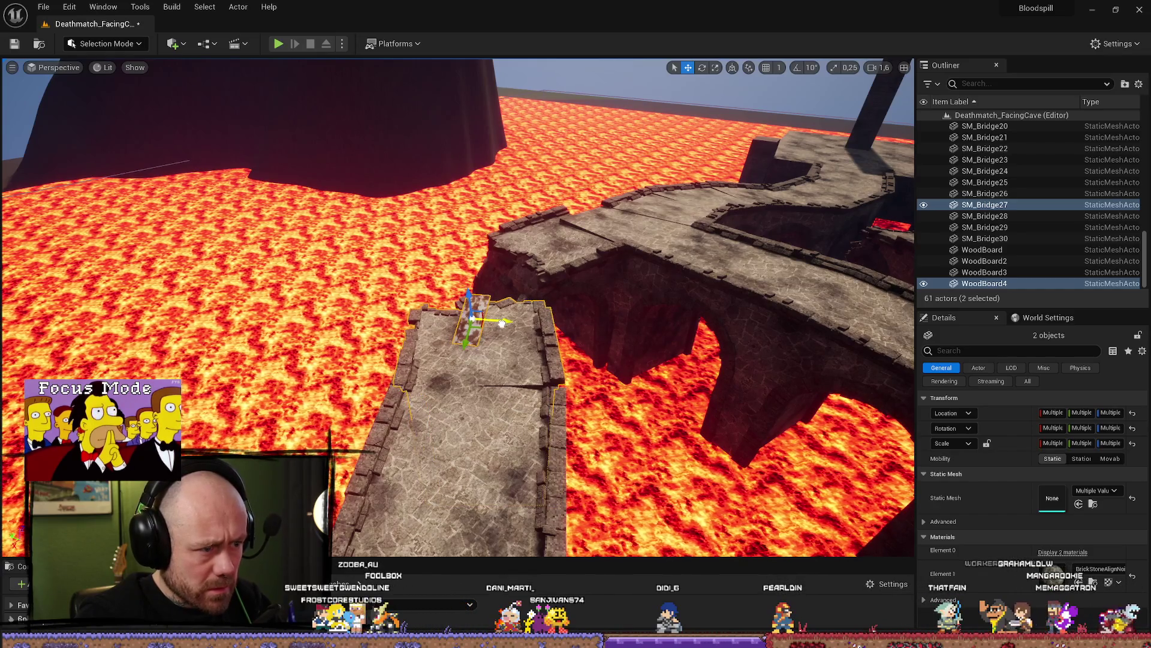
# Zoom in on the deck, reselect SM_Bridge27 alone, then pick the far platform SM_Bridge13
pyautogui.moveTo(456, 359)
pyautogui.mouseDown()
pyautogui.moveTo(432, 324)
pyautogui.moveTo(467, 312)
pyautogui.moveTo(456, 288)
pyautogui.moveTo(408, 300)
pyautogui.mouseUp()
pyautogui.moveTo(634, 261)
pyautogui.mouseDown()
pyautogui.moveTo(650, 270)
pyautogui.moveTo(575, 269)
pyautogui.moveTo(536, 243)
pyautogui.mouseUp()
pyautogui.click(525, 259)
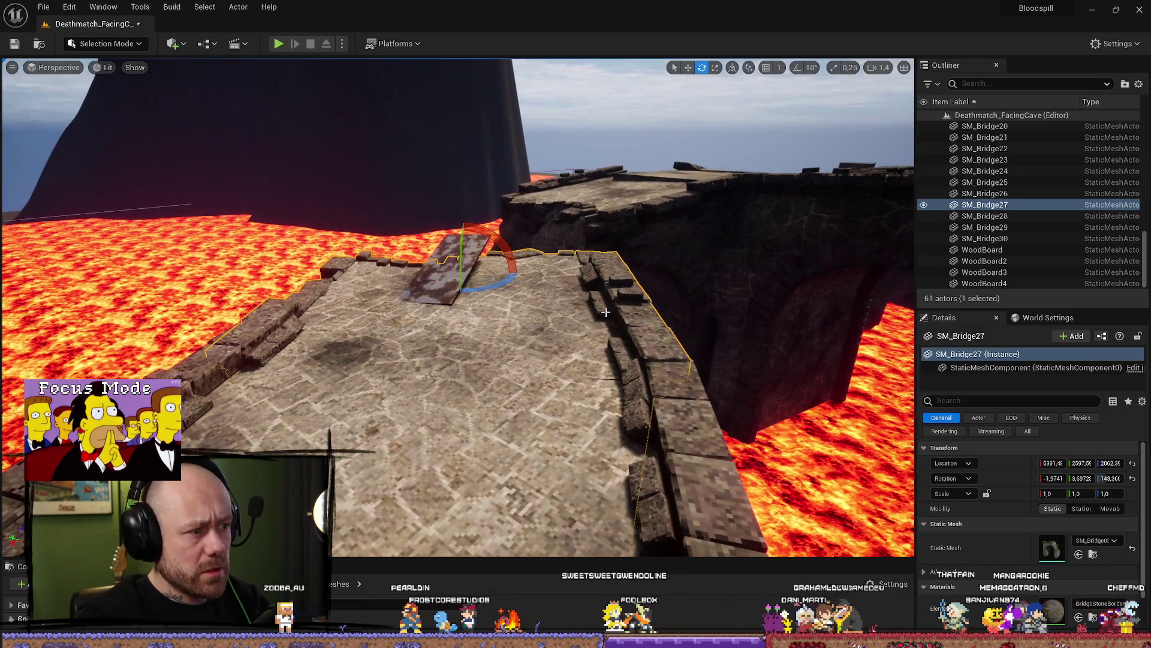
pyautogui.click(606, 197)
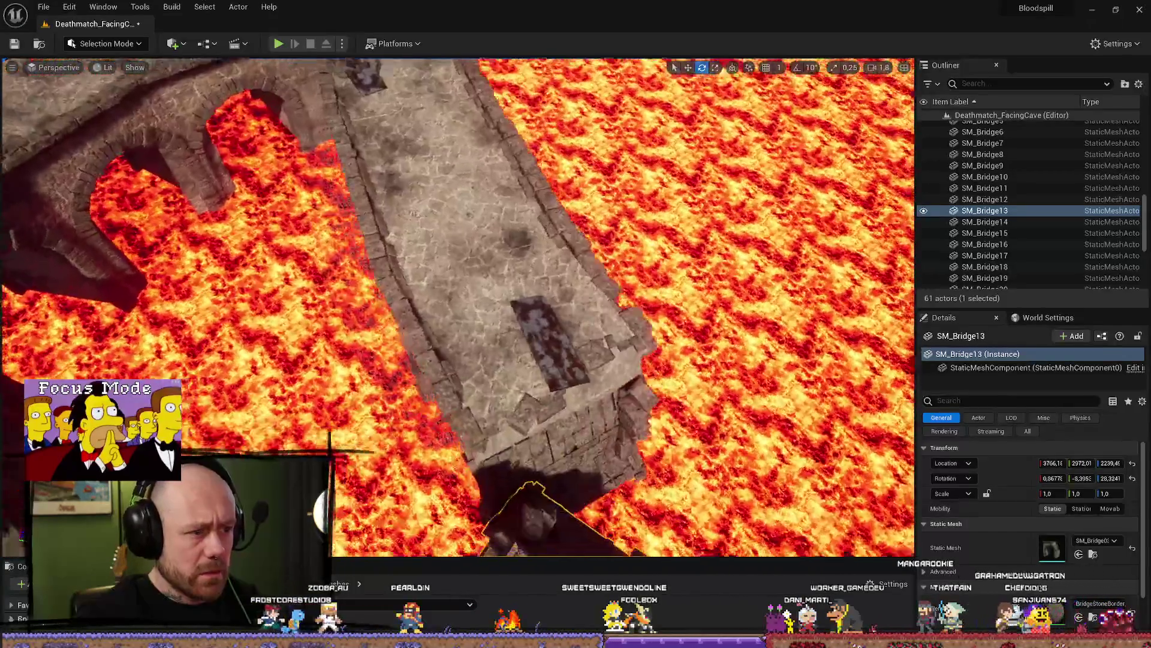
# Undo the last selection, then lower bridge deck SM_Bridge29 from about 1920 to 1909
pyautogui.hotkey('ctrl', 'z')
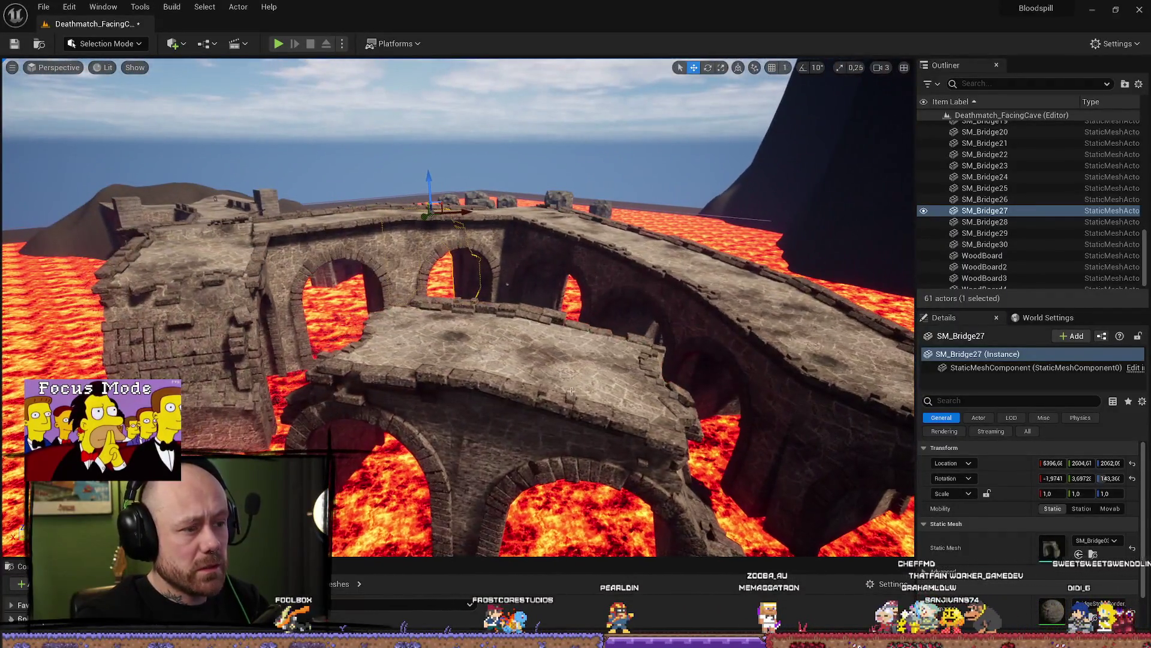
pyautogui.click(572, 391)
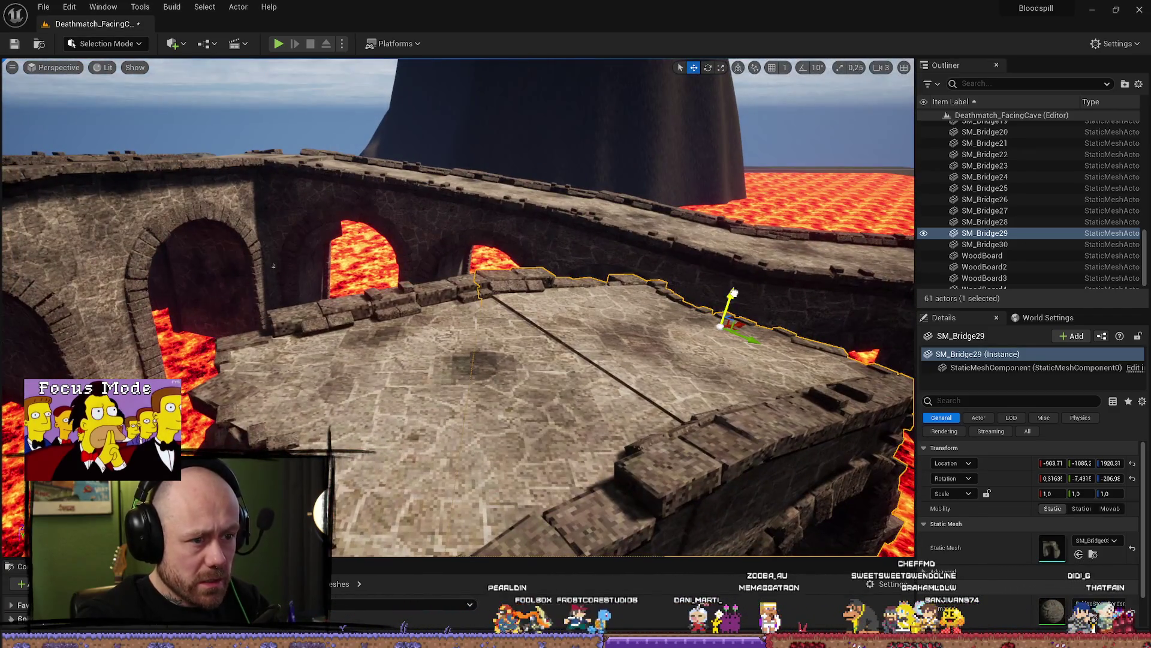
pyautogui.moveTo(731, 293); pyautogui.dragTo(734, 296)
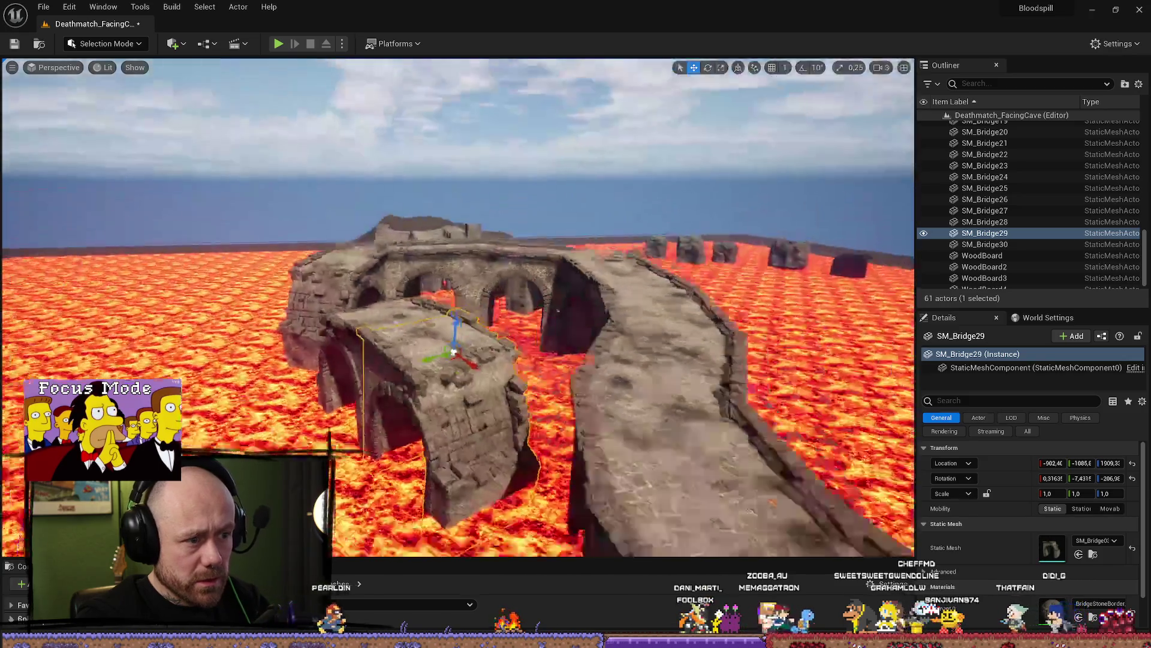
# Orbit around the arched bridge and start a Play test of the arena
pyautogui.moveTo(454, 351); pyautogui.dragTo(875, 373)
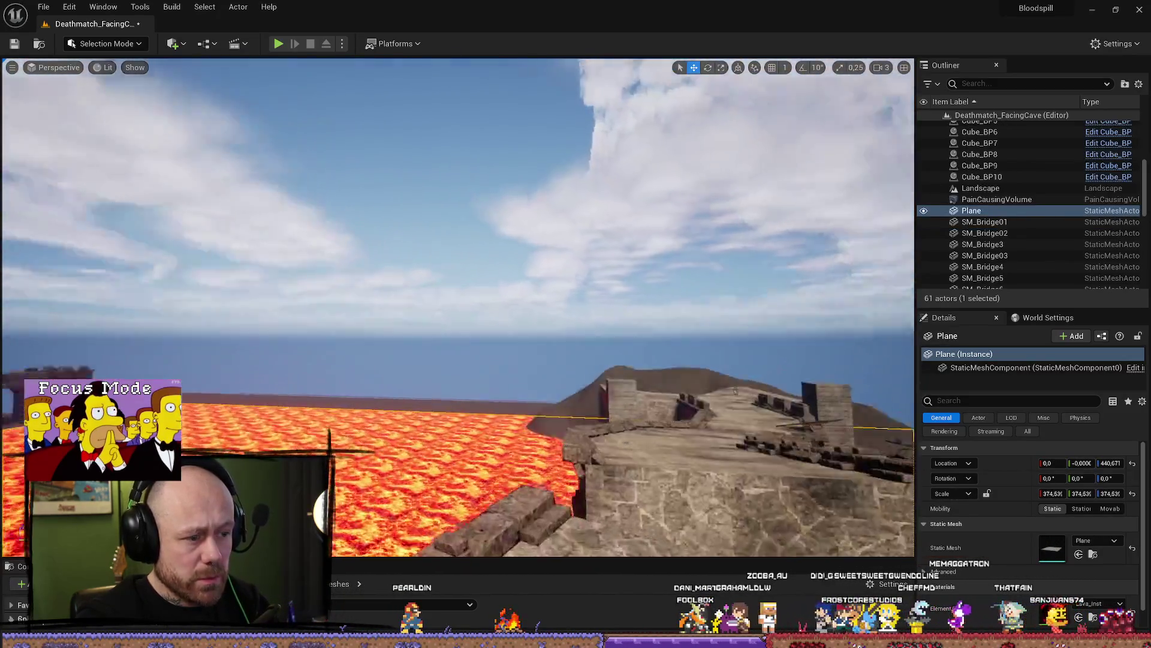
pyautogui.moveTo(735, 390)
pyautogui.mouseDown()
pyautogui.moveTo(607, 336)
pyautogui.moveTo(722, 420)
pyautogui.moveTo(635, 372)
pyautogui.moveTo(515, 360)
pyautogui.moveTo(510, 323)
pyautogui.moveTo(516, 360)
pyautogui.moveTo(528, 357)
pyautogui.moveTo(546, 338)
pyautogui.moveTo(540, 309)
pyautogui.moveTo(491, 314)
pyautogui.mouseUp()
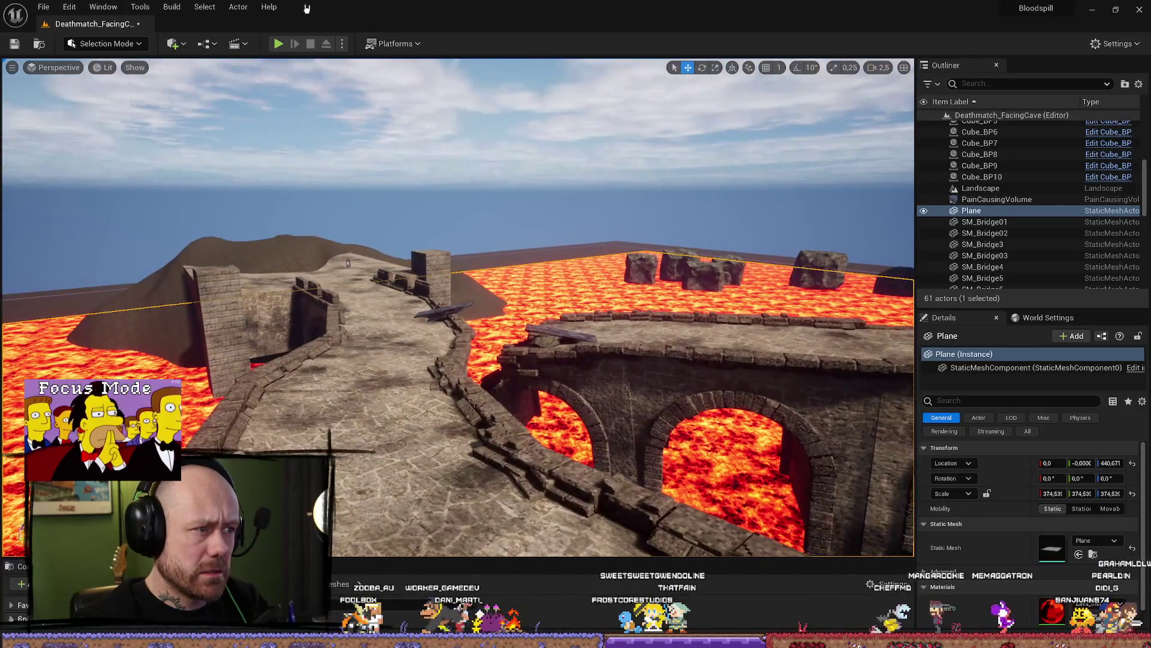
pyautogui.click(278, 44)
# Dismiss the loadout screen and walk across the platform, wooden ramp and stone bridge
pyautogui.click(460, 504)
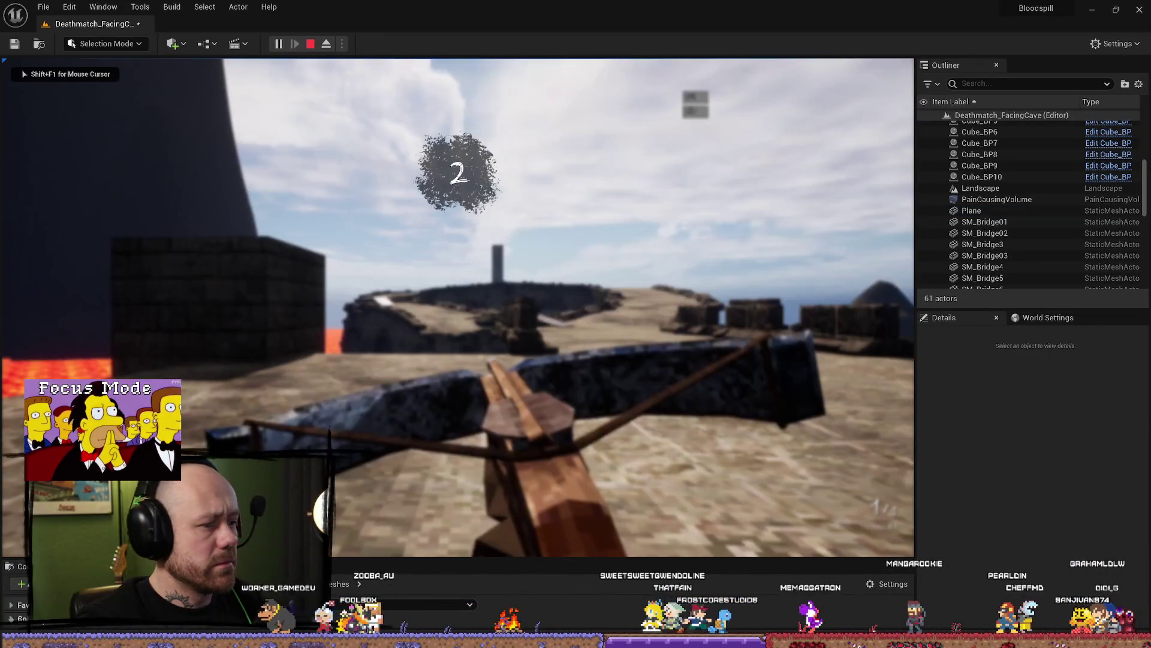
pyautogui.press('w')
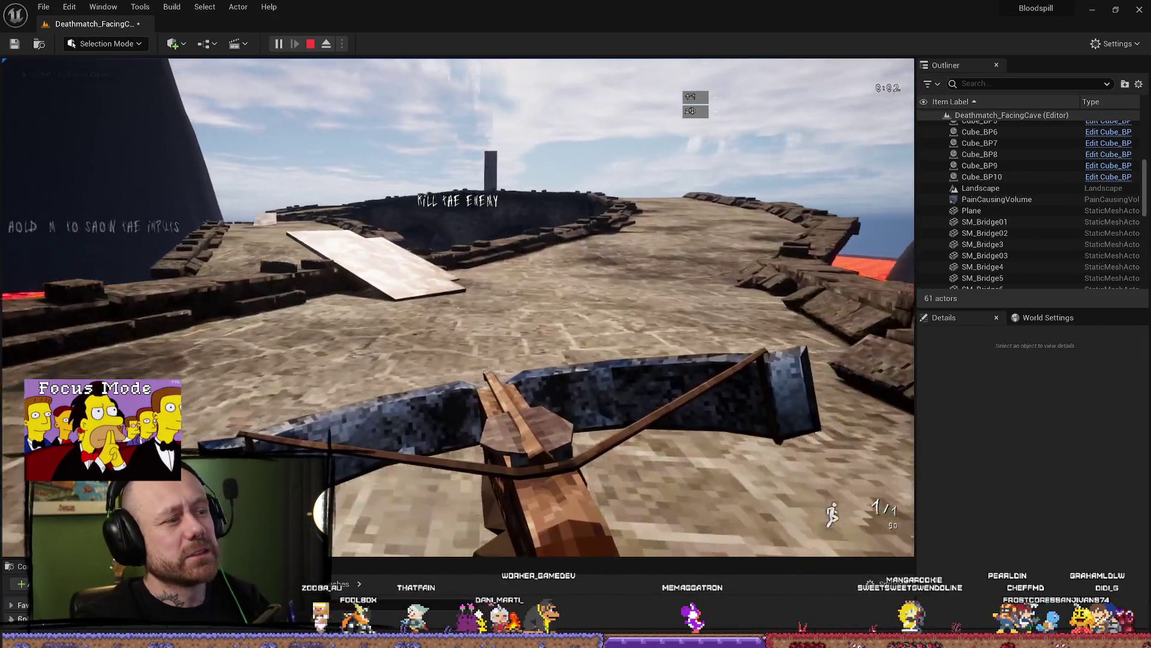
pyautogui.press('w')
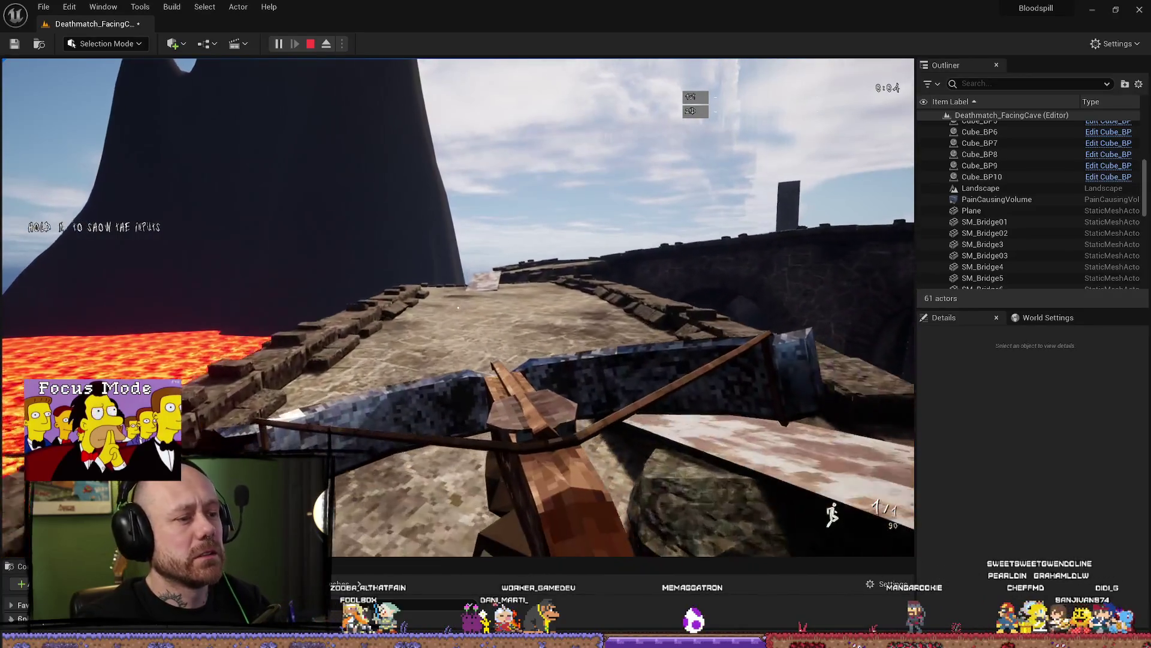
pyautogui.press('w')
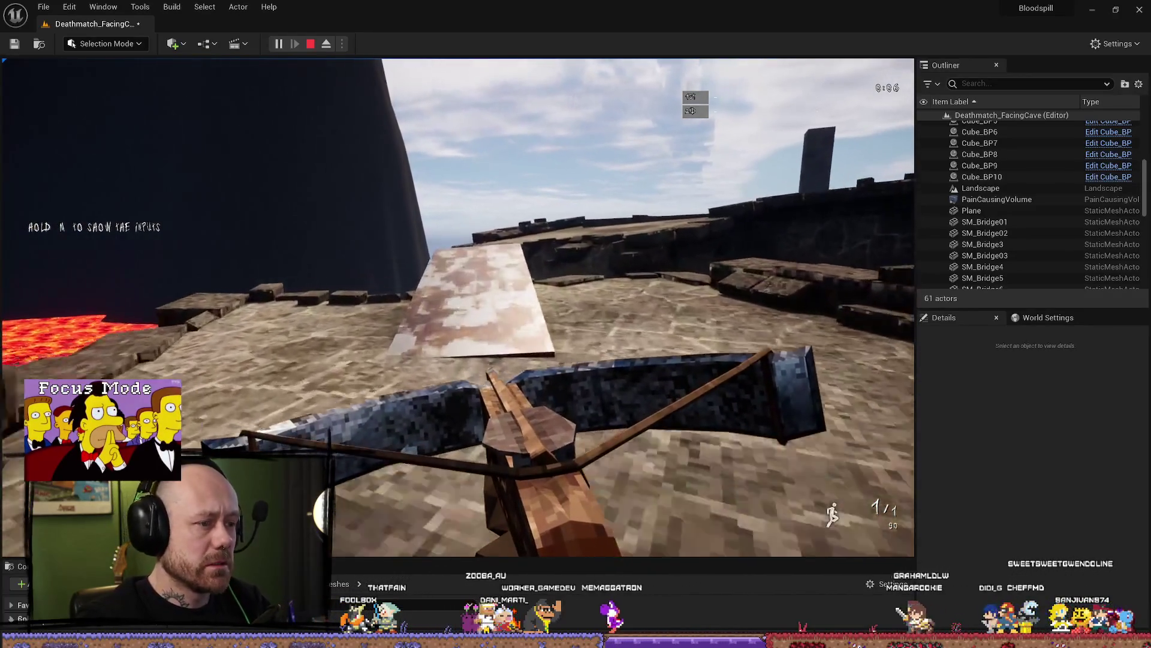
pyautogui.press('w')
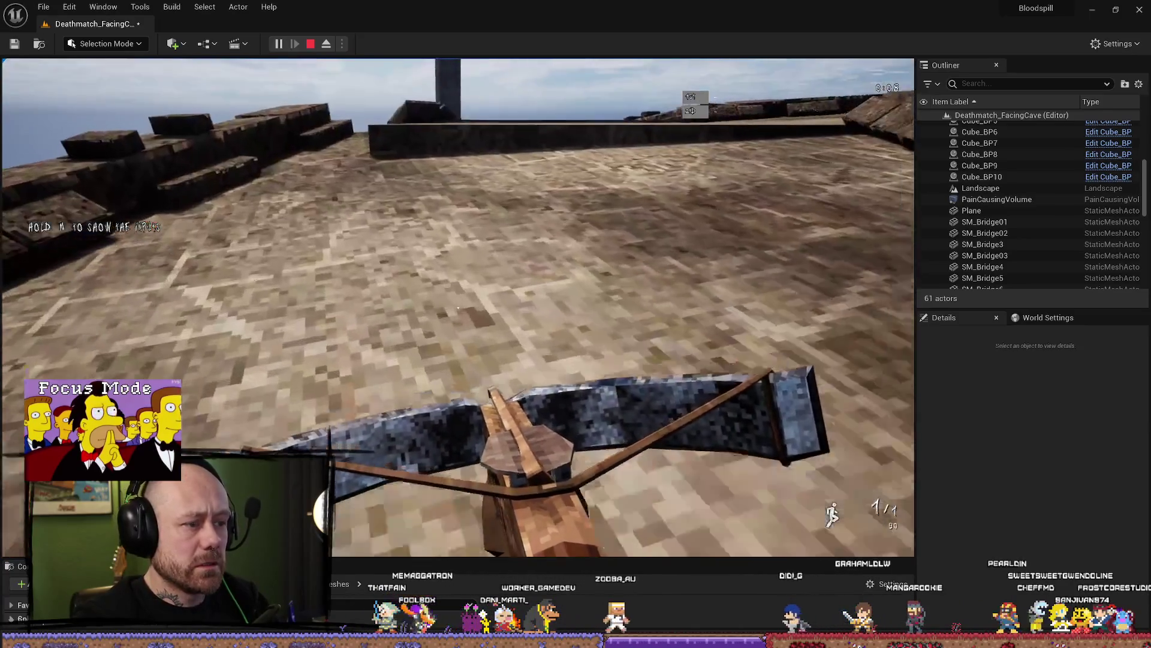
pyautogui.press('w')
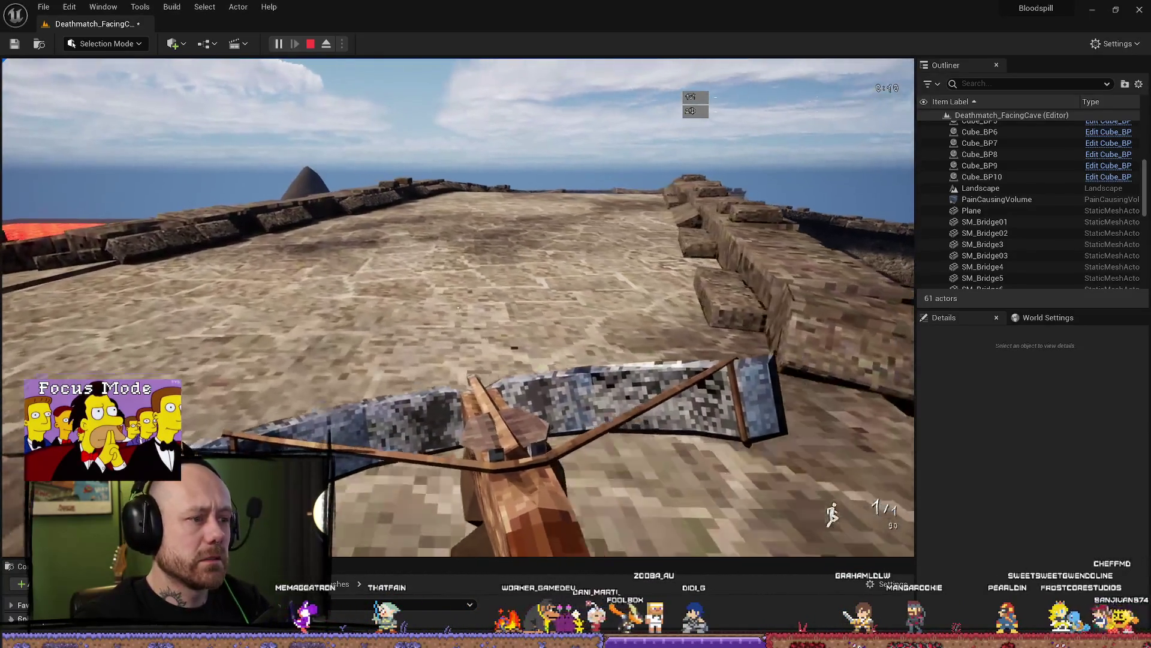
pyautogui.press('w')
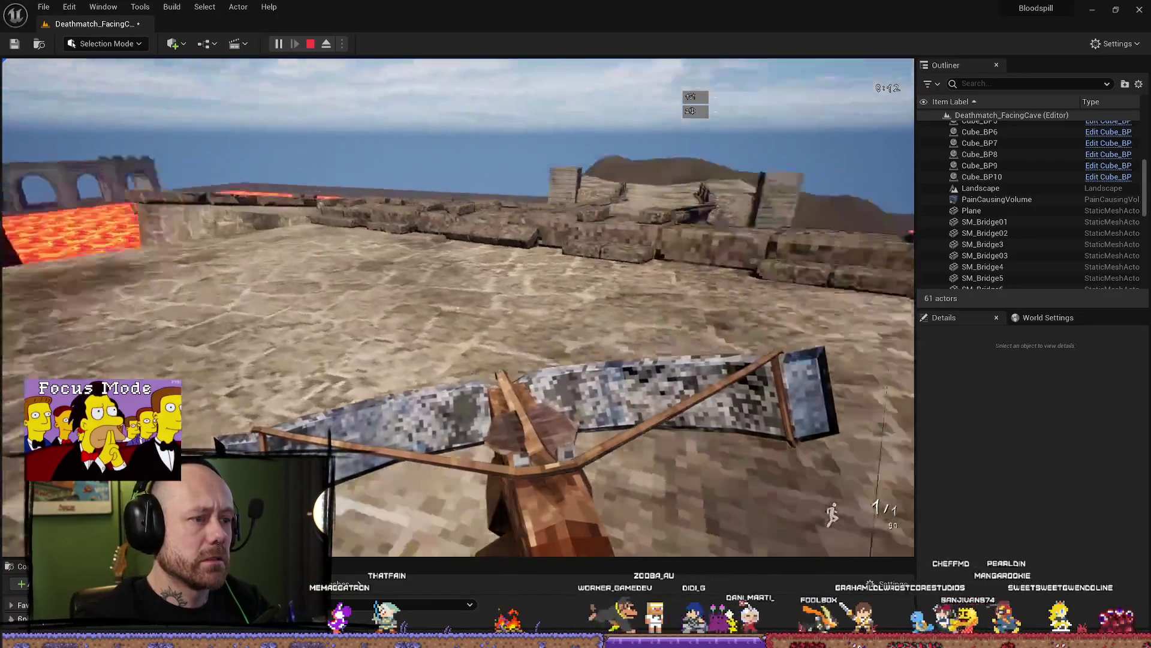
pyautogui.press('w')
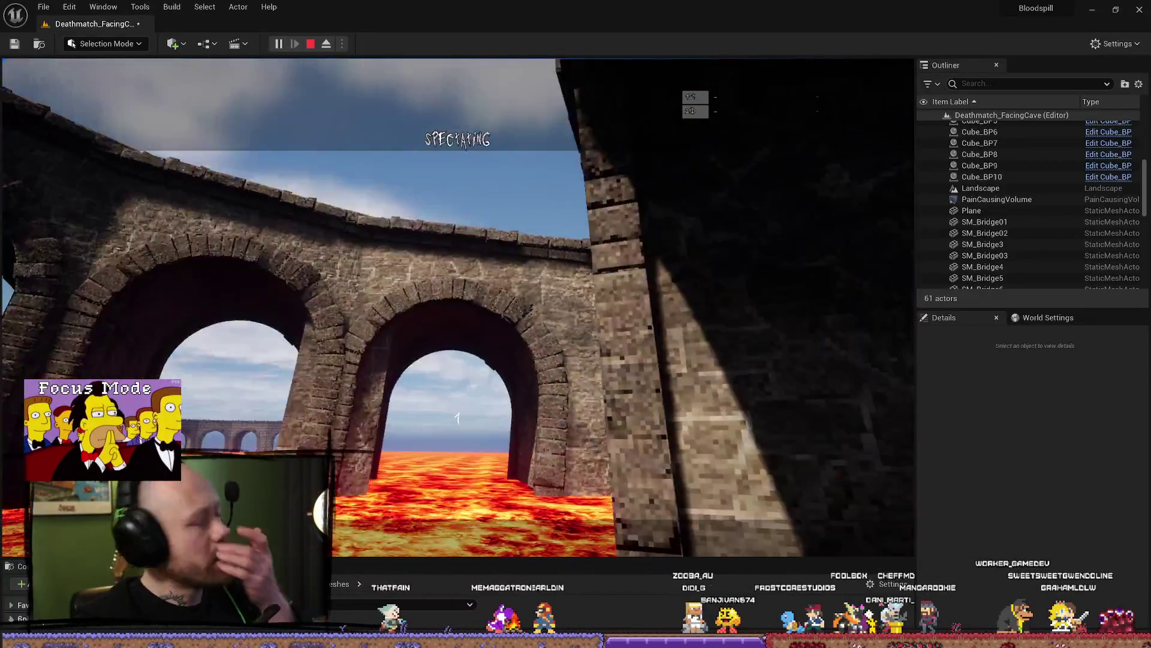
pyautogui.press('w')
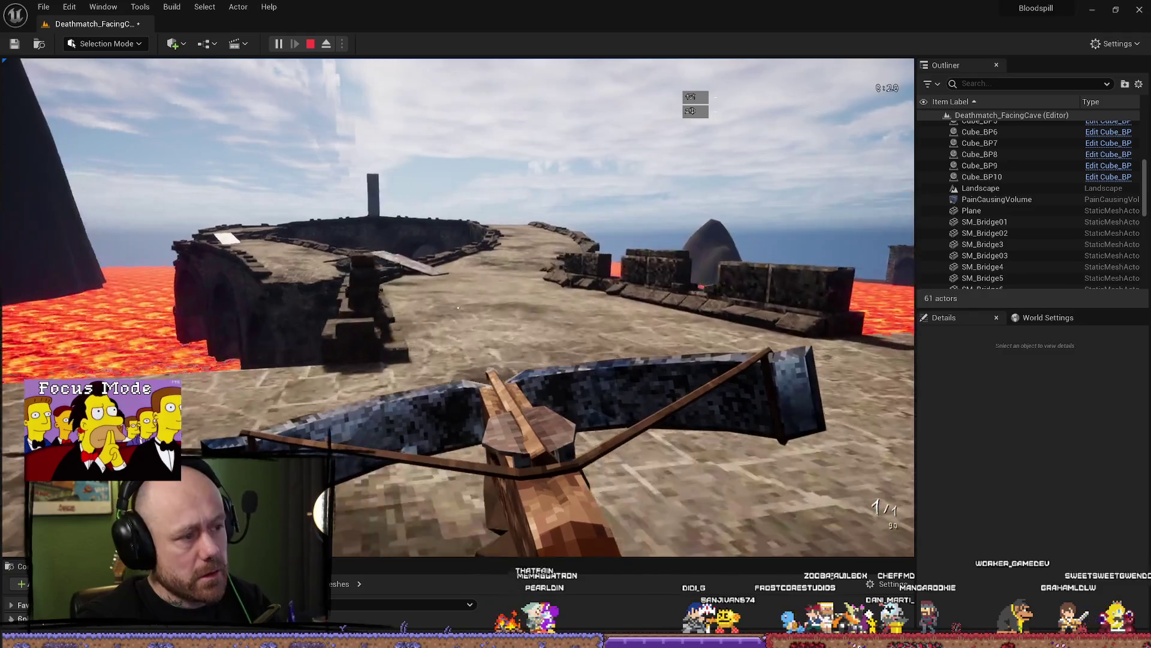
pyautogui.press('w')
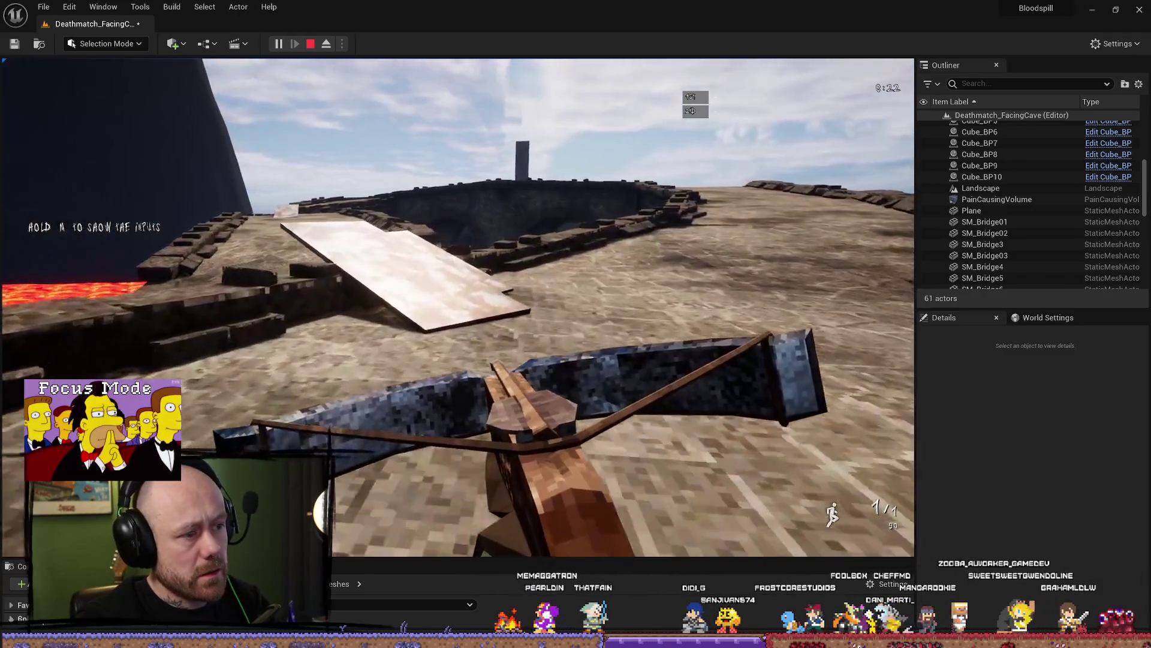
pyautogui.press('w')
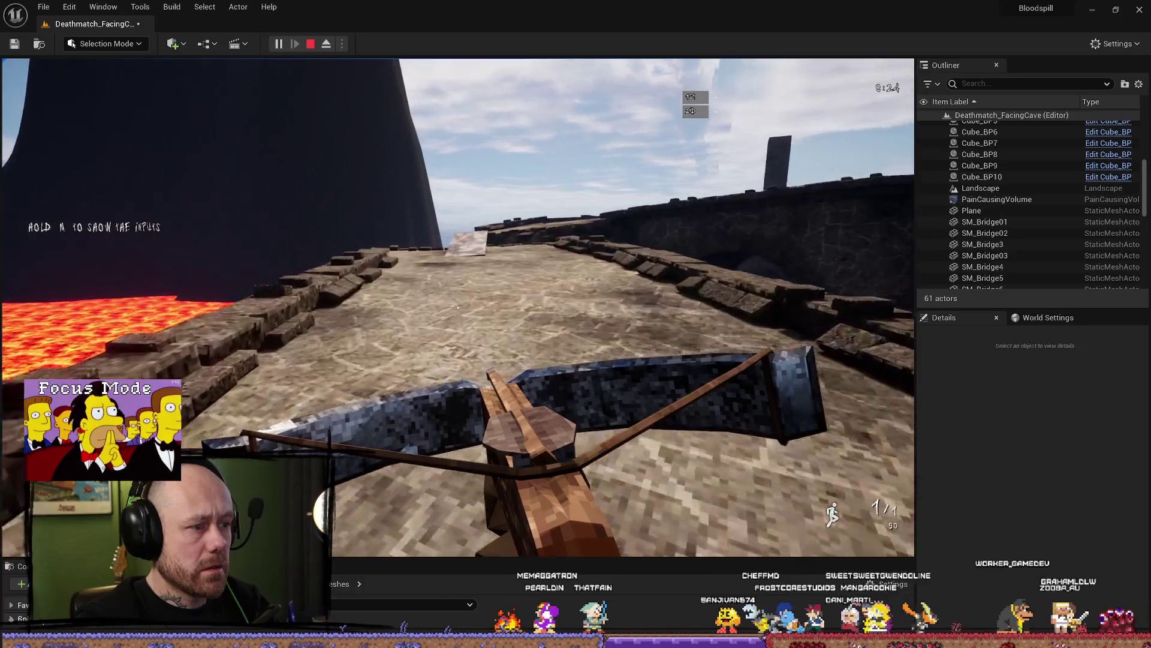
pyautogui.press('w')
pyautogui.press('w')
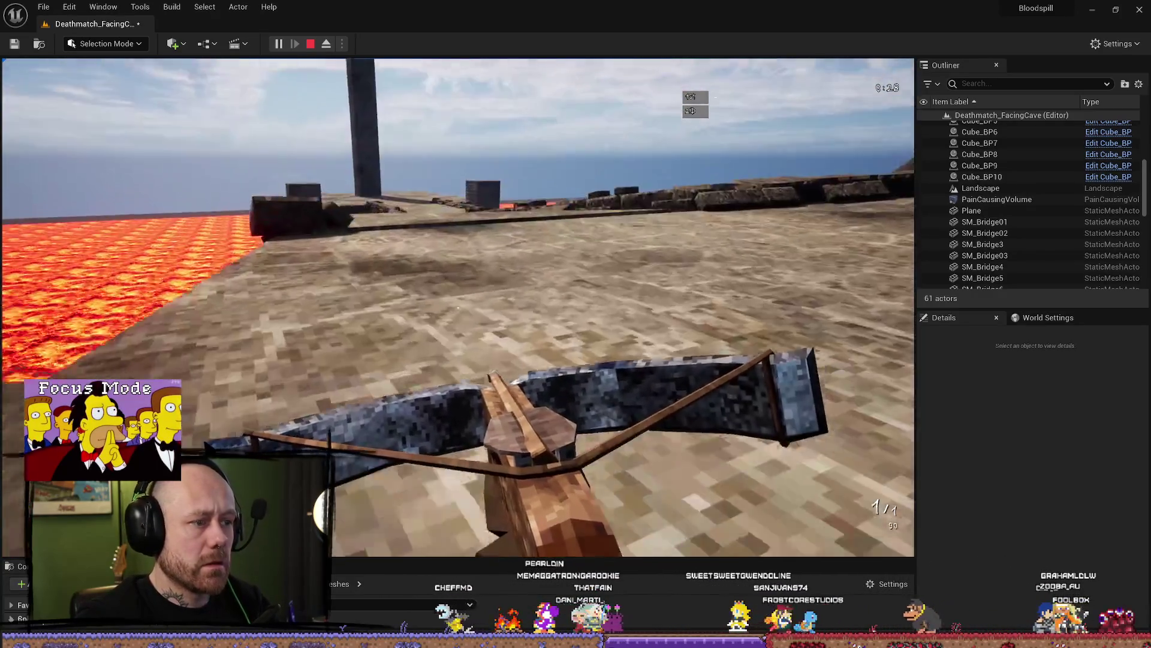
pyautogui.press('w')
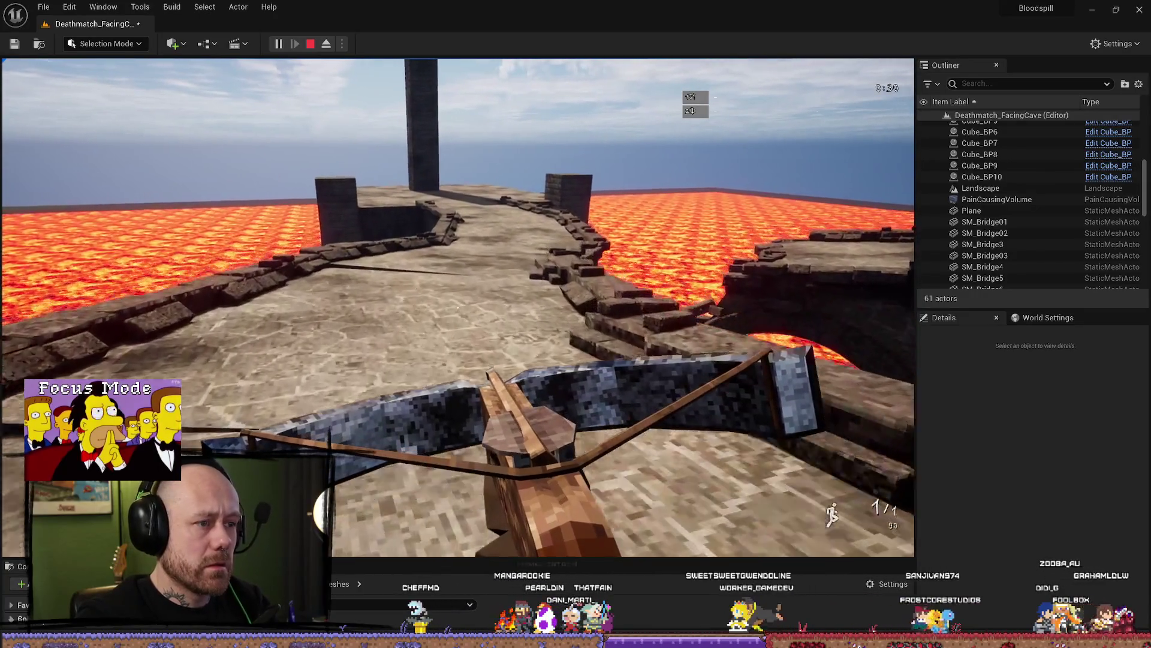
pyautogui.press('w')
pyautogui.press('w')
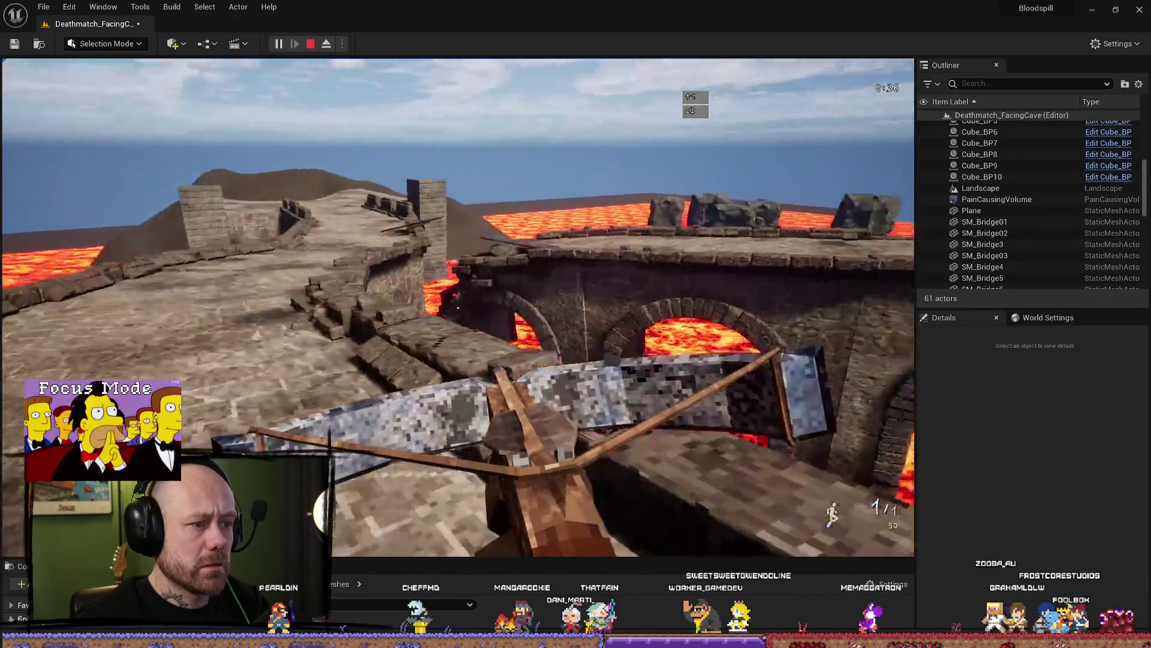
# Cross the bridge, jump over the stone platforms by the pillar, then stop the play session
pyautogui.press('w')
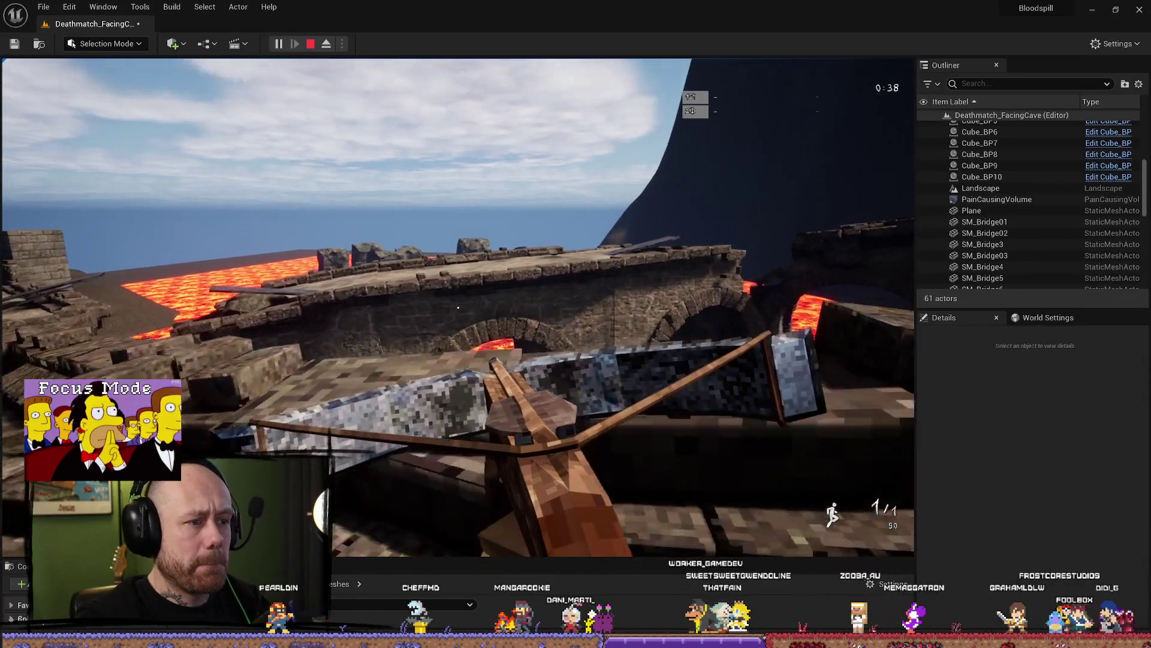
pyautogui.press('w')
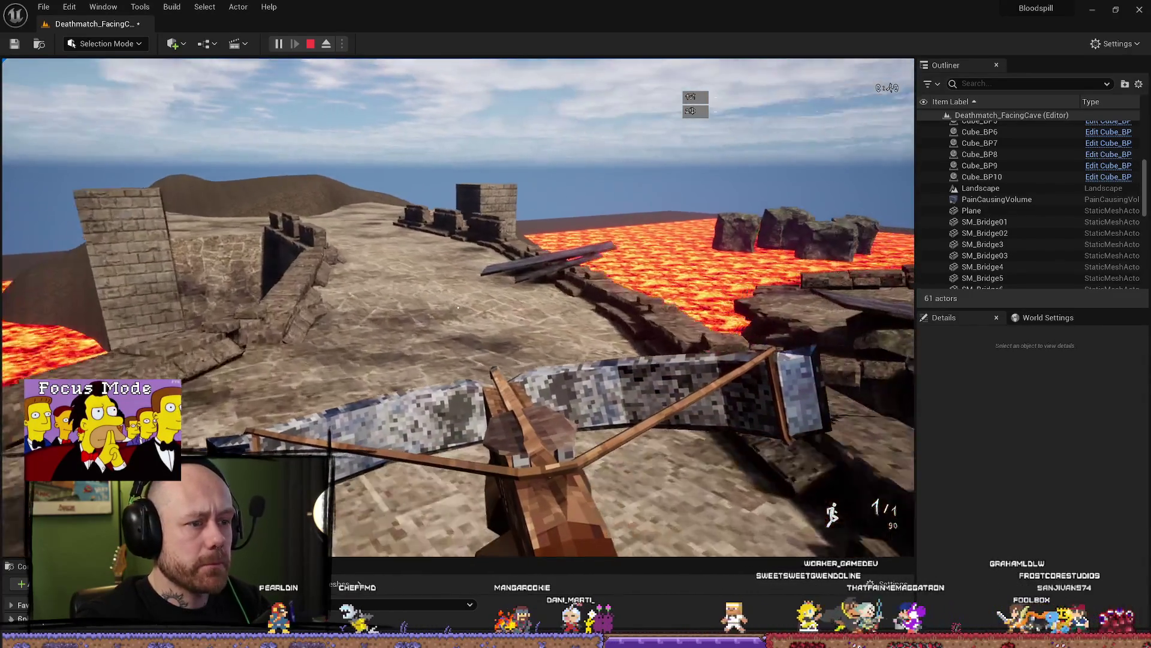
pyautogui.press('w')
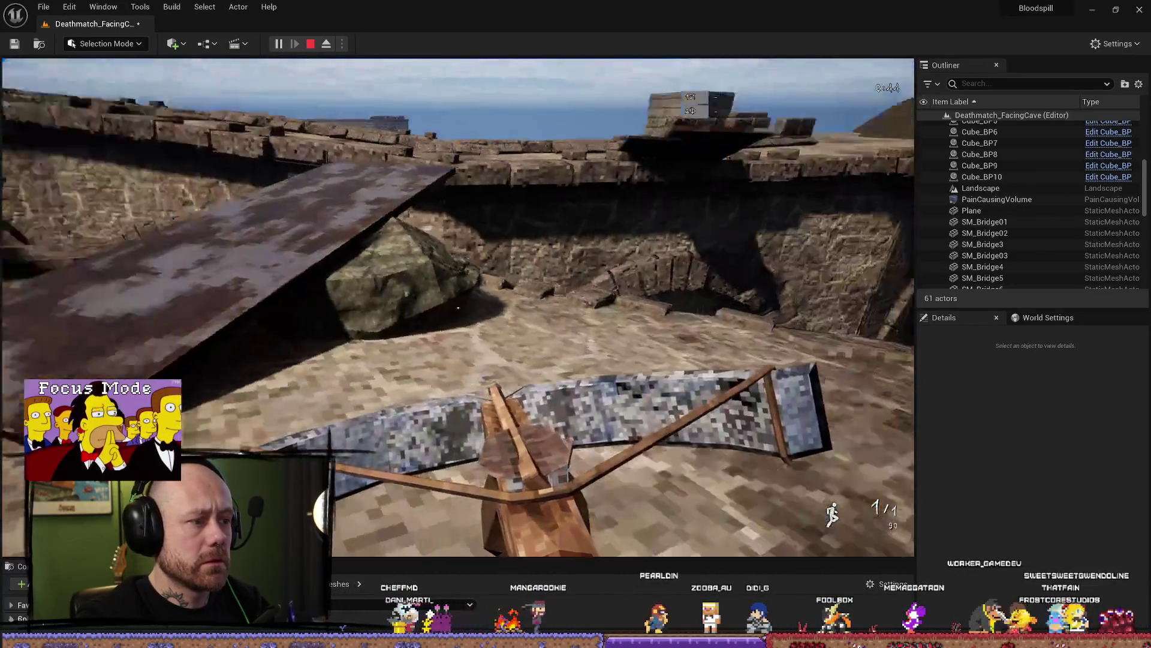
pyautogui.press('w')
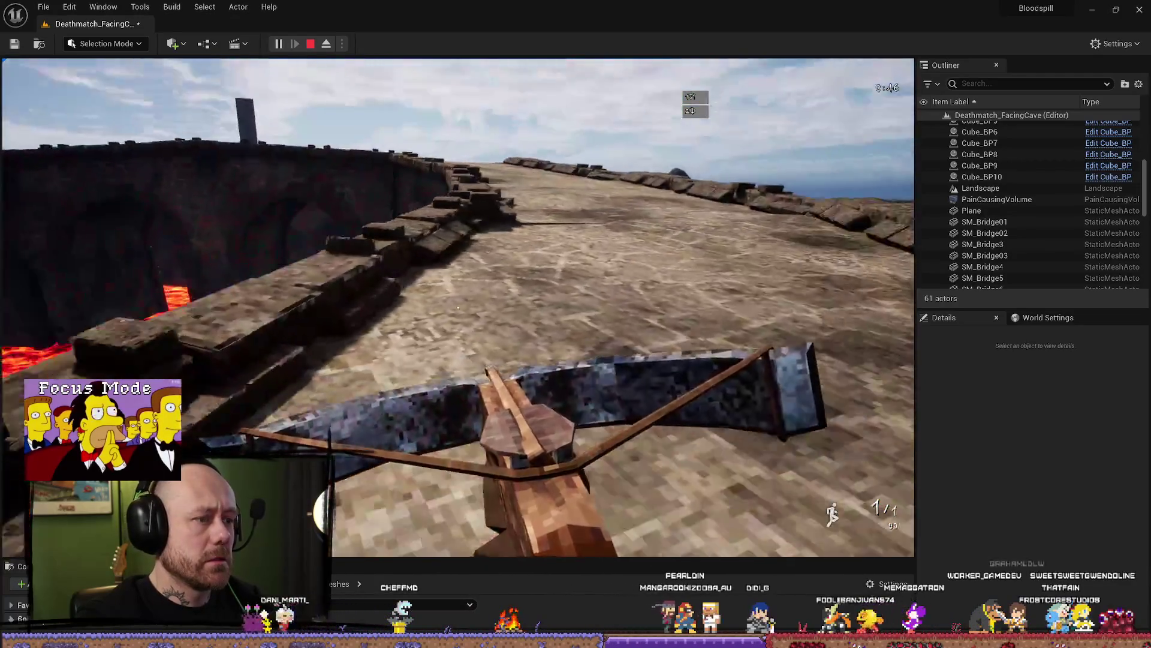
pyautogui.press('w')
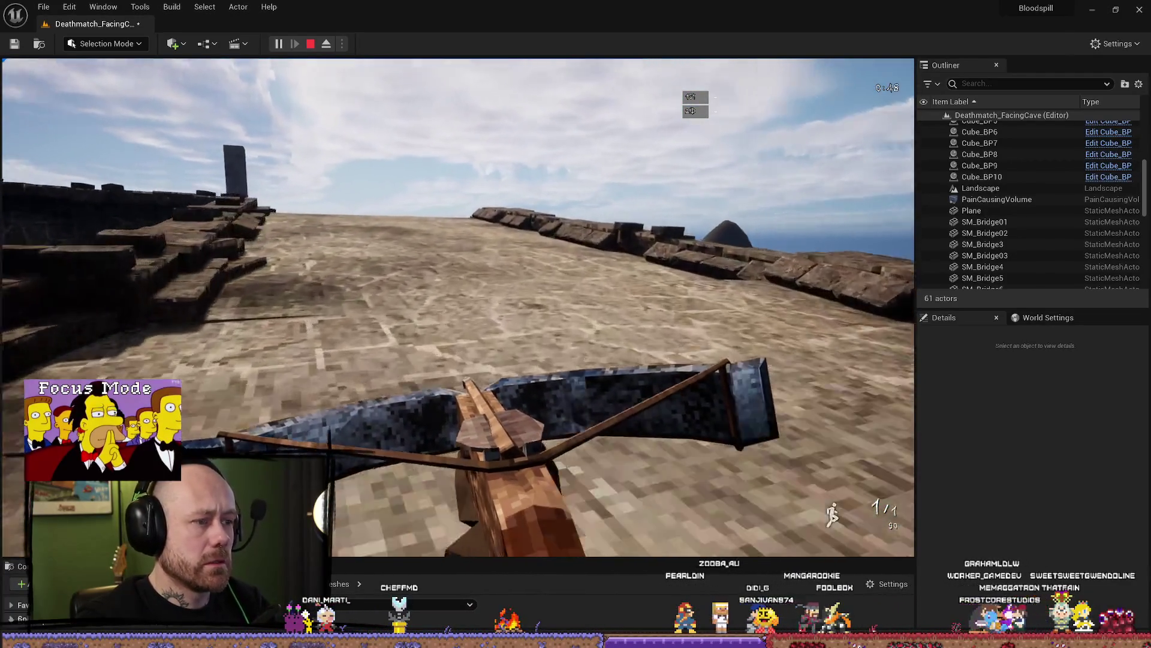
pyautogui.press('w')
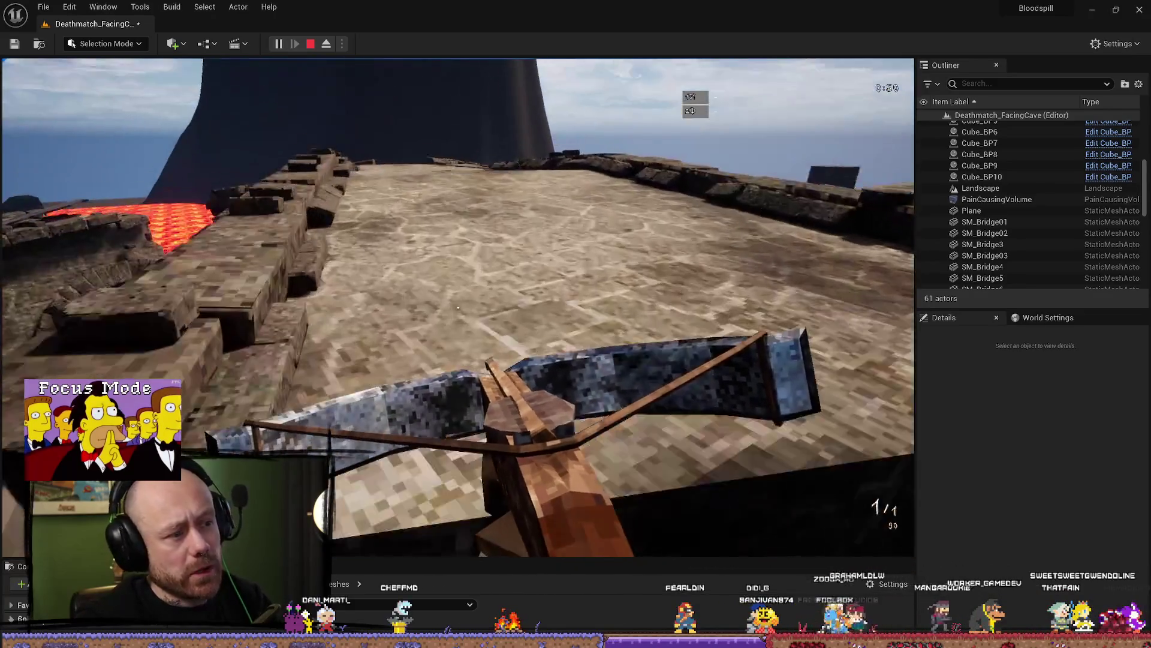
pyautogui.press('w')
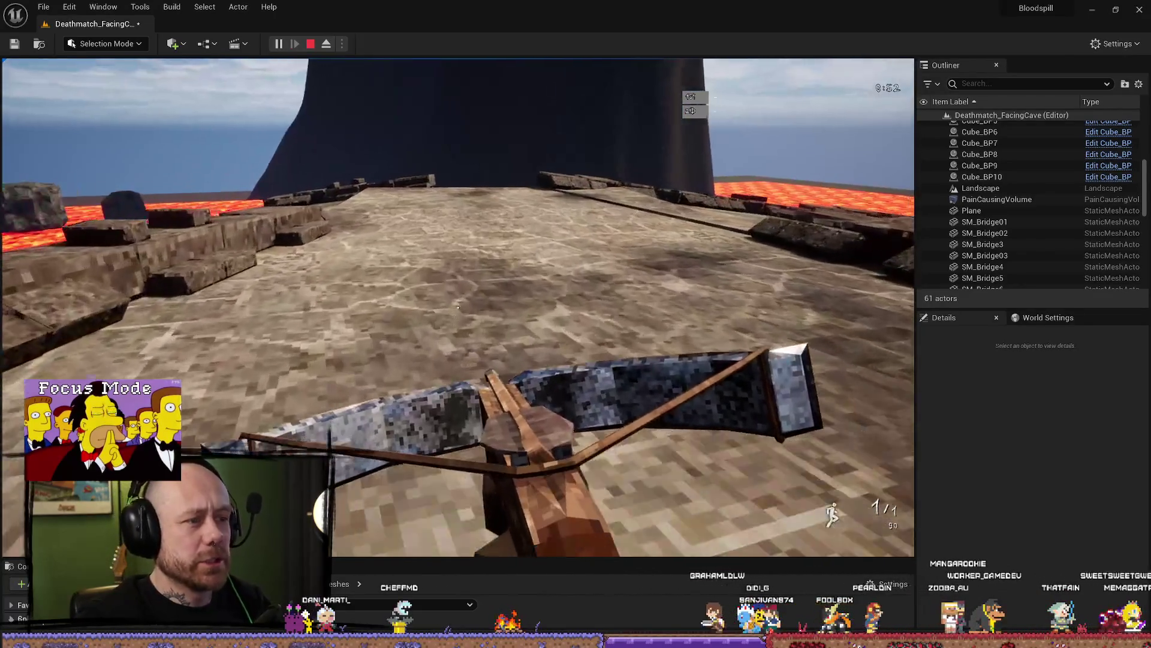
pyautogui.press('w')
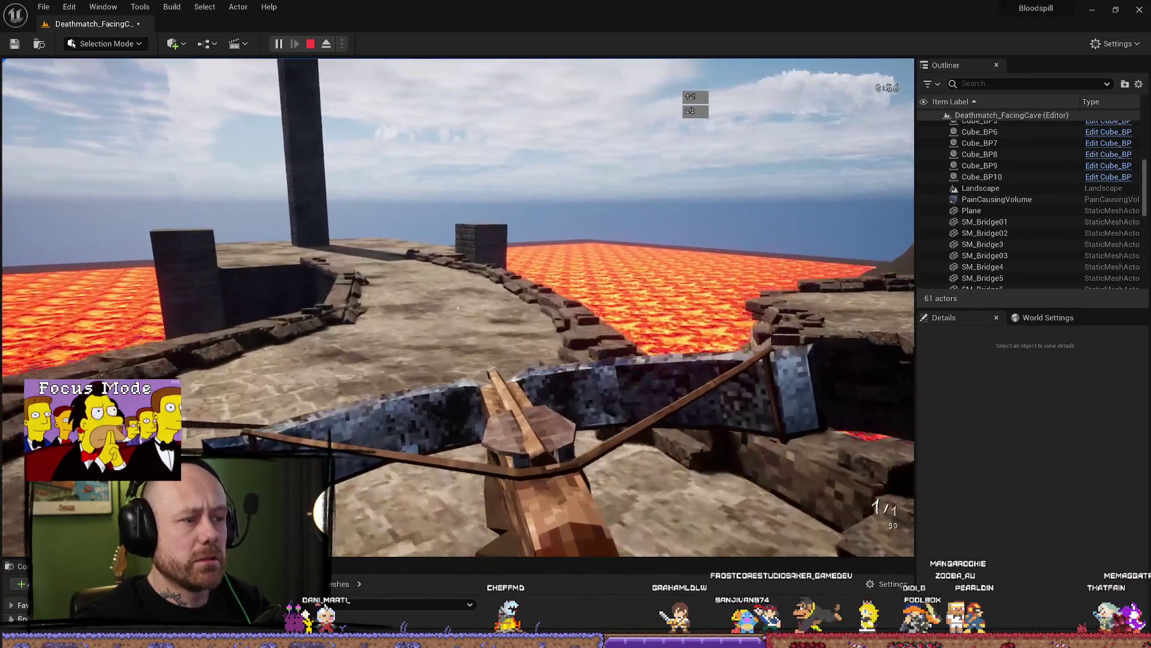
pyautogui.press('w')
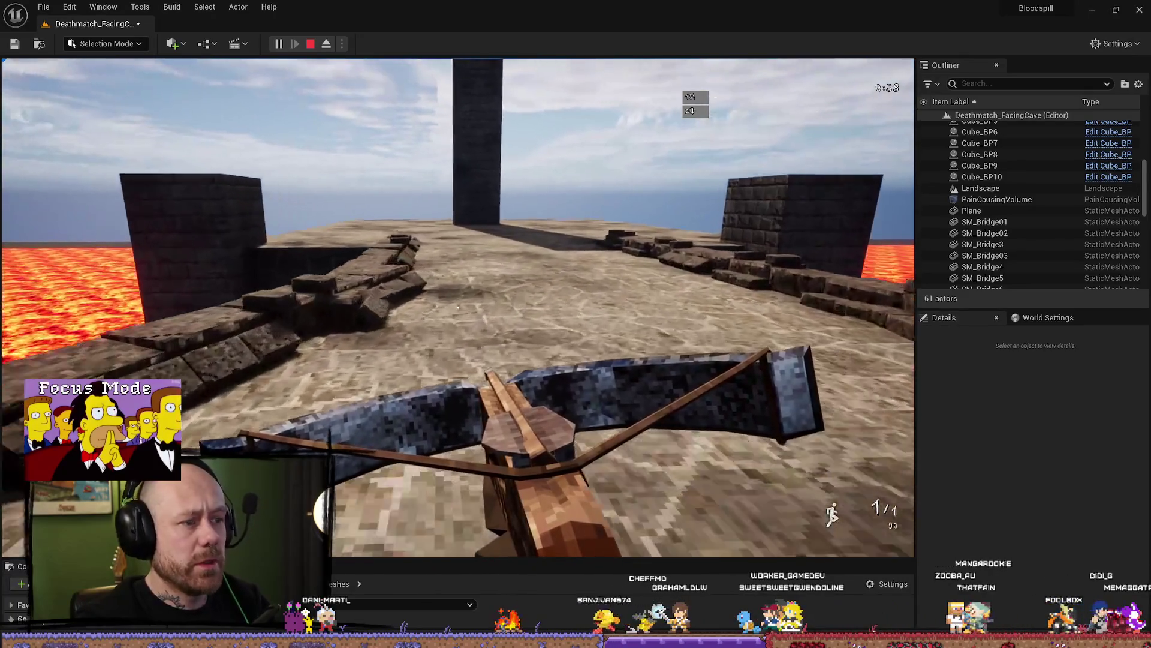
pyautogui.press('w')
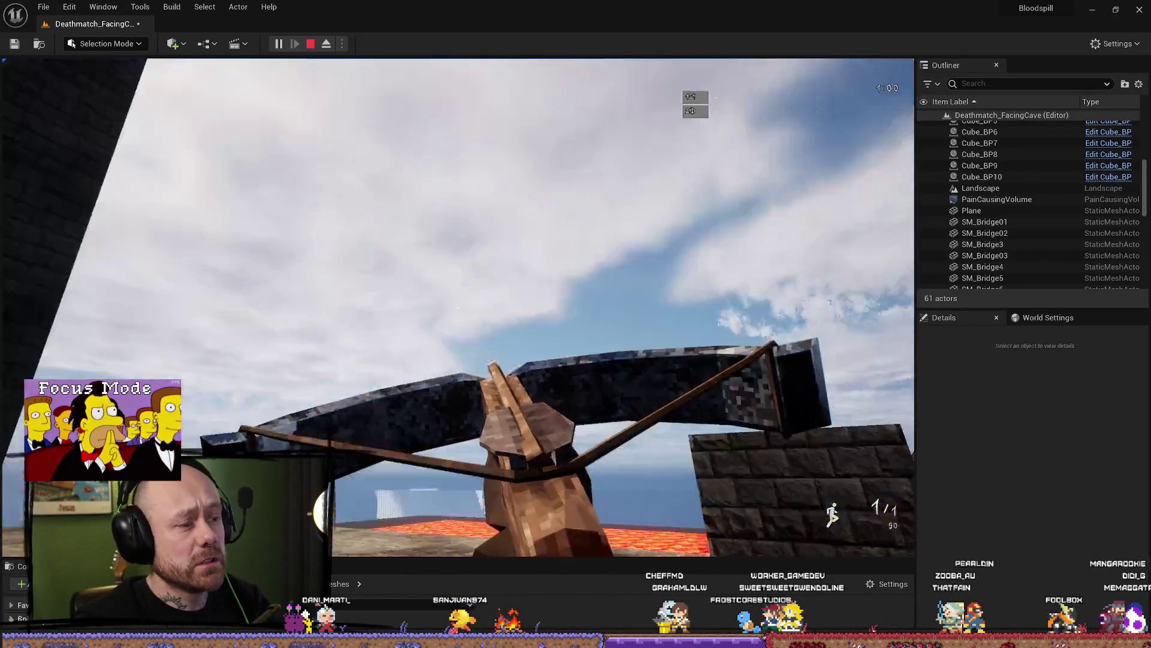
pyautogui.press('w')
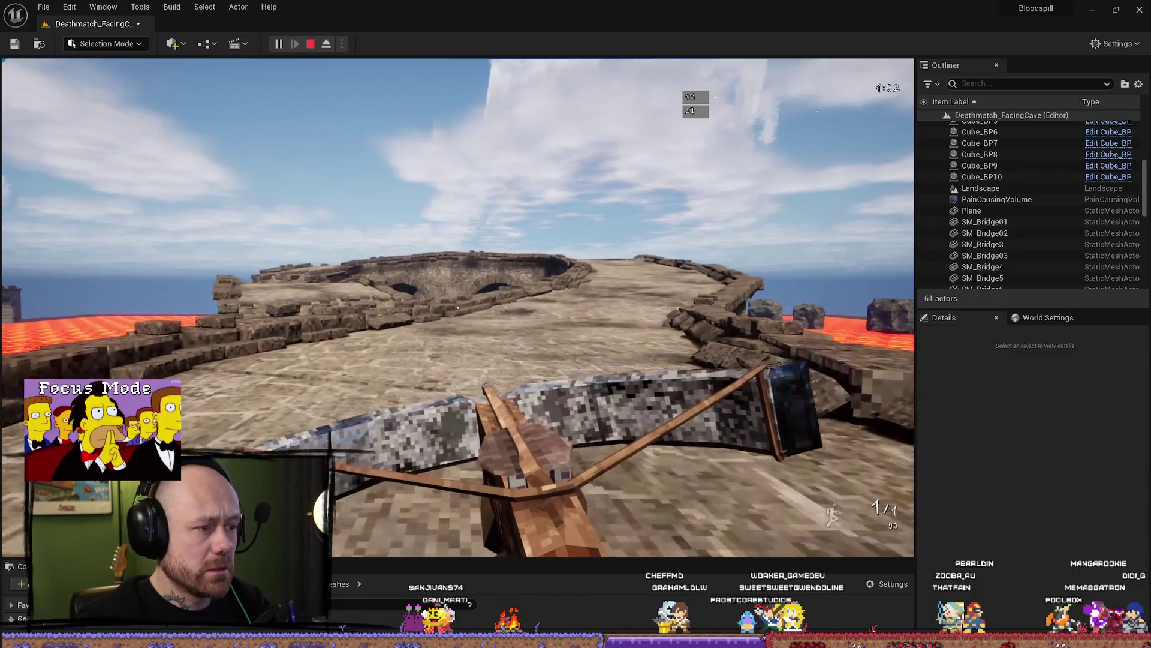
pyautogui.press('w')
pyautogui.press('w')
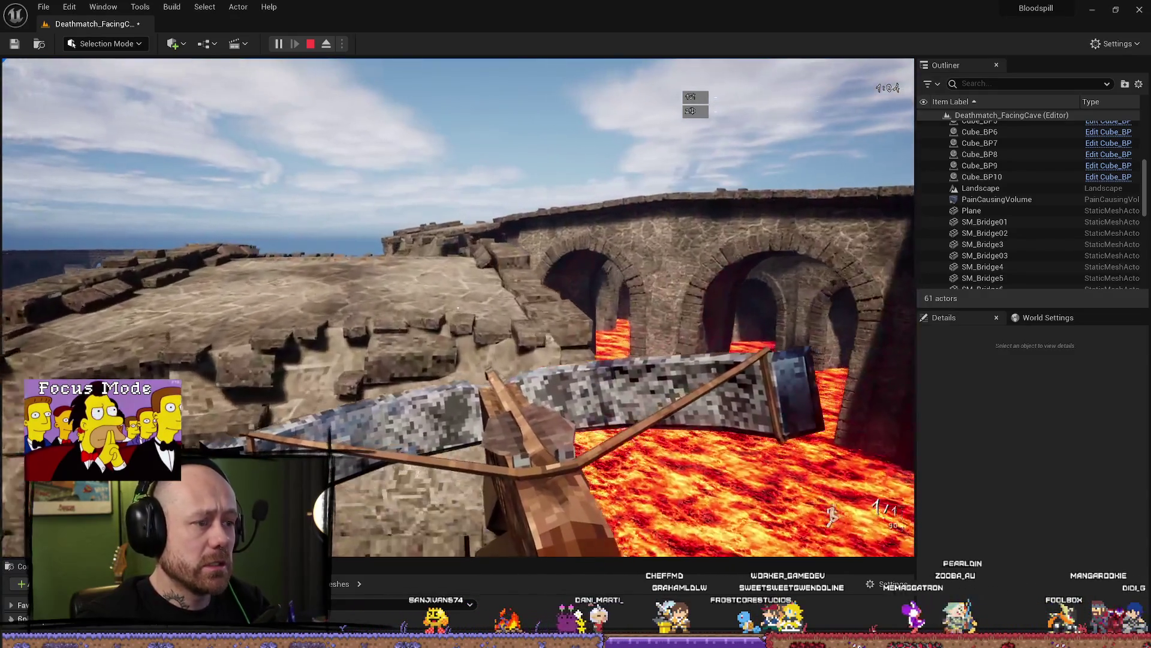
pyautogui.press('w')
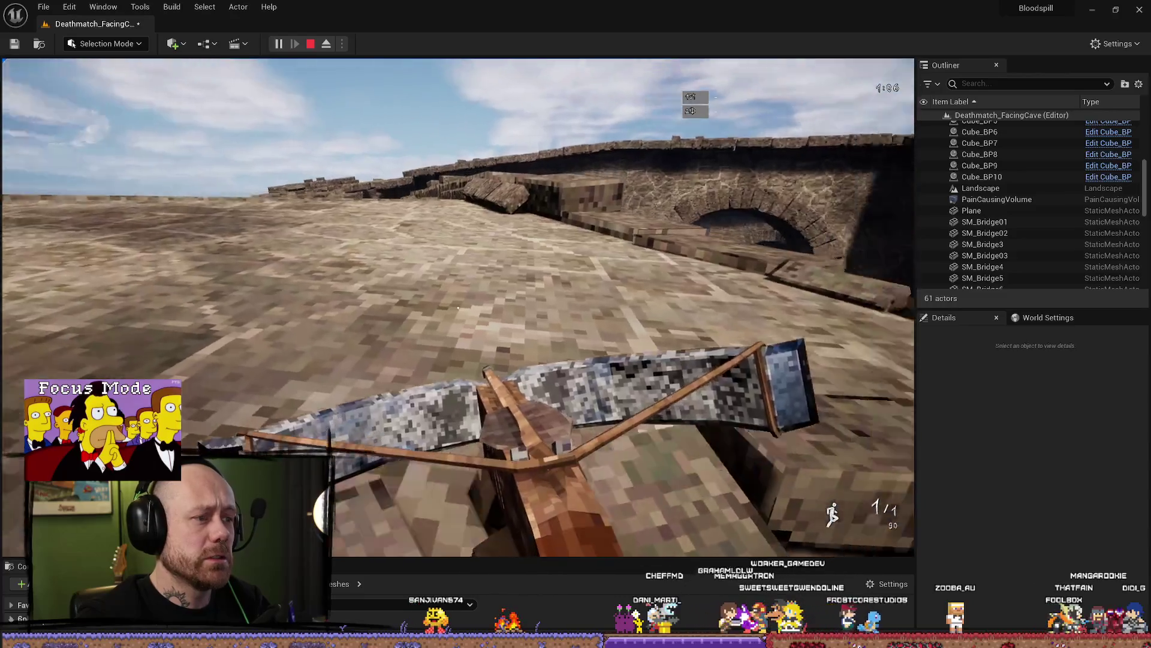
pyautogui.press('w')
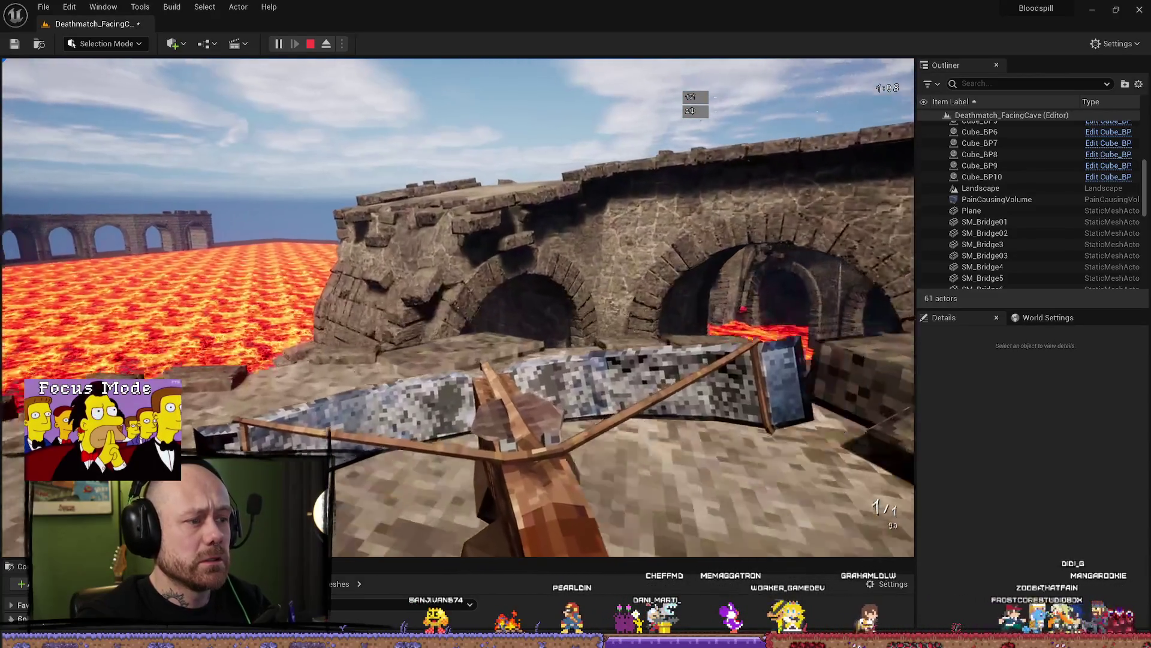
pyautogui.press('Escape')
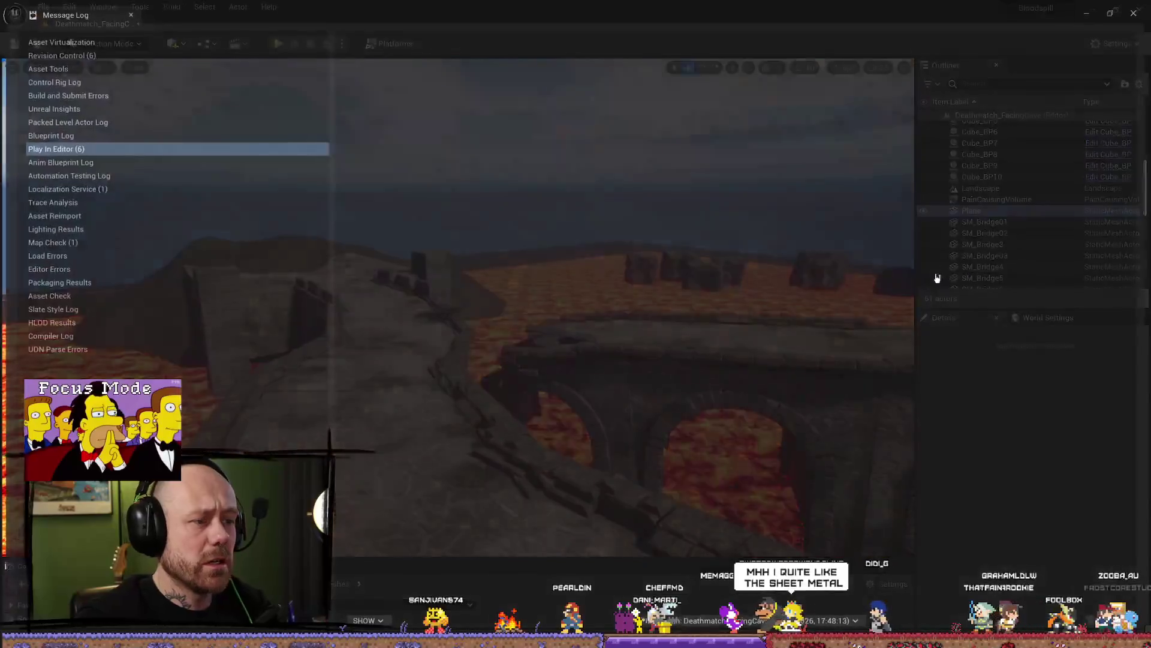
# Return to the level and fly over the stone bridge, tilted board and lava platforms
pyautogui.hotkey('alt', 'Tab')
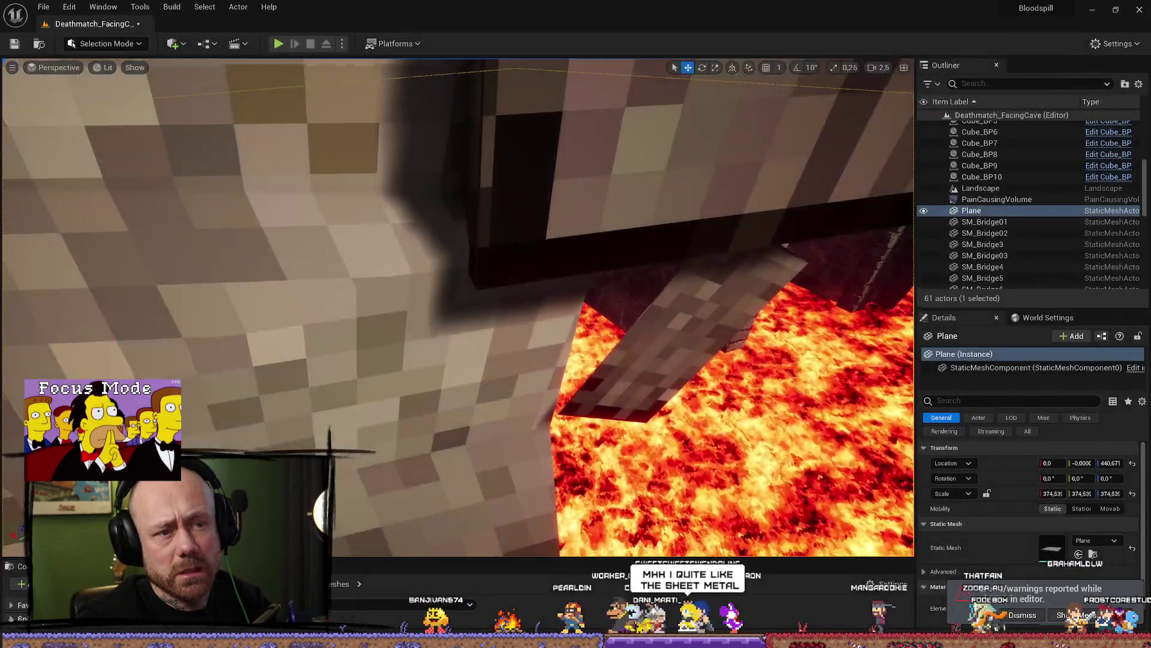
pyautogui.scroll(1, 458, 307)
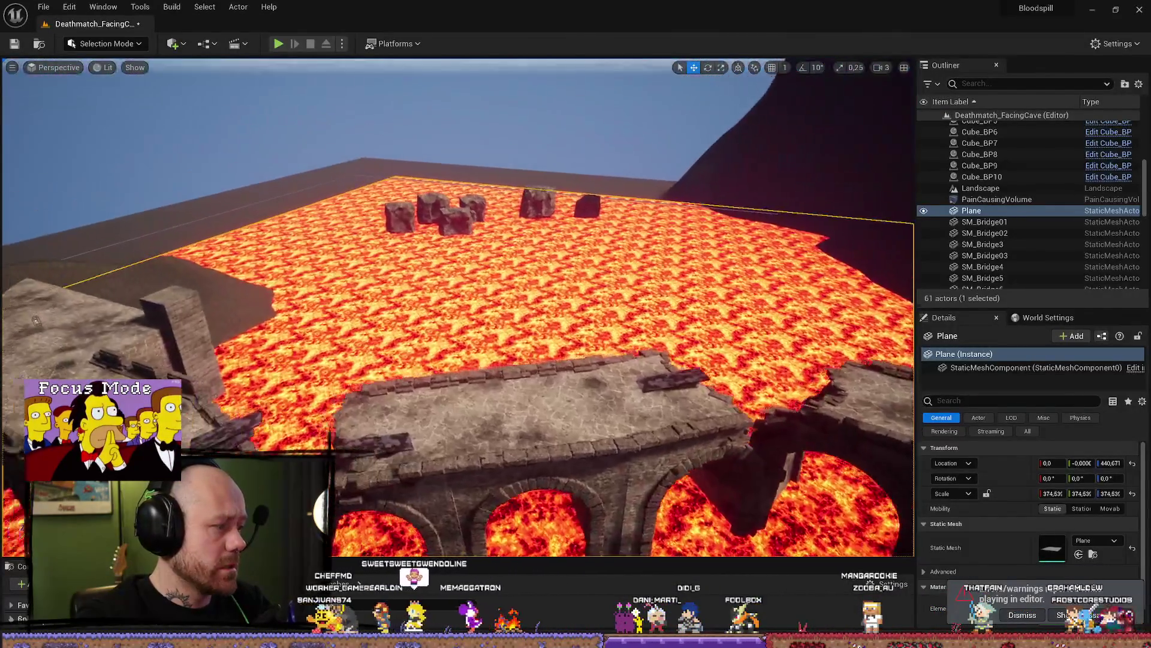
pyautogui.press('w')
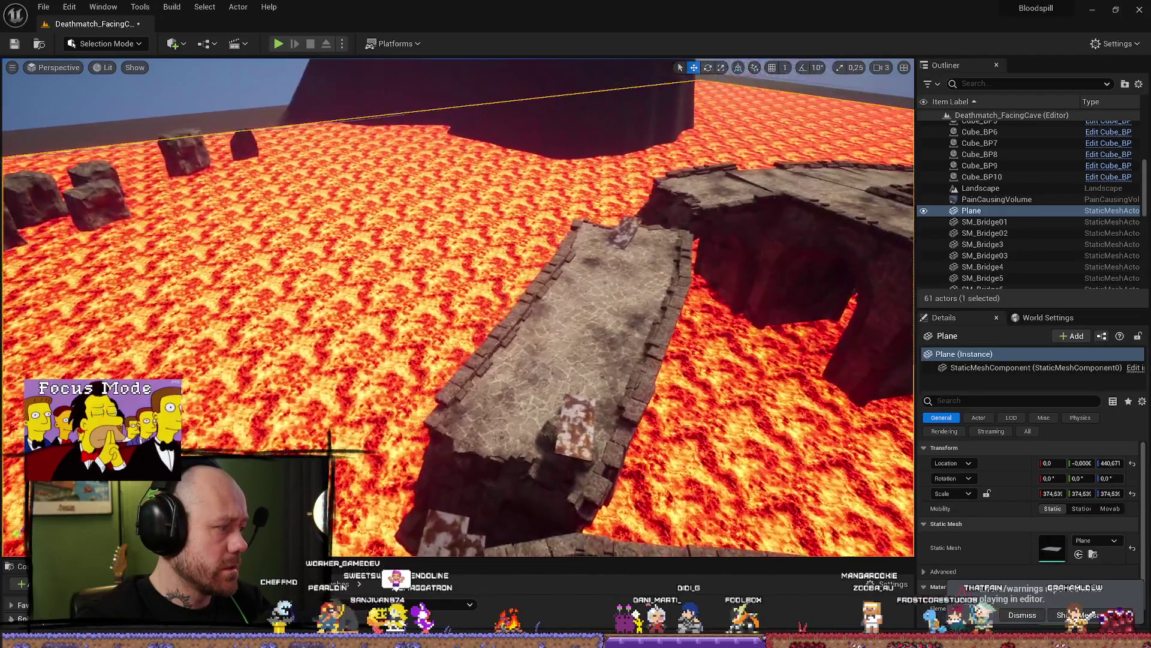
pyautogui.press('w')
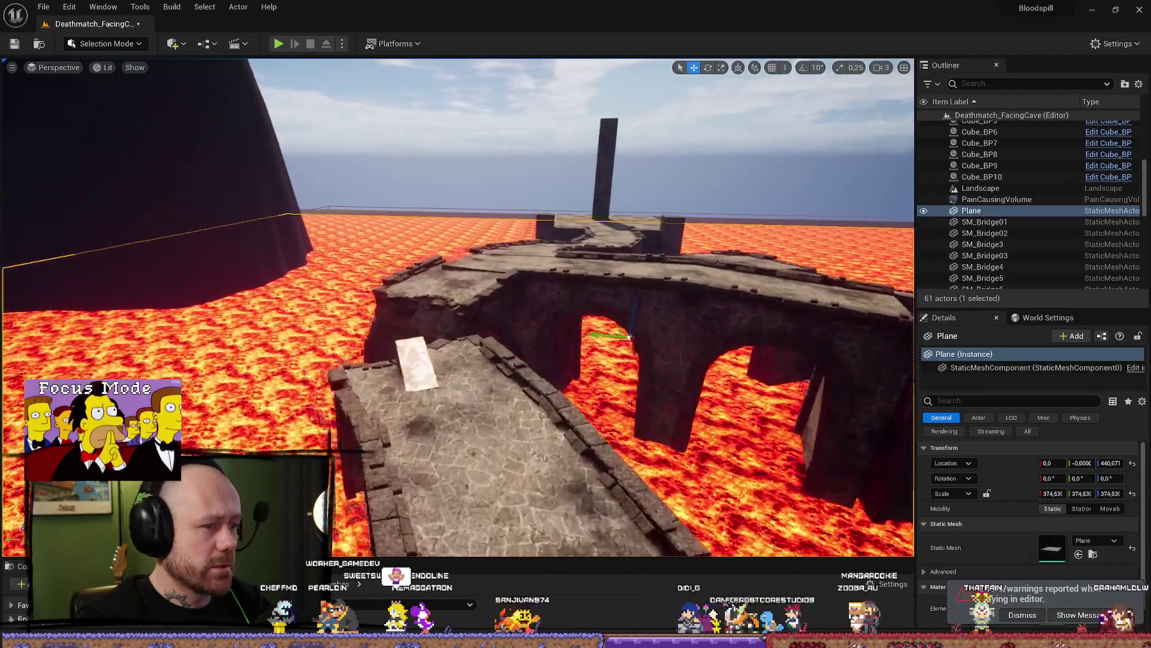
pyautogui.press('w')
pyautogui.scroll(-1, 458, 307)
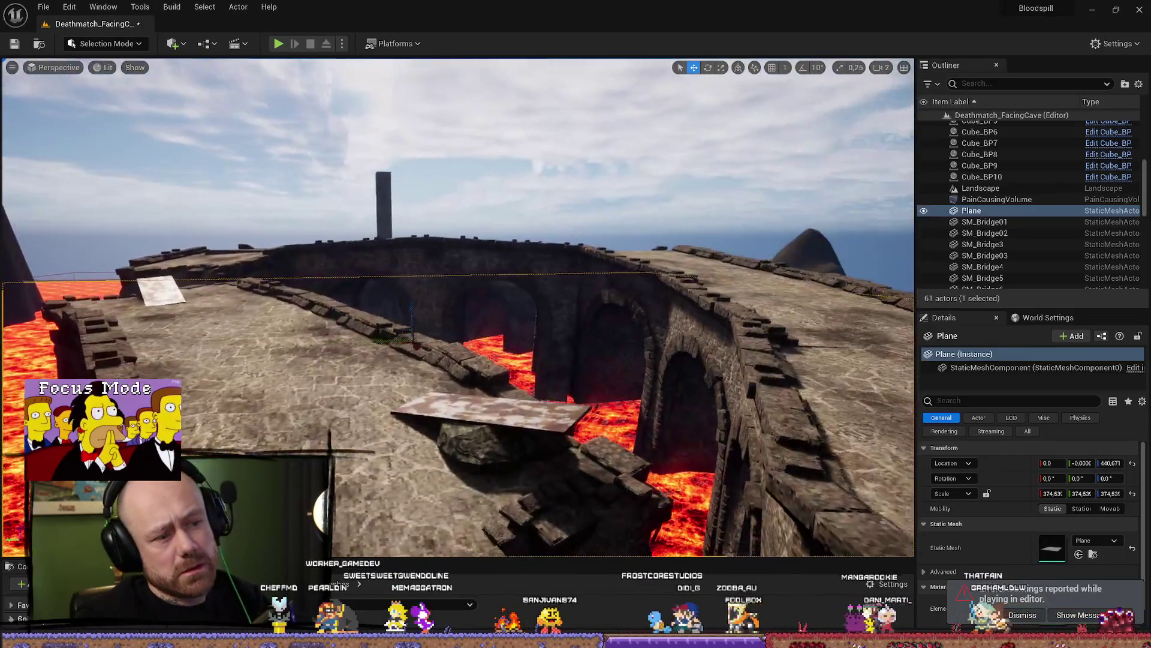
pyautogui.press('w')
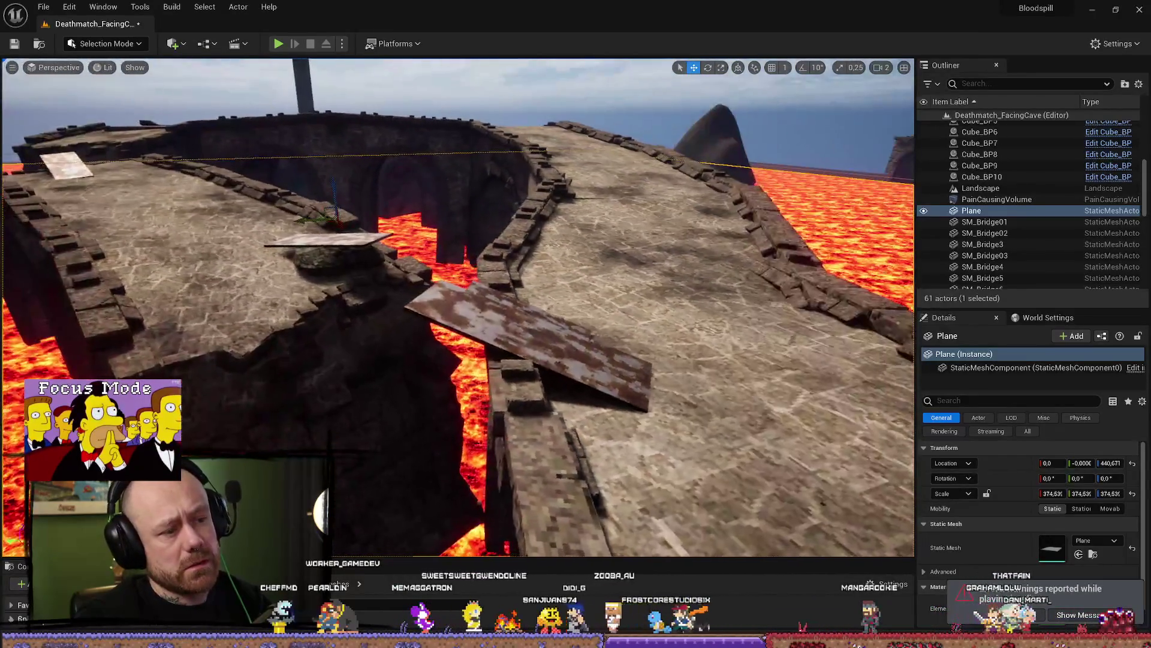
pyautogui.press('s')
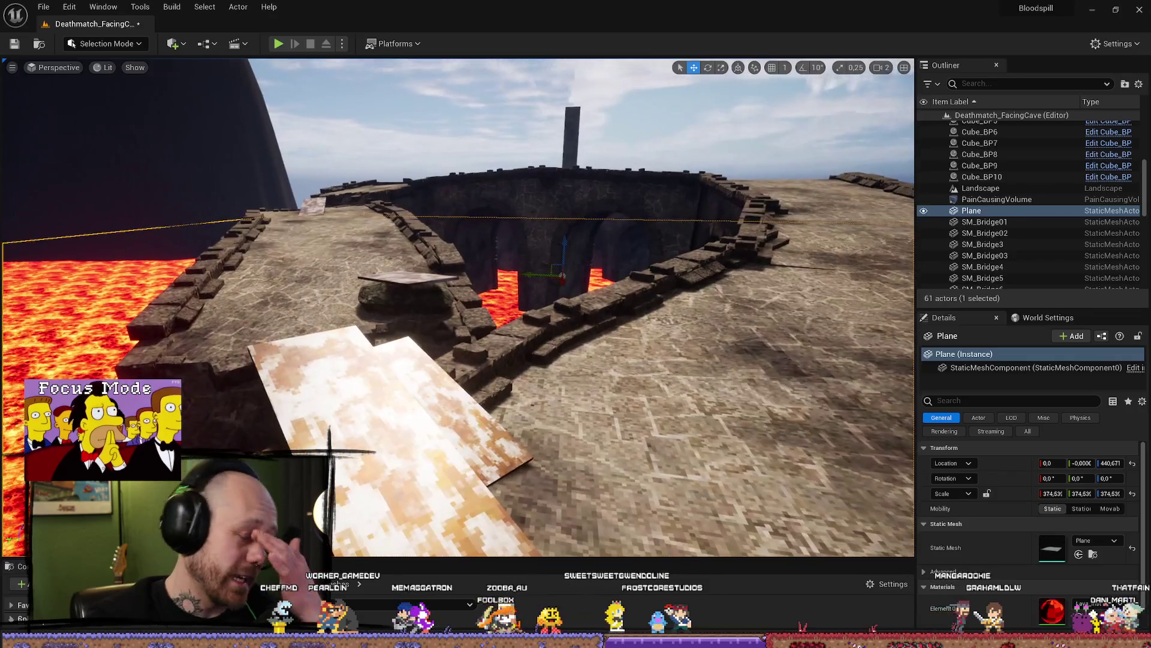
pyautogui.press('w')
pyautogui.scroll(-1, 706, 292)
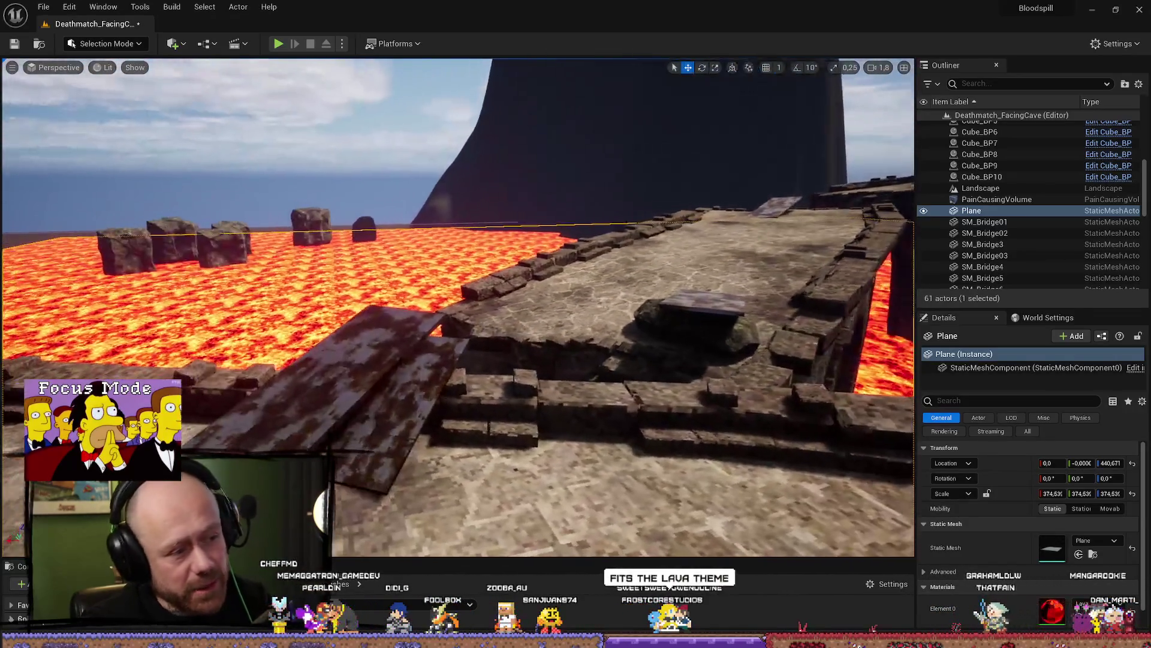
# Inspect the wooden board ramp and the bridge gap from several angles
pyautogui.press('w')
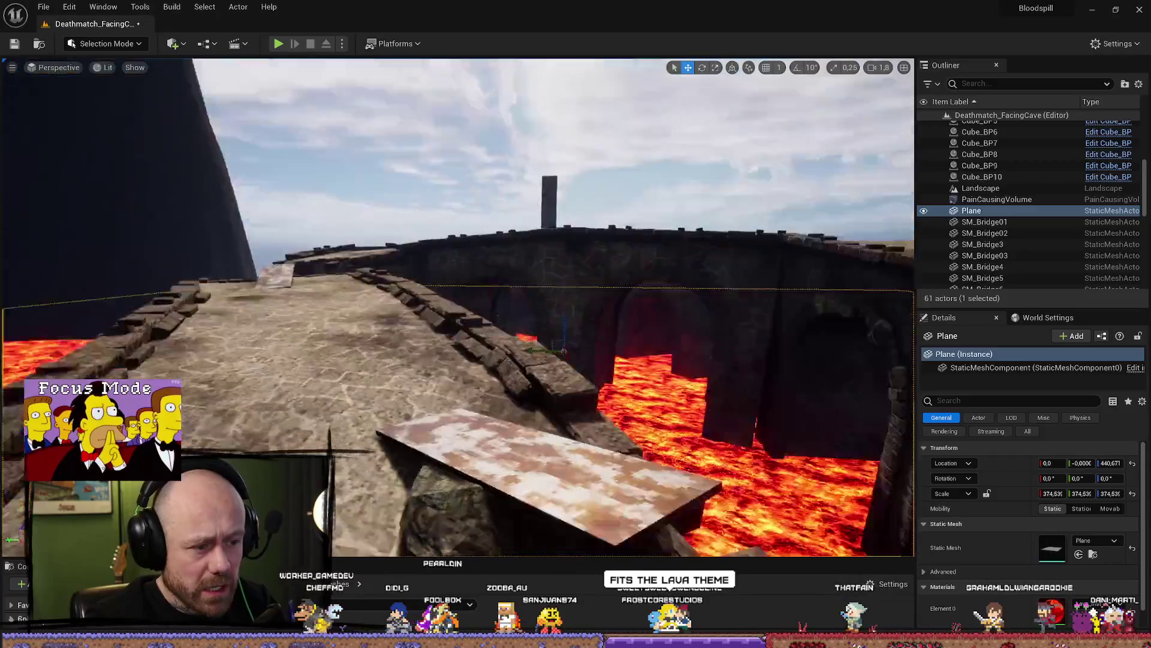
pyautogui.press('w')
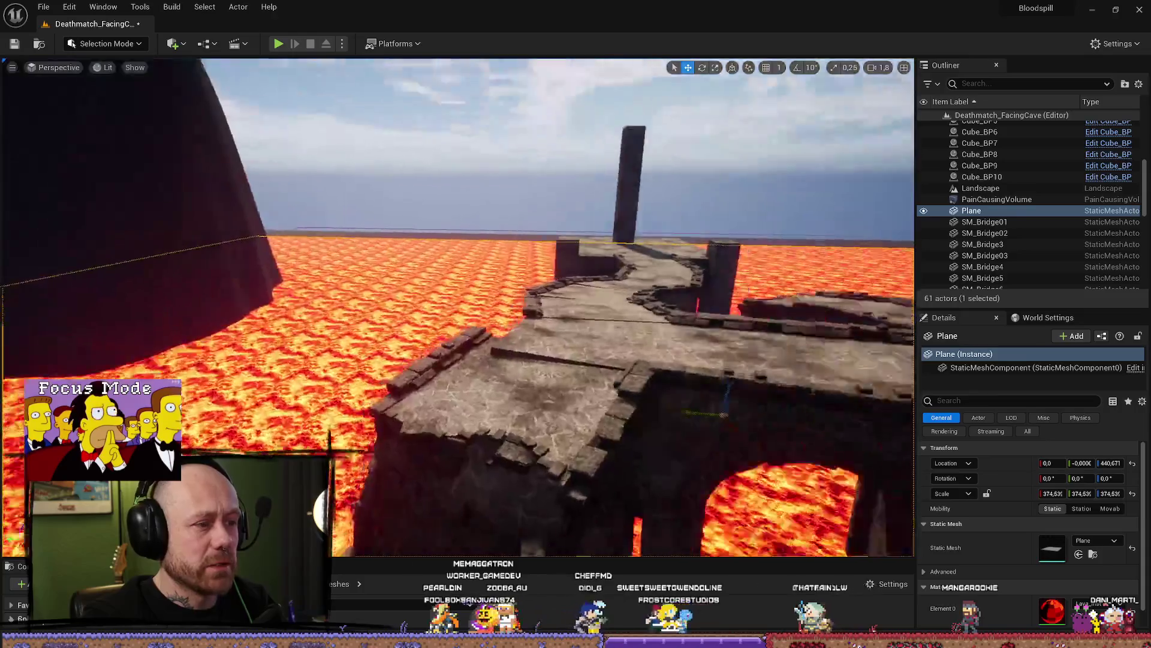
pyautogui.press('w')
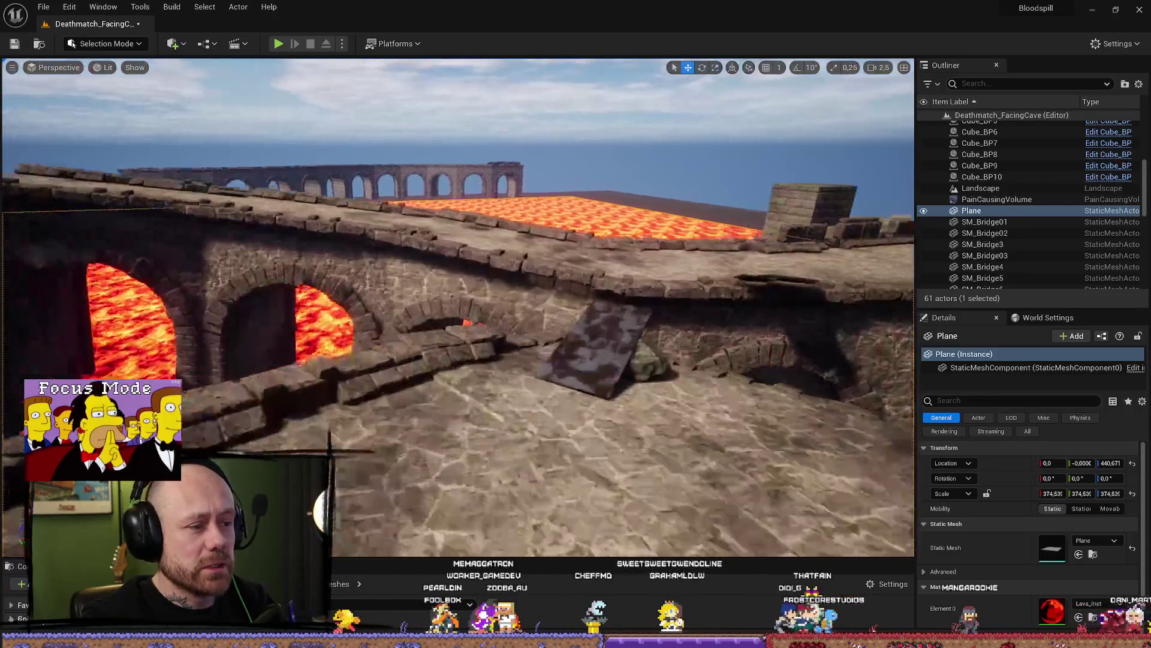
pyautogui.scroll(-3, 458, 307)
pyautogui.press('w')
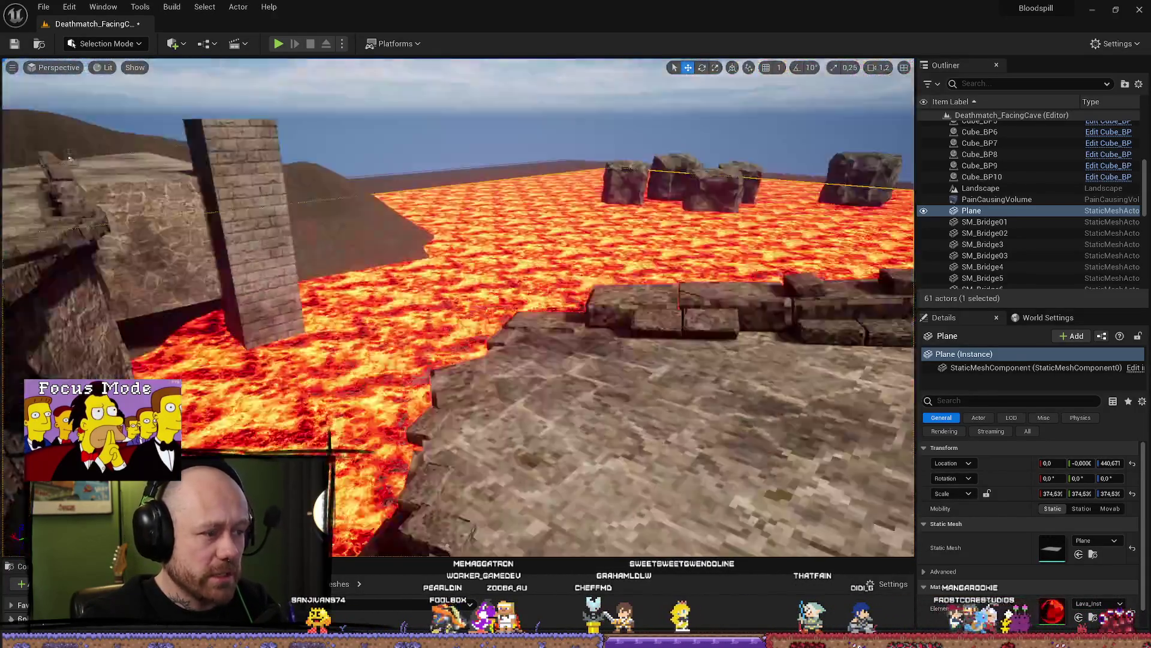
pyautogui.press('w')
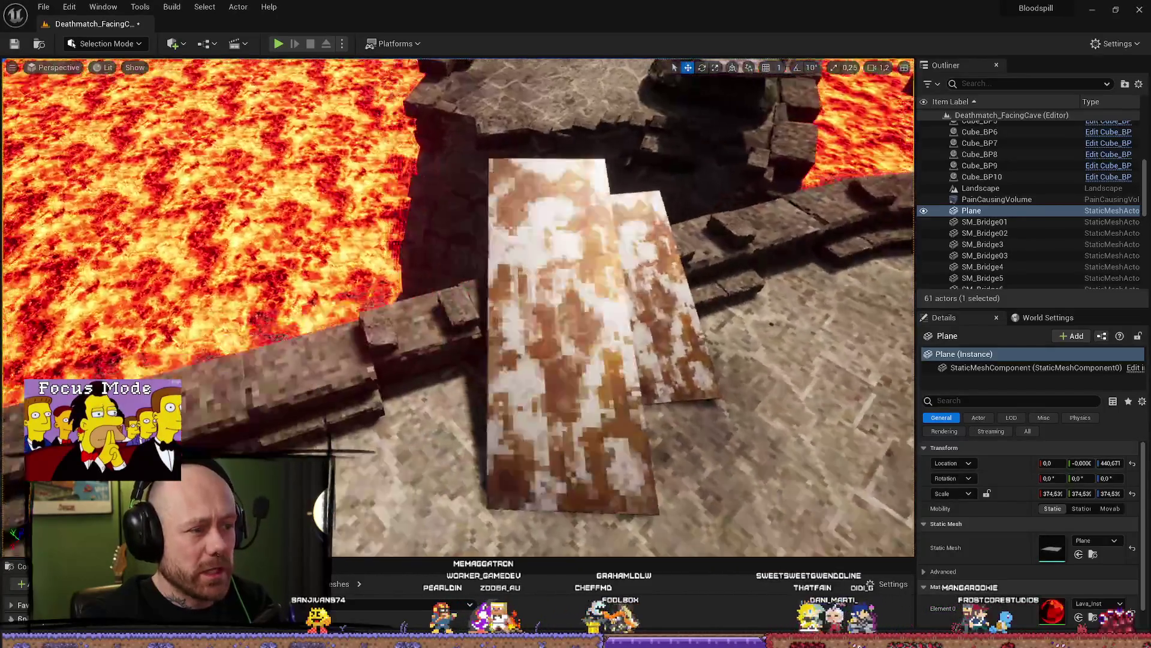
pyautogui.press('w')
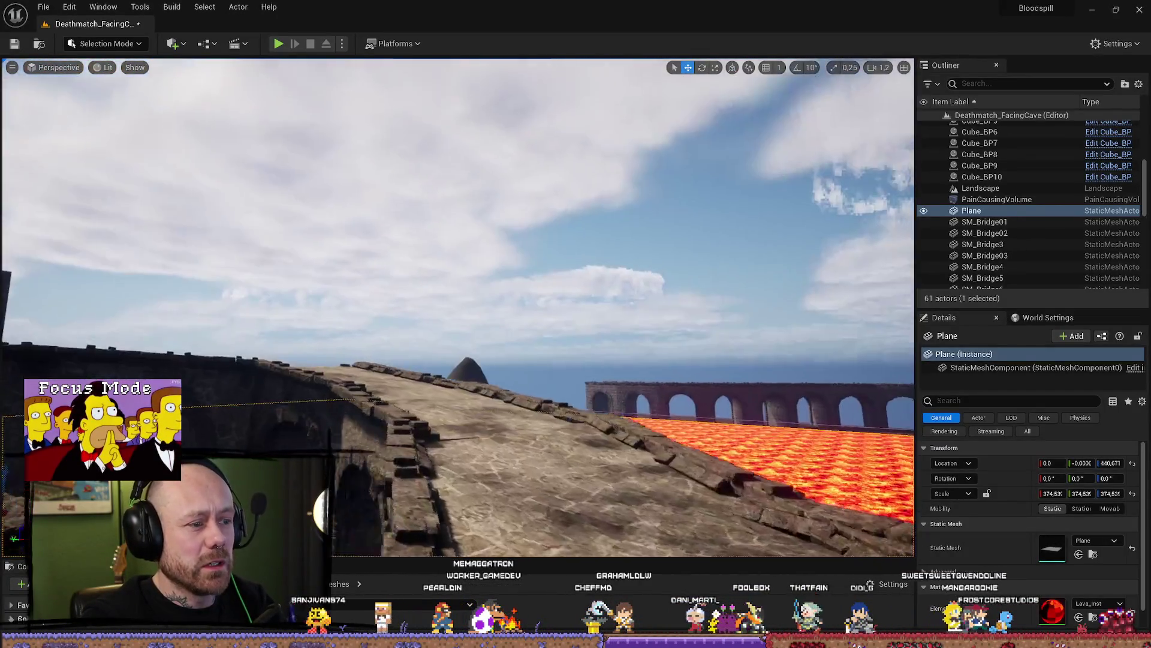
pyautogui.scroll(1, 457, 307)
pyautogui.moveTo(335, 352); pyautogui.dragTo(335, 294)
pyautogui.moveTo(335, 352)
pyautogui.mouseDown()
pyautogui.moveTo(360, 359)
pyautogui.moveTo(366, 419)
pyautogui.moveTo(396, 456)
pyautogui.moveTo(420, 432)
pyautogui.moveTo(468, 433)
pyautogui.moveTo(473, 372)
pyautogui.moveTo(476, 456)
pyautogui.mouseUp()
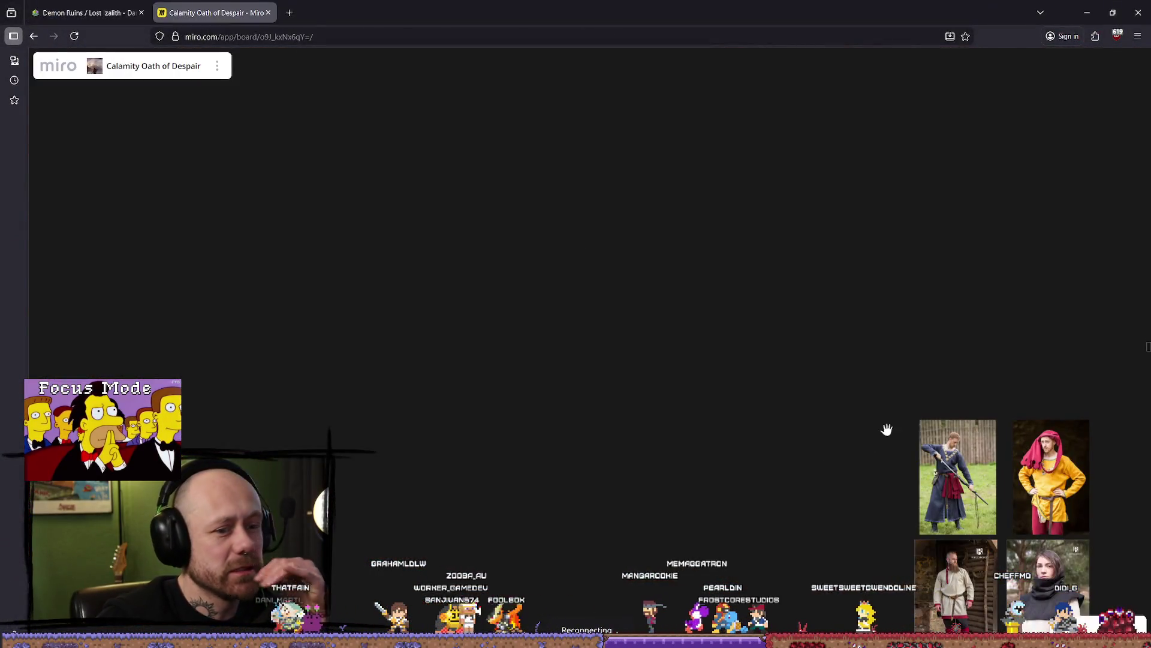
pyautogui.scroll(-5, 886, 430)
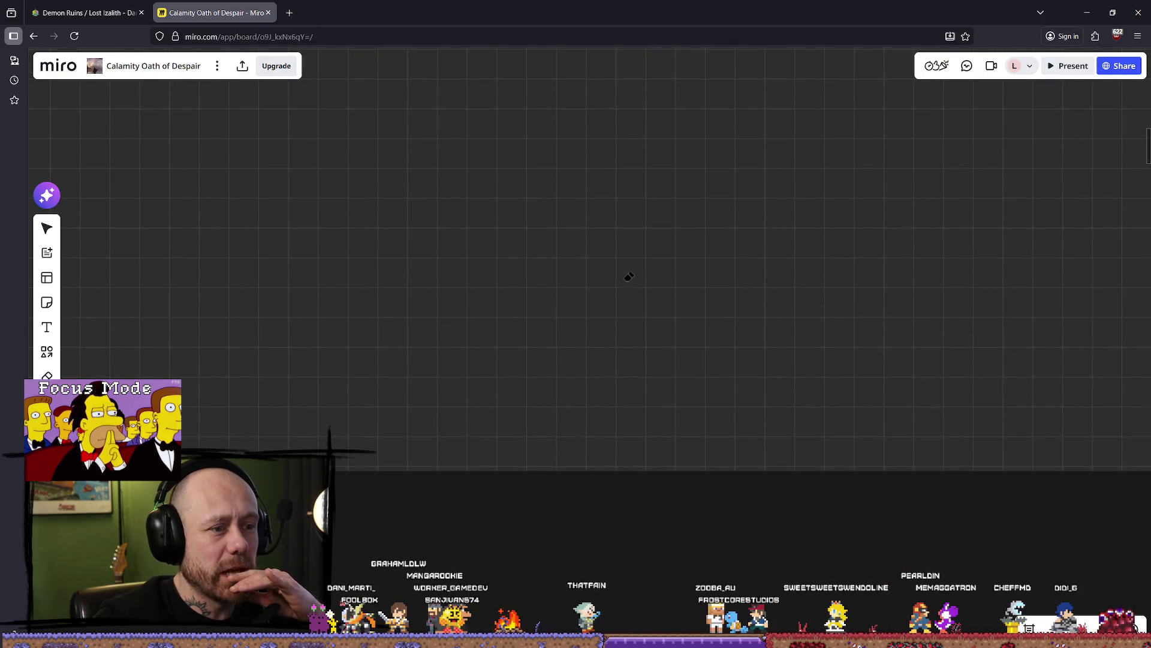
pyautogui.scroll(-2, 602, 320)
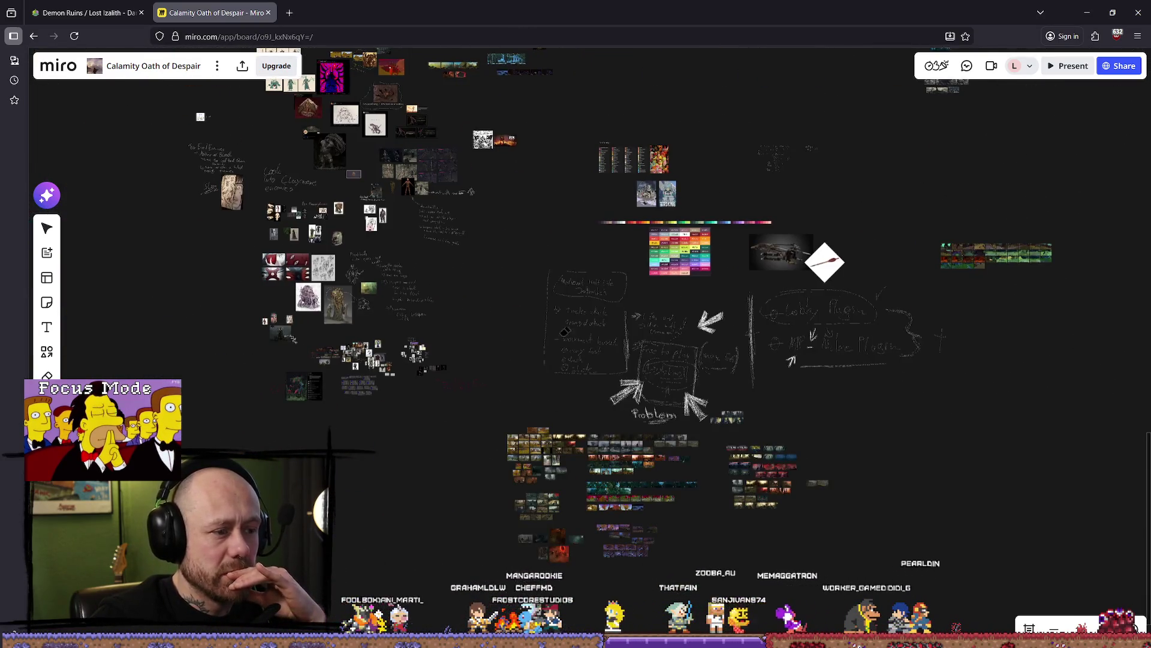
pyautogui.scroll(3, 545, 277)
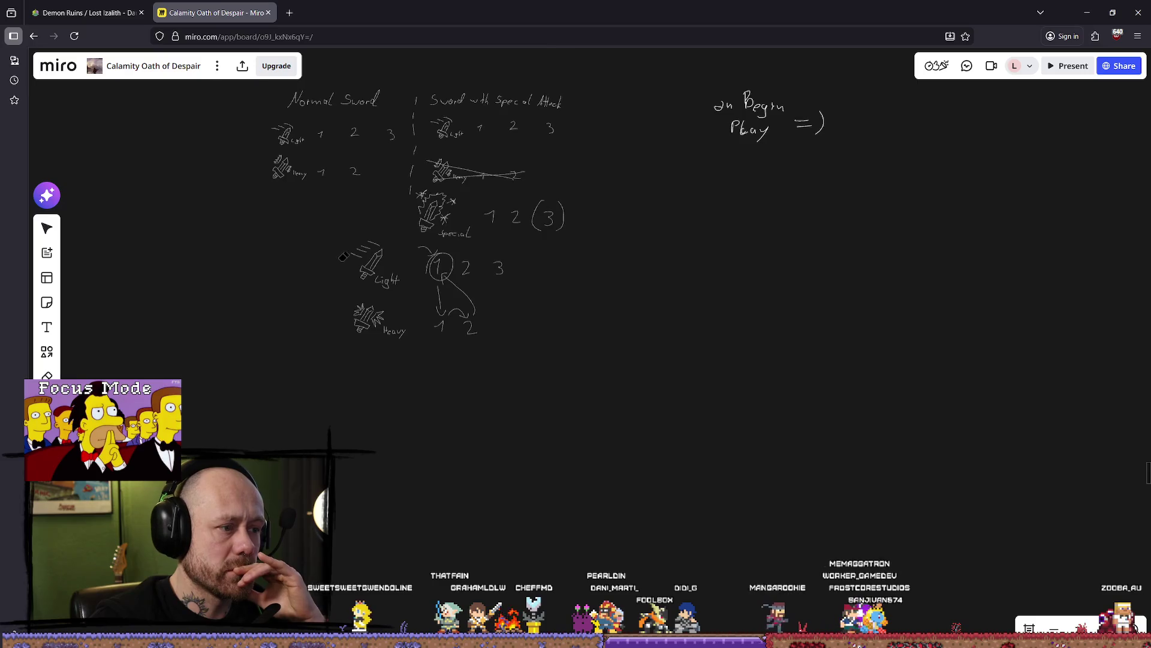
pyautogui.scroll(-10, 345, 252)
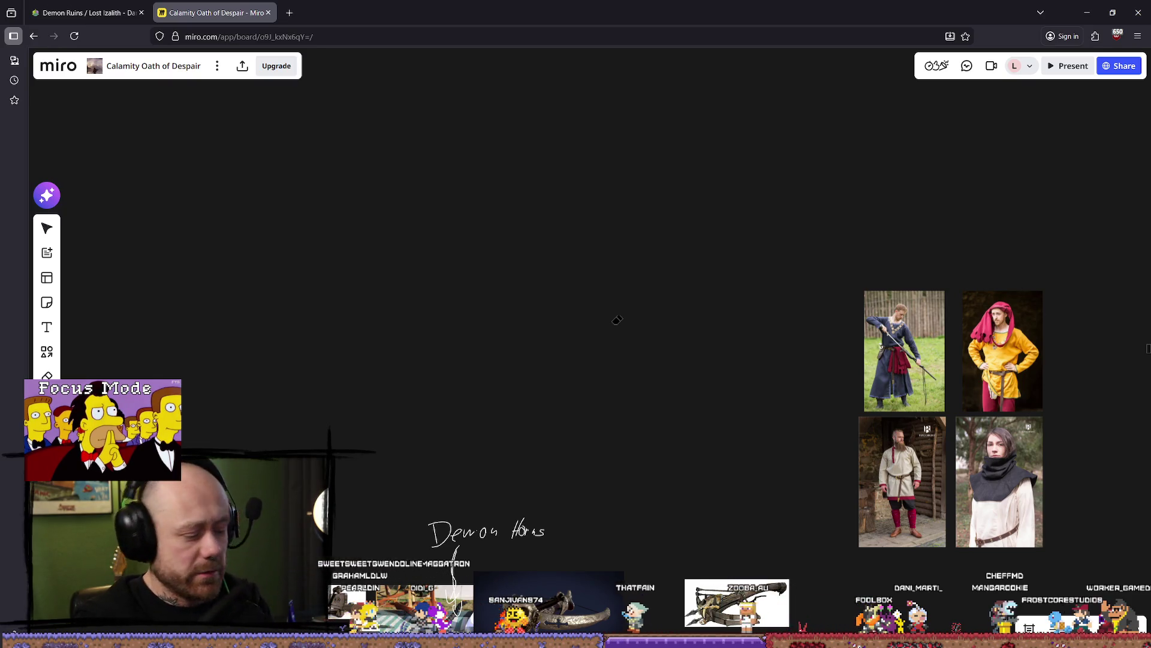
# Draw a freehand flame-and-chains doodle with the pen, erase it, then return to Unreal Engine
pyautogui.press('p')
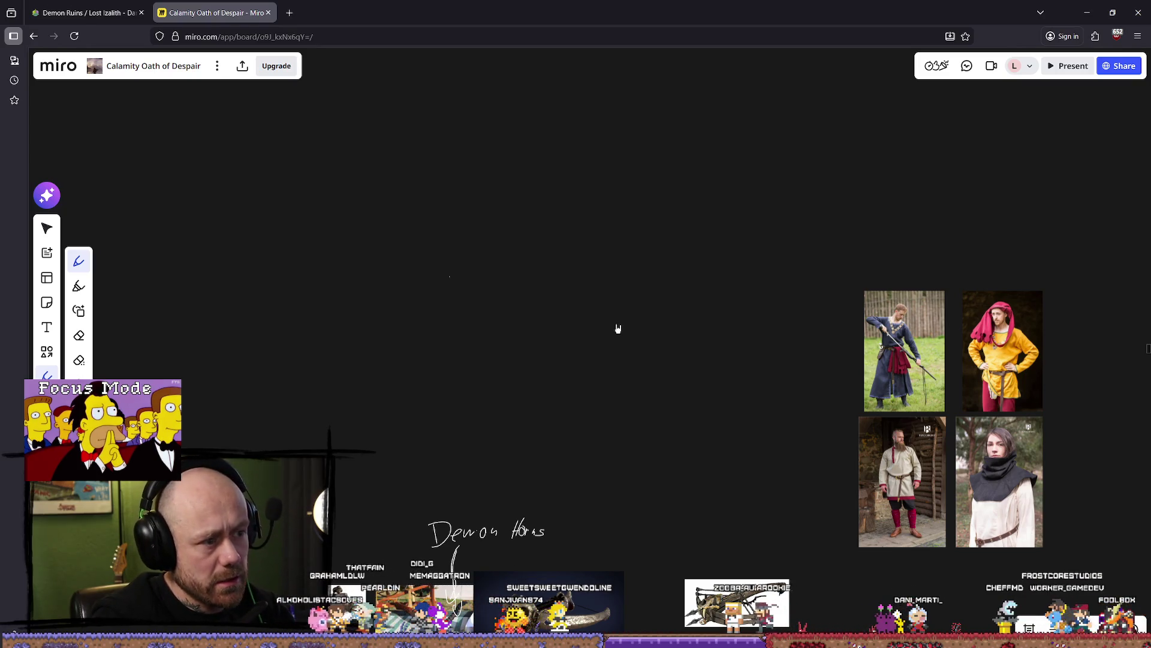
pyautogui.moveTo(450, 277)
pyautogui.mouseDown()
pyautogui.moveTo(523, 301)
pyautogui.moveTo(557, 269)
pyautogui.mouseUp()
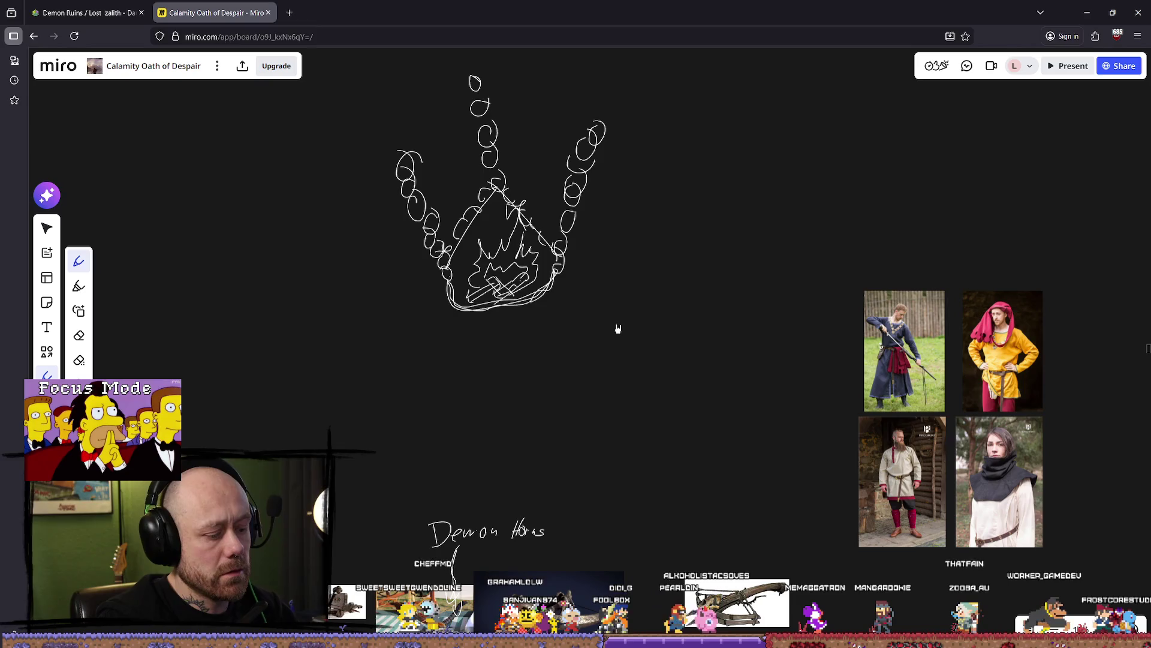
pyautogui.moveTo(408, 168); pyautogui.dragTo(436, 248)
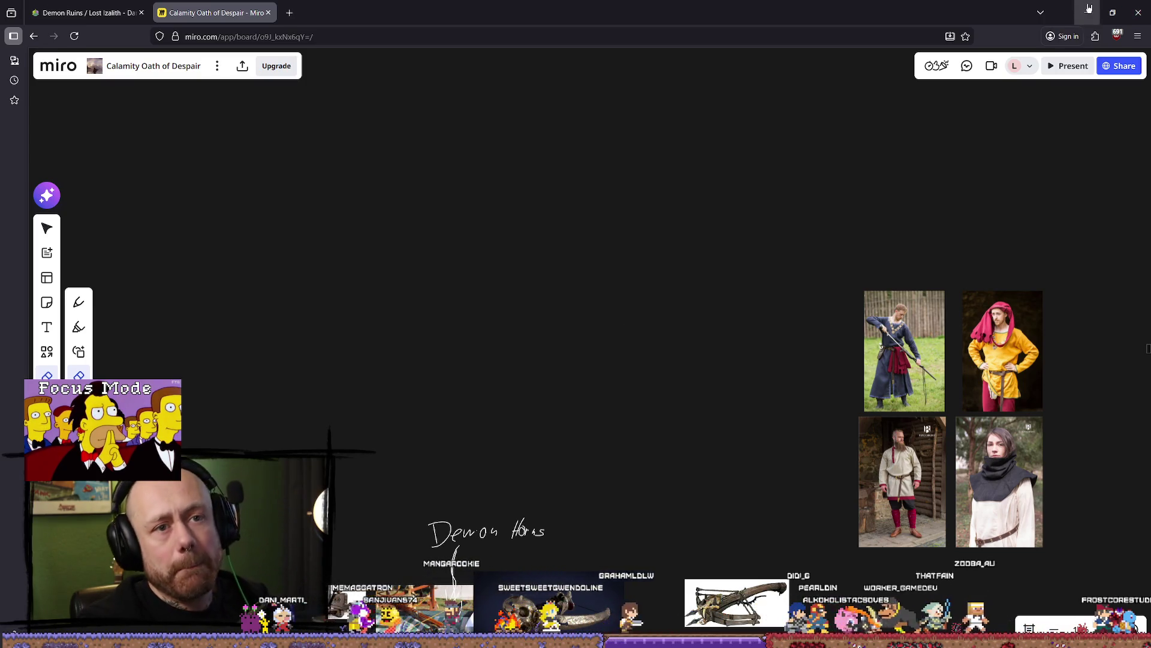
pyautogui.hotkey('alt', 'Tab')
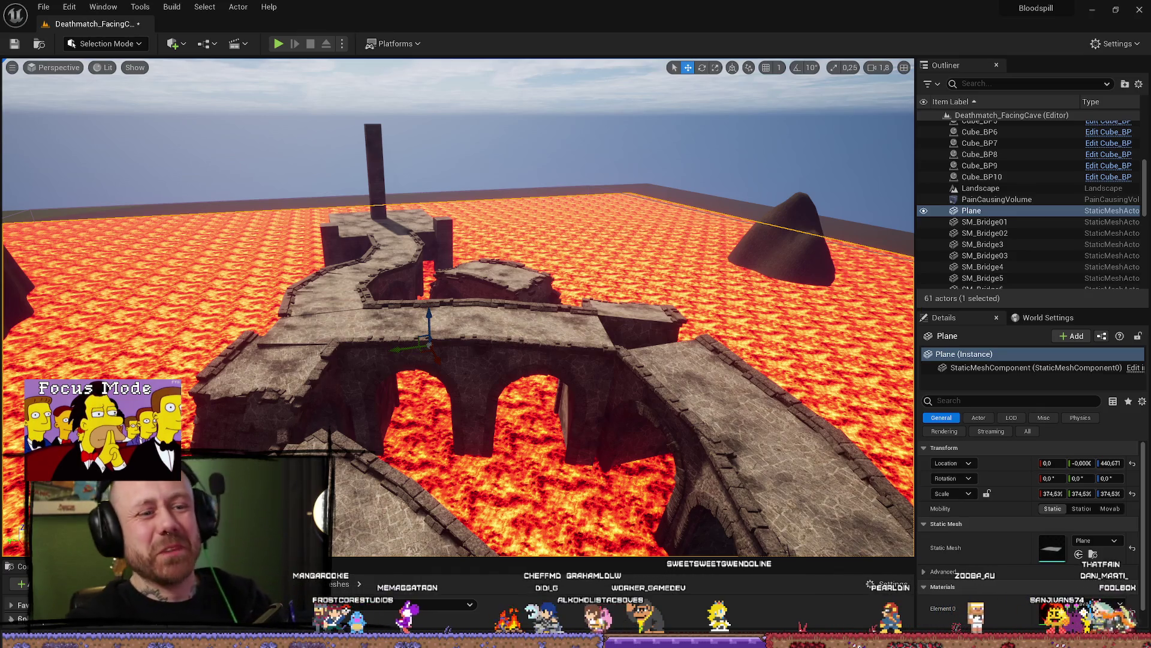
# Select the big rock and duplicate it further along the bridge onto the platform
pyautogui.moveTo(647, 305); pyautogui.dragTo(646, 306)
pyautogui.scroll(1, 647, 306)
pyautogui.click(384, 282)
pyautogui.moveTo(384, 281); pyautogui.dragTo(383, 282)
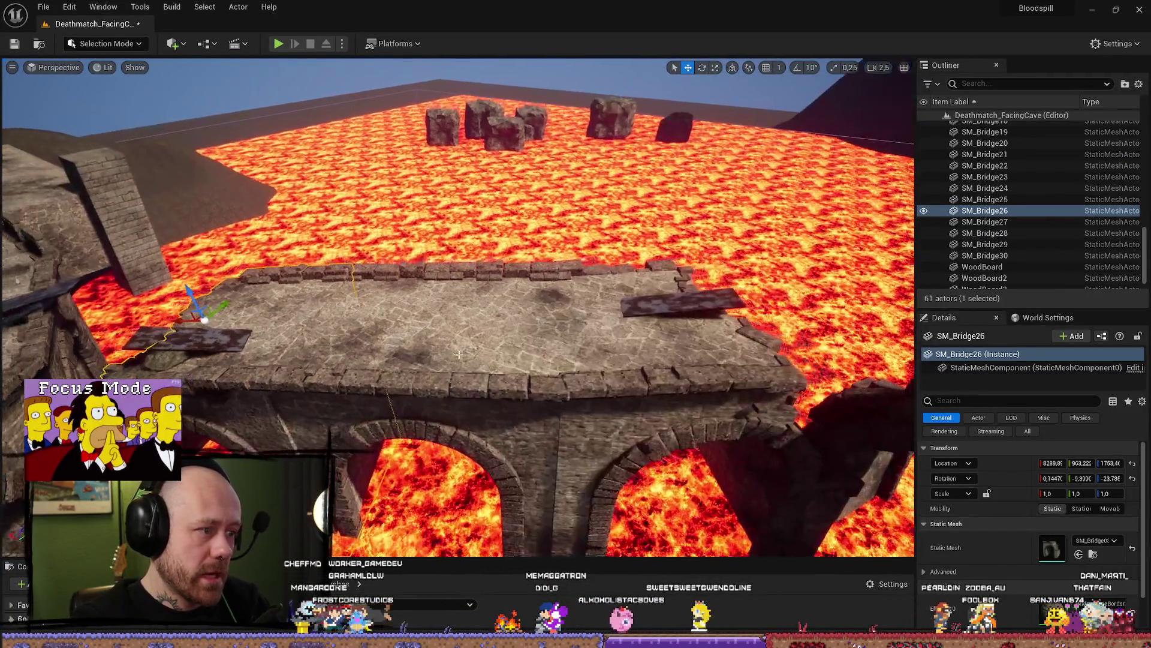
pyautogui.keyDown('ctrl'); pyautogui.click(420, 299); pyautogui.keyUp('ctrl')
pyautogui.keyDown('ctrl'); pyautogui.click(667, 300); pyautogui.keyUp('ctrl')
pyautogui.moveTo(667, 300); pyautogui.dragTo(667, 300)
pyautogui.click(667, 300)
pyautogui.click(316, 337)
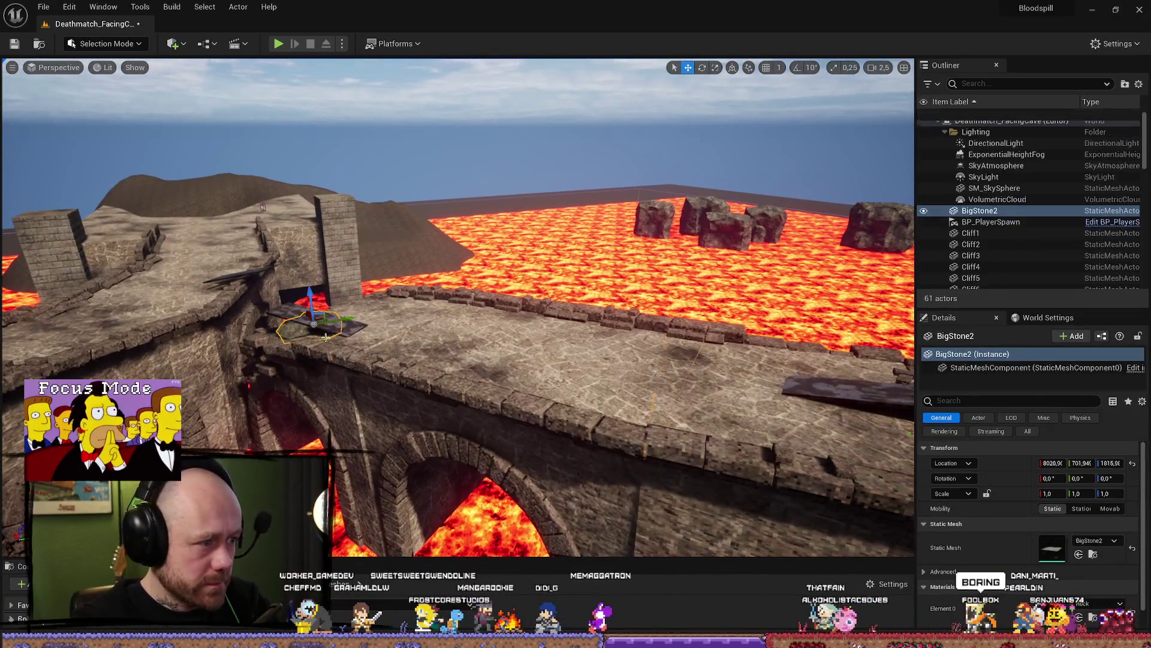
pyautogui.hotkey('ctrl', 'd')
pyautogui.moveTo(376, 334)
pyautogui.mouseDown()
pyautogui.moveTo(488, 355)
pyautogui.moveTo(670, 444)
pyautogui.moveTo(427, 380)
pyautogui.mouseUp()
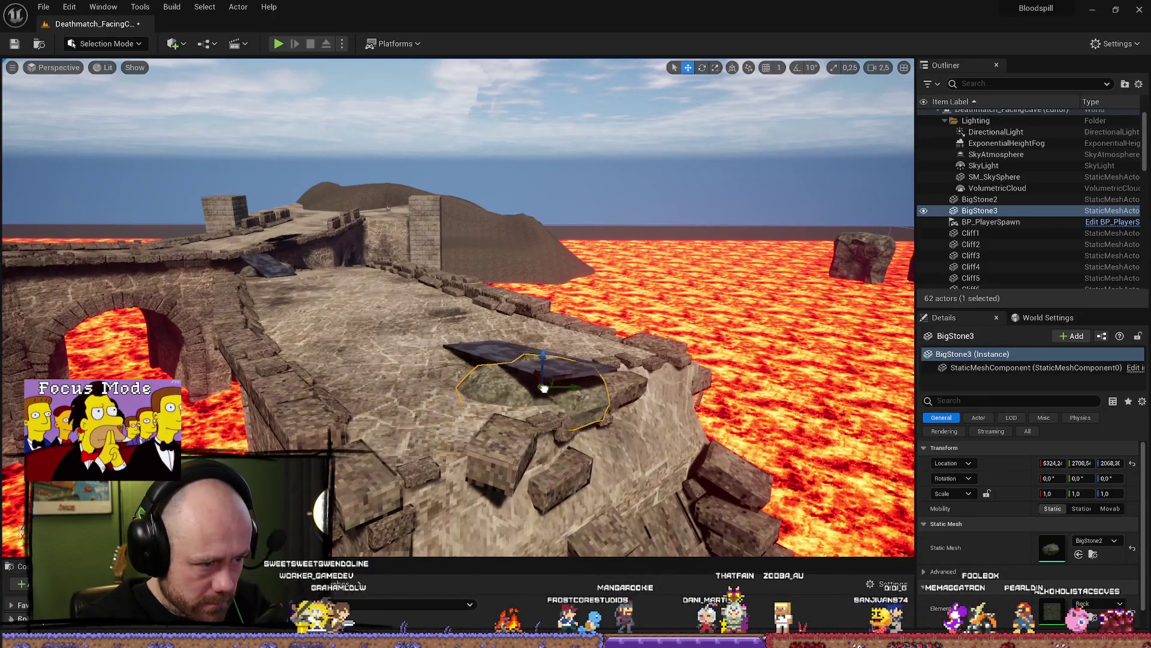
# Rotate the rock copy BigStone3 to about -10° tilt and nudge it slightly lower
pyautogui.moveTo(565, 370)
pyautogui.mouseDown()
pyautogui.moveTo(552, 445)
pyautogui.moveTo(527, 455)
pyautogui.moveTo(419, 360)
pyautogui.mouseUp()
pyautogui.press('e')
pyautogui.moveTo(329, 448)
pyautogui.mouseDown()
pyautogui.moveTo(499, 364)
pyautogui.moveTo(236, 322)
pyautogui.mouseUp()
pyautogui.press('w')
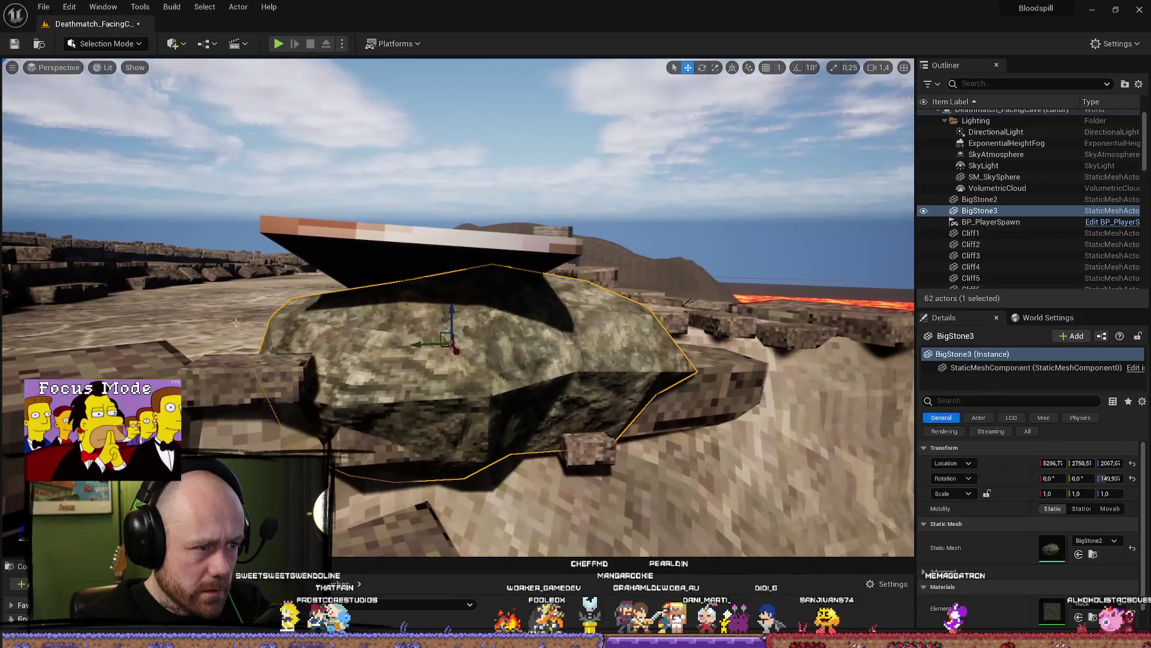
pyautogui.press('e')
pyautogui.moveTo(425, 311)
pyautogui.mouseDown()
pyautogui.moveTo(414, 318)
pyautogui.moveTo(447, 300)
pyautogui.mouseUp()
pyautogui.press('w')
pyautogui.moveTo(422, 337)
pyautogui.mouseDown()
pyautogui.moveTo(412, 335)
pyautogui.moveTo(667, 361)
pyautogui.moveTo(642, 252)
pyautogui.moveTo(642, 138)
pyautogui.moveTo(295, 384)
pyautogui.mouseUp()
# Select the bridge sections and wood planks along the stone path
pyautogui.click(294, 384)
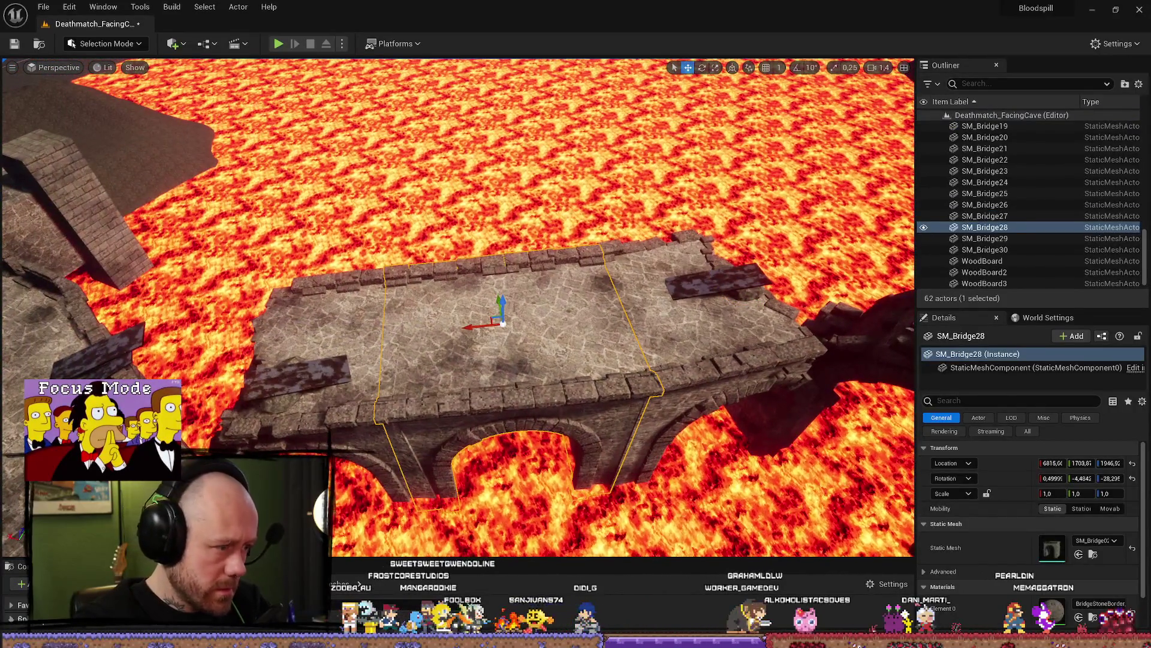
pyautogui.click(294, 371)
pyautogui.keyDown('ctrl'); pyautogui.click(336, 335); pyautogui.keyUp('ctrl')
pyautogui.keyDown('ctrl'); pyautogui.click(540, 336); pyautogui.keyUp('ctrl')
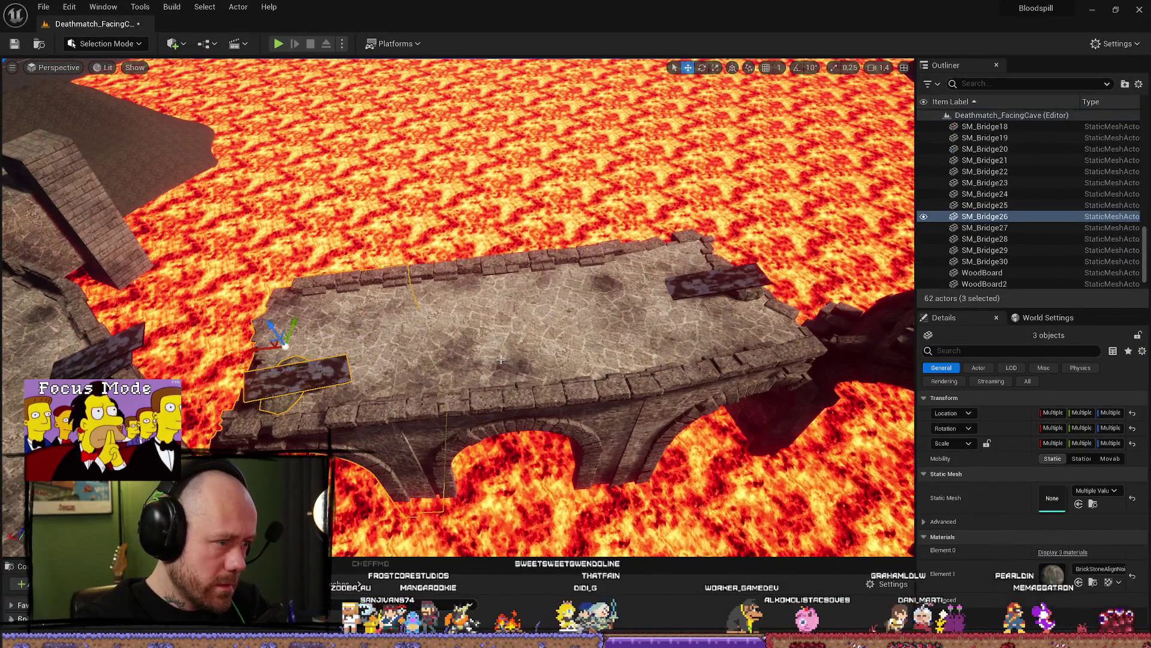
pyautogui.keyDown('ctrl'); pyautogui.click(483, 328); pyautogui.keyUp('ctrl')
pyautogui.keyDown('ctrl'); pyautogui.click(730, 300); pyautogui.keyUp('ctrl')
pyautogui.keyDown('ctrl'); pyautogui.click(695, 283); pyautogui.keyUp('ctrl')
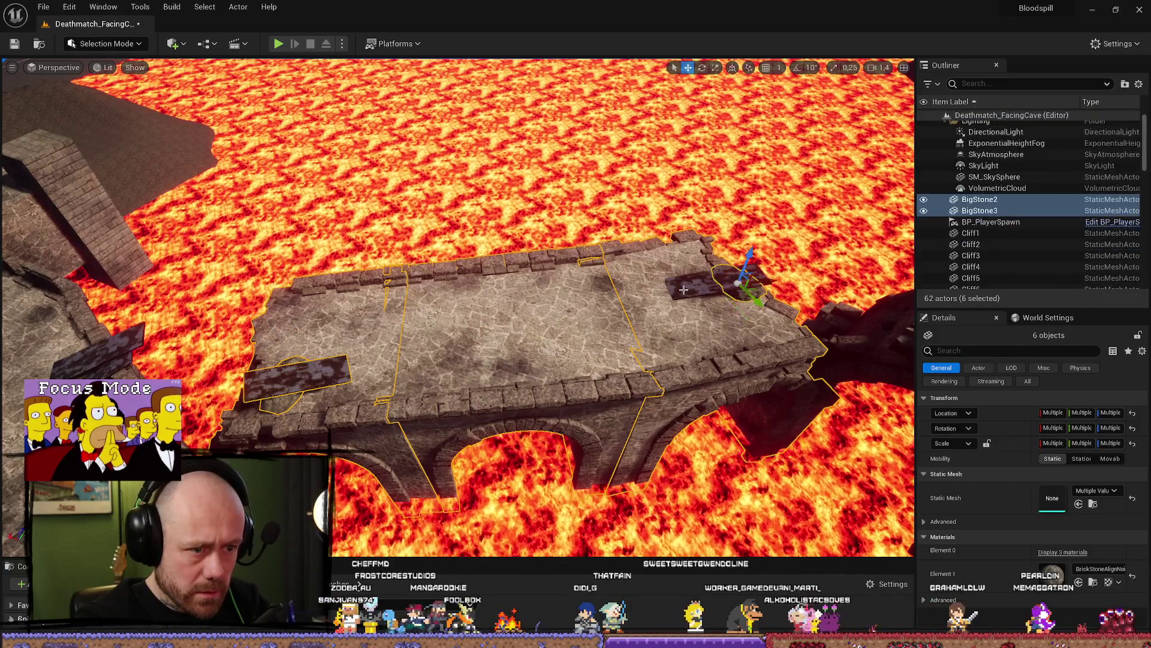
pyautogui.scroll(-2, 690, 300)
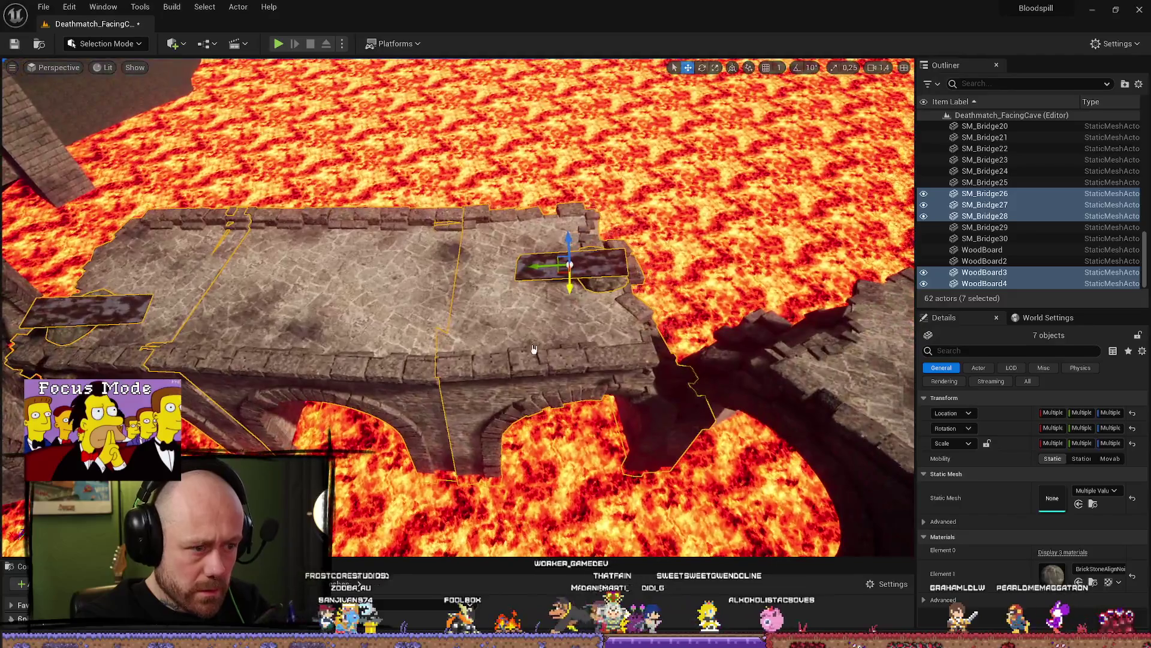
pyautogui.keyDown('ctrl'); pyautogui.click(590, 357); pyautogui.keyUp('ctrl')
pyautogui.keyDown('ctrl'); pyautogui.click(563, 356); pyautogui.keyUp('ctrl')
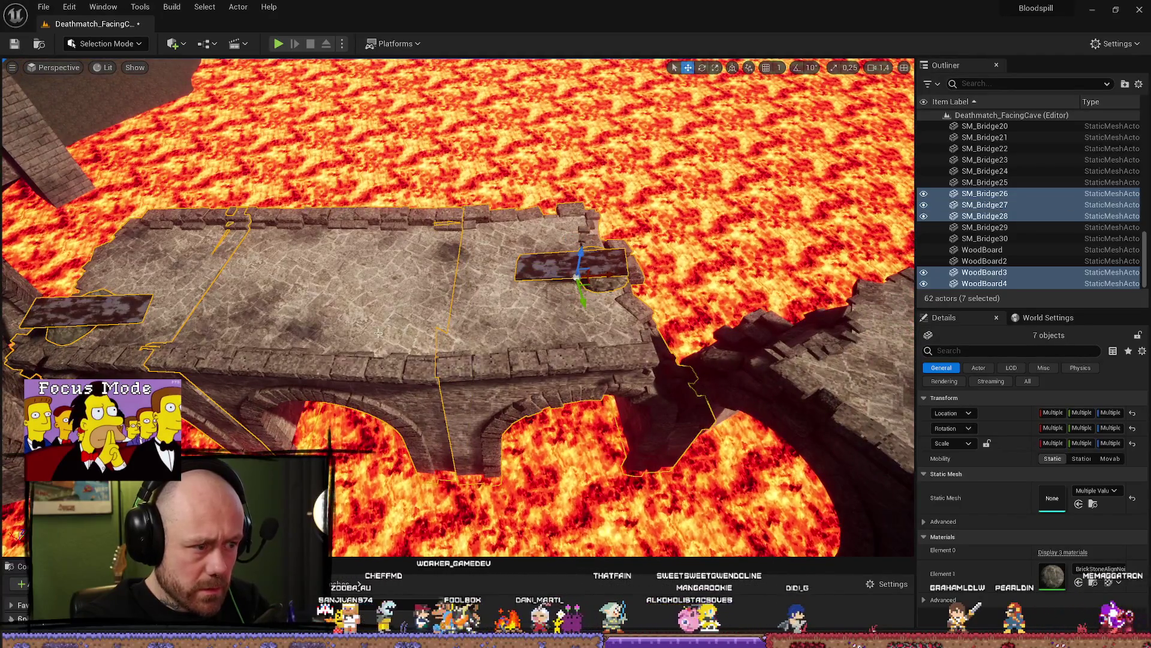
pyautogui.scroll(-5, 378, 332)
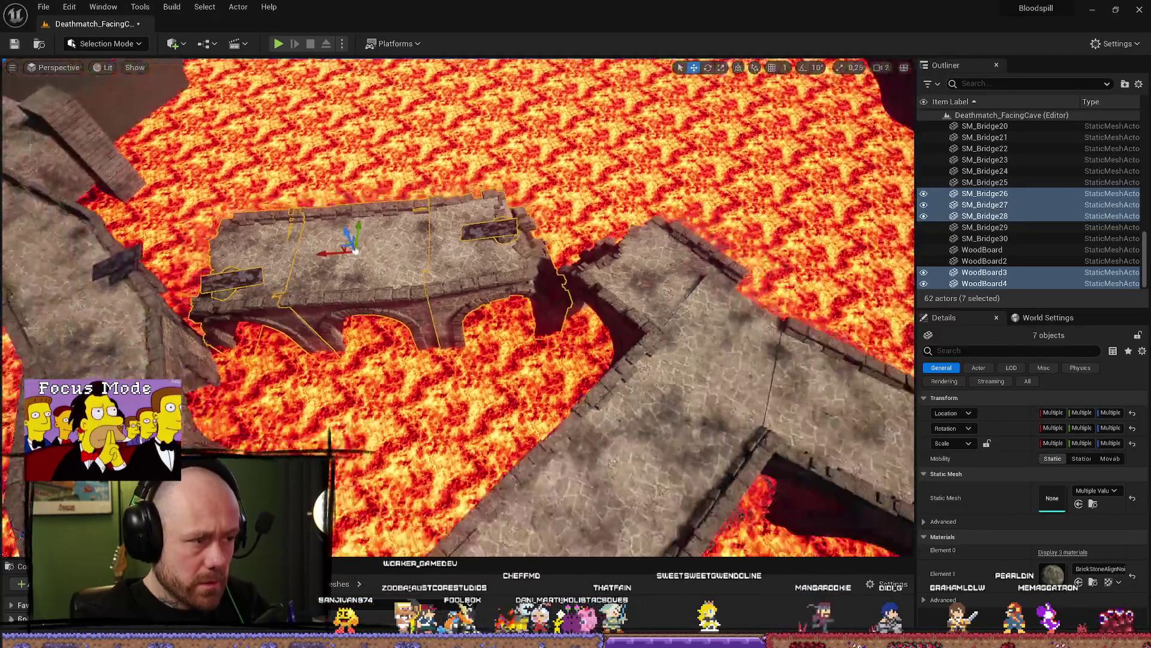
pyautogui.scroll(2, 456, 306)
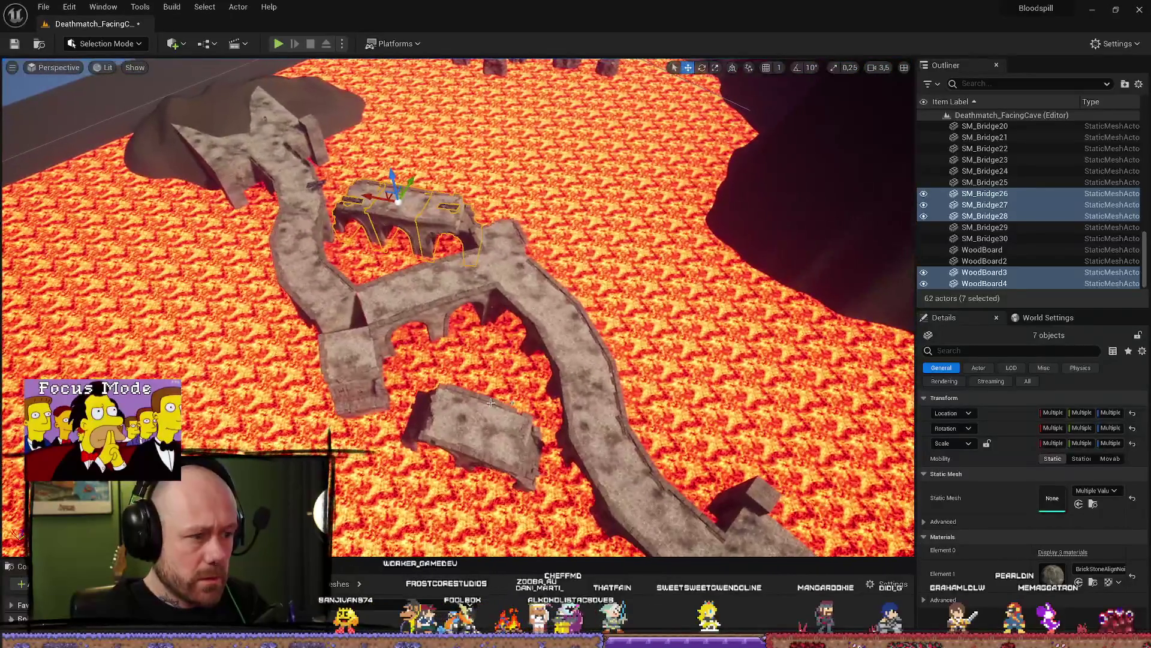
# Delete the two small loose bridge pieces lying in the lava
pyautogui.click(478, 416)
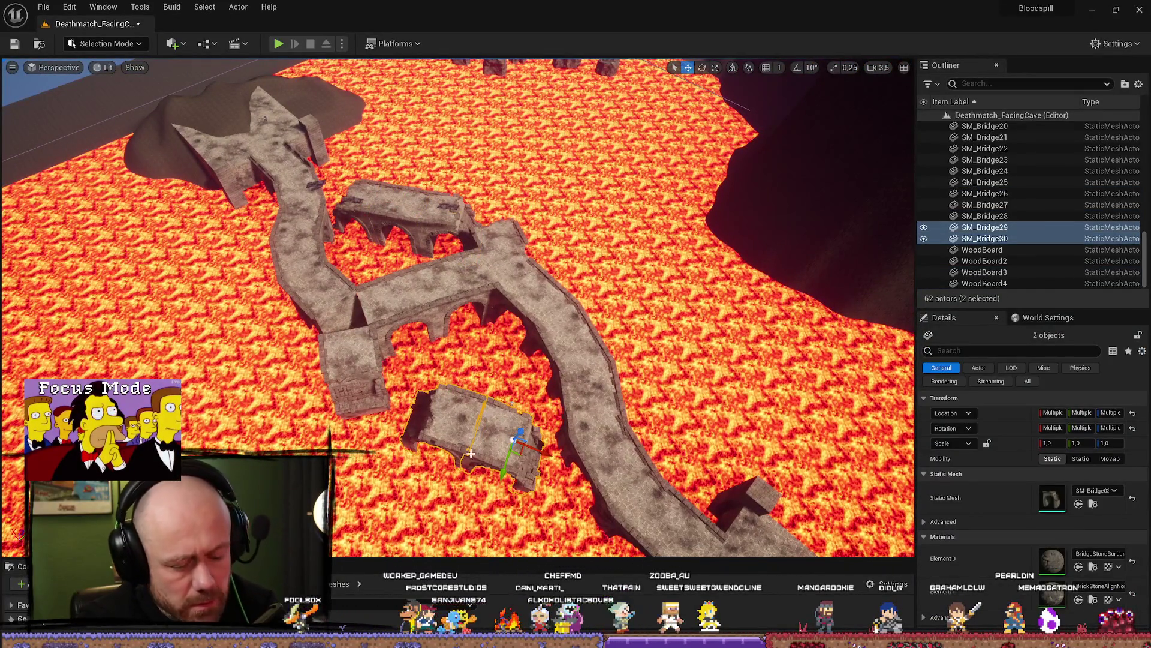
pyautogui.click(524, 439)
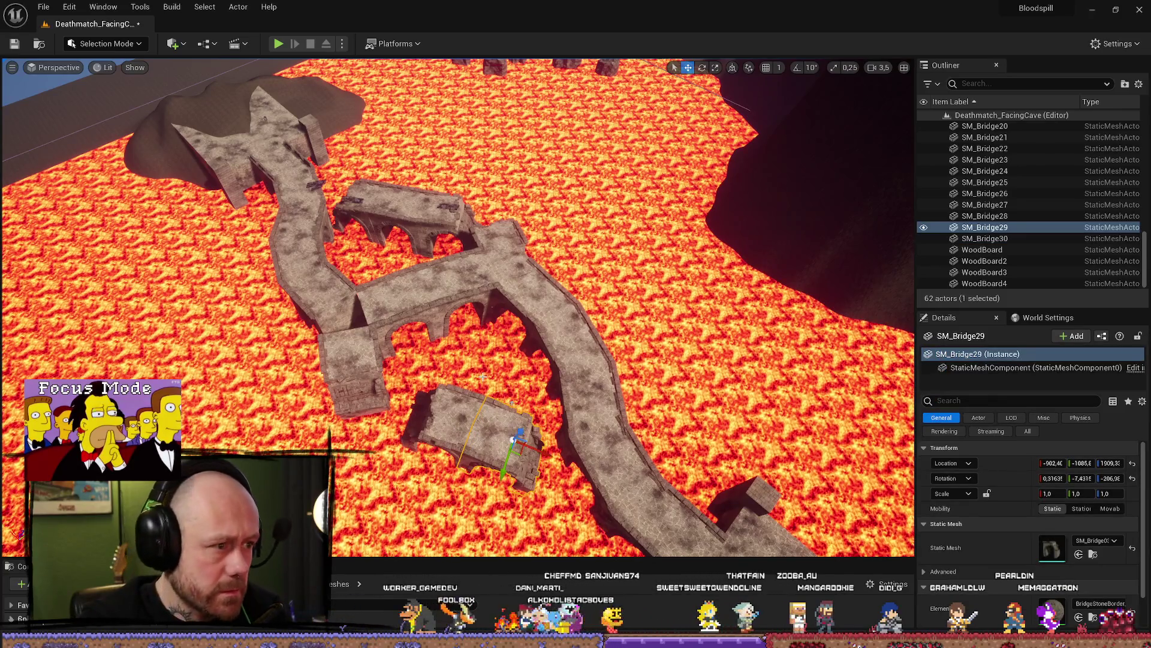
pyautogui.press('Delete')
pyautogui.click(448, 416)
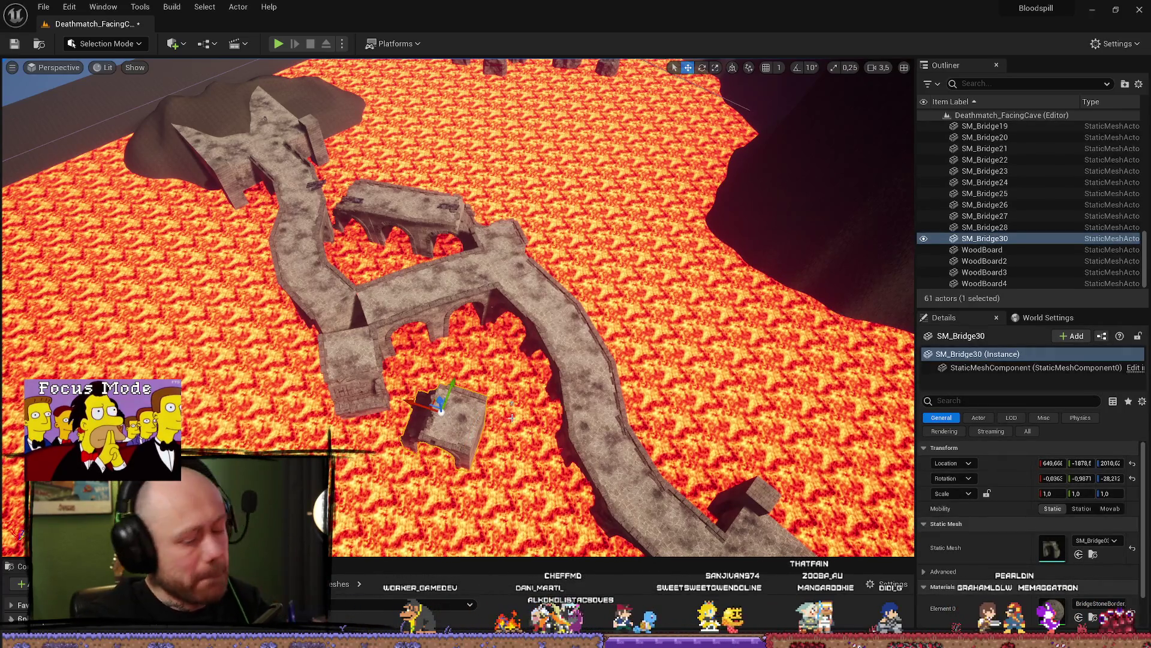
pyautogui.press('Delete')
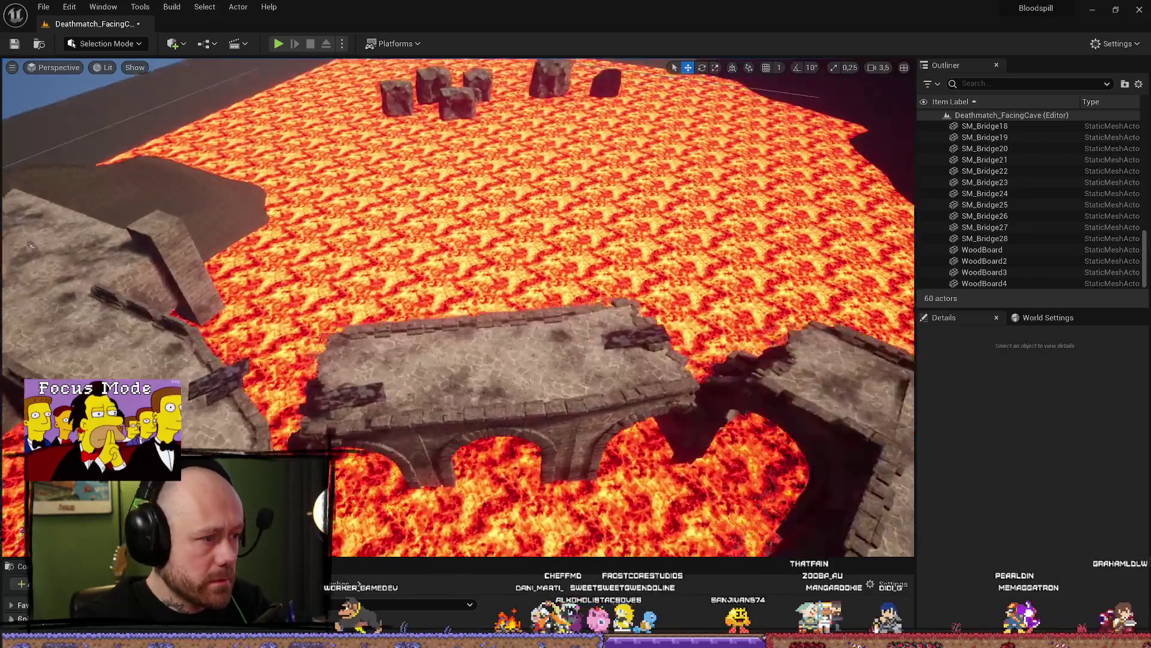
# Select the bridge sections, planks and big rock, set the pivot at the bridge end, and duplicate the group
pyautogui.click(413, 360)
pyautogui.keyDown('ctrl'); pyautogui.click(425, 384); pyautogui.keyUp('ctrl')
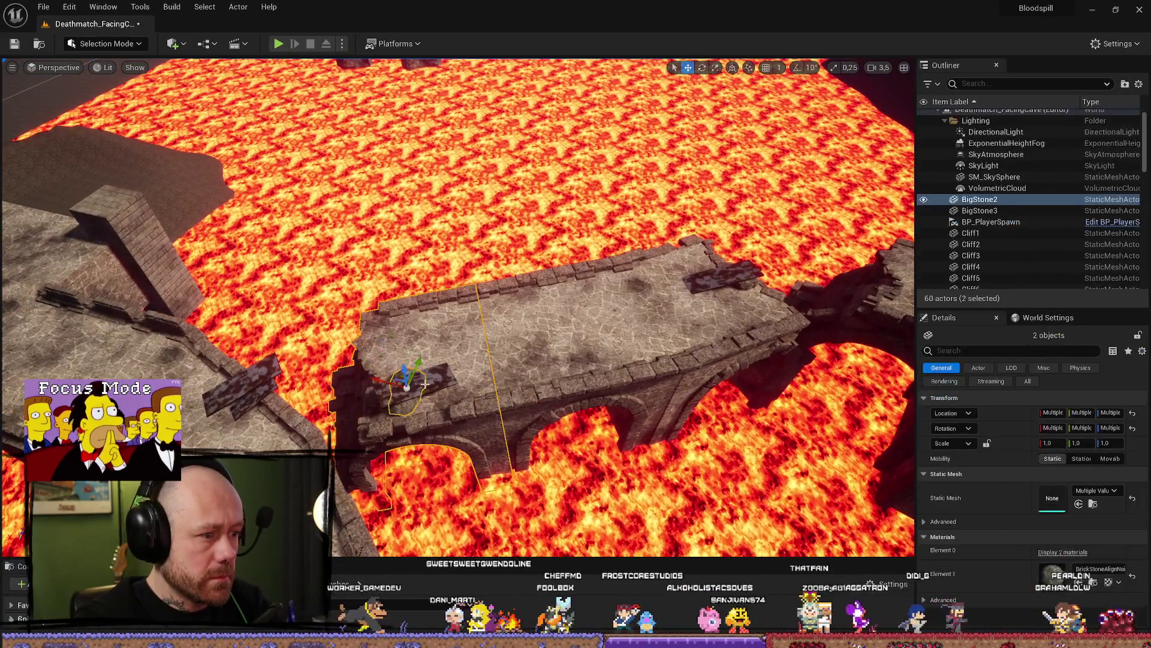
pyautogui.keyDown('ctrl'); pyautogui.click(420, 381); pyautogui.keyUp('ctrl')
pyautogui.keyDown('ctrl'); pyautogui.click(542, 317); pyautogui.keyUp('ctrl')
pyautogui.keyDown('ctrl'); pyautogui.click(751, 287); pyautogui.keyUp('ctrl')
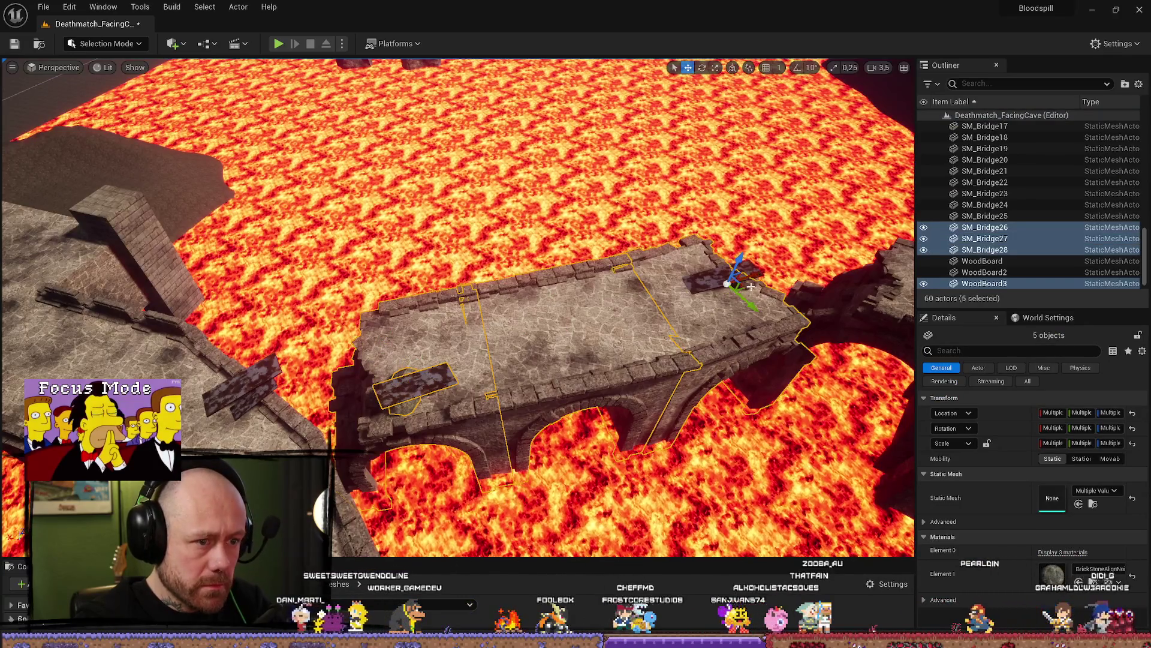
pyautogui.keyDown('ctrl'); pyautogui.click(720, 282); pyautogui.keyUp('ctrl')
pyautogui.keyDown('ctrl'); pyautogui.click(540, 324); pyautogui.keyUp('ctrl')
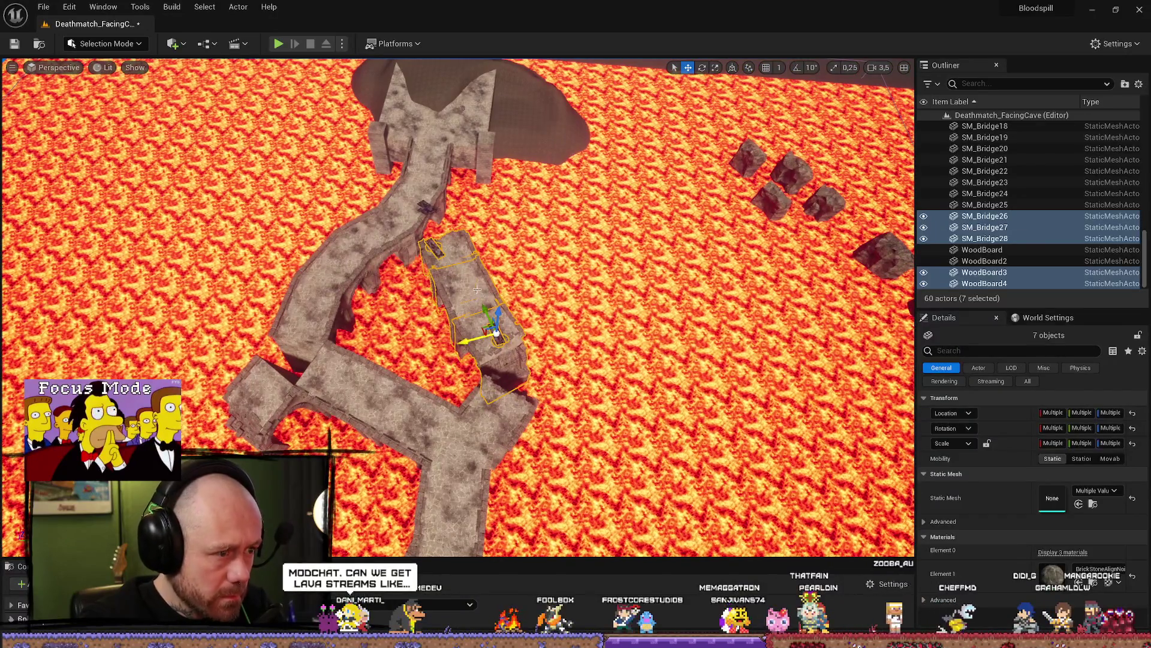
pyautogui.keyDown('alt'); pyautogui.middleClick(466, 278); pyautogui.keyUp('alt')
pyautogui.hotkey('ctrl', 'd')
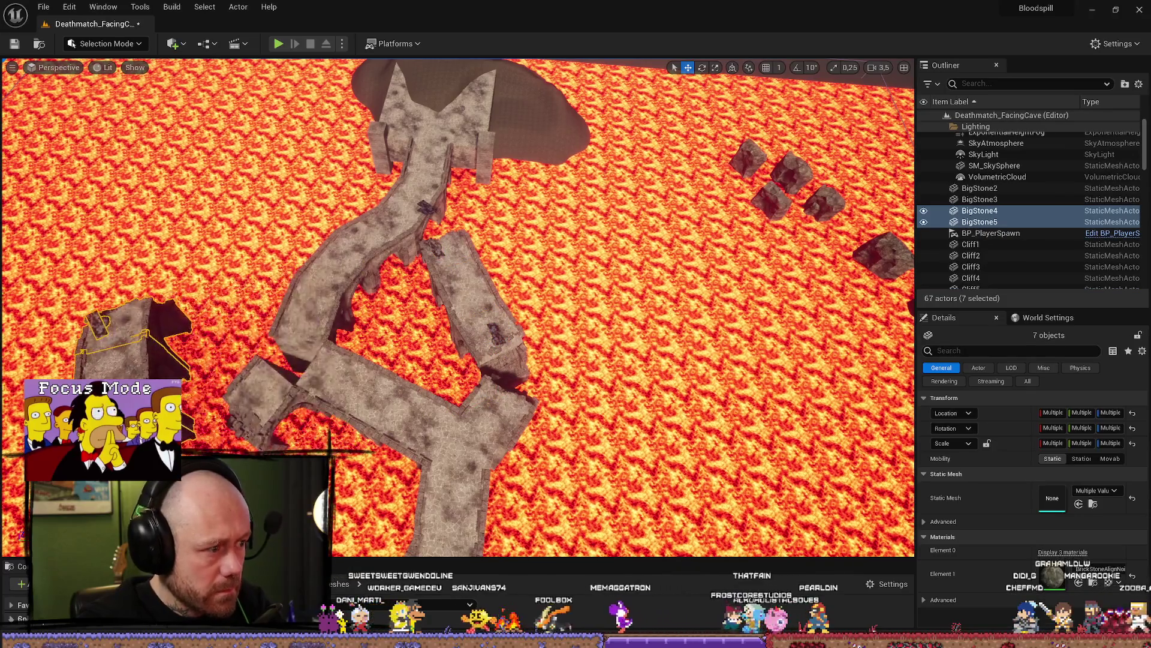
pyautogui.moveTo(462, 109); pyautogui.dragTo(483, 252)
pyautogui.scroll(5, 489, 315)
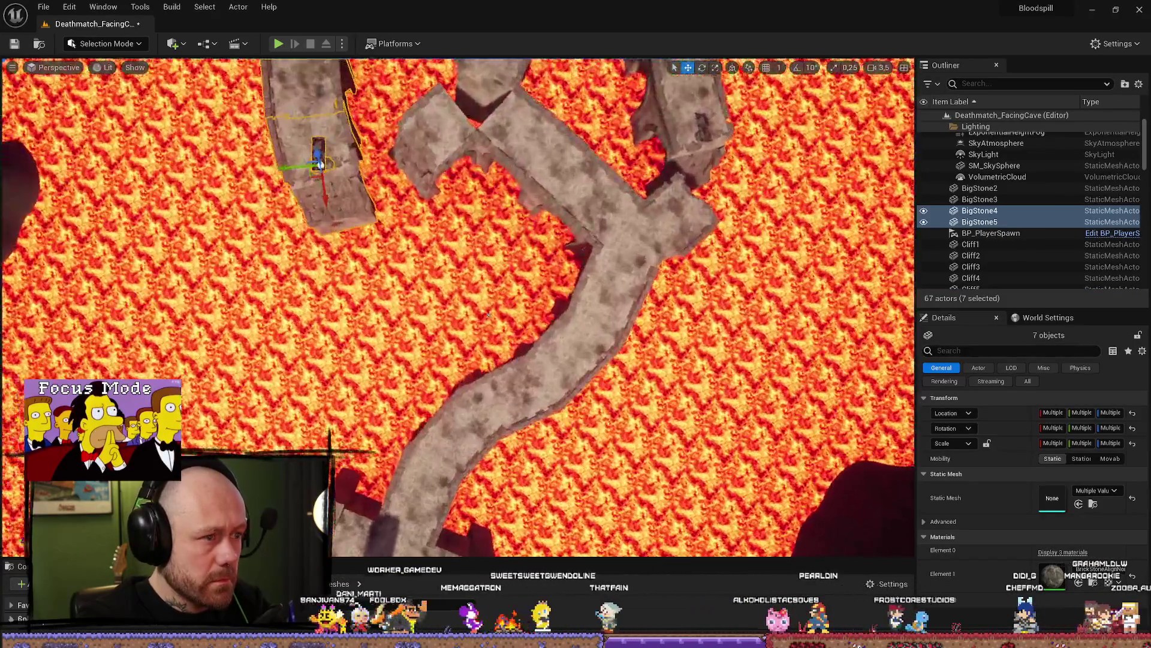
pyautogui.scroll(-5, 488, 315)
pyautogui.press('e')
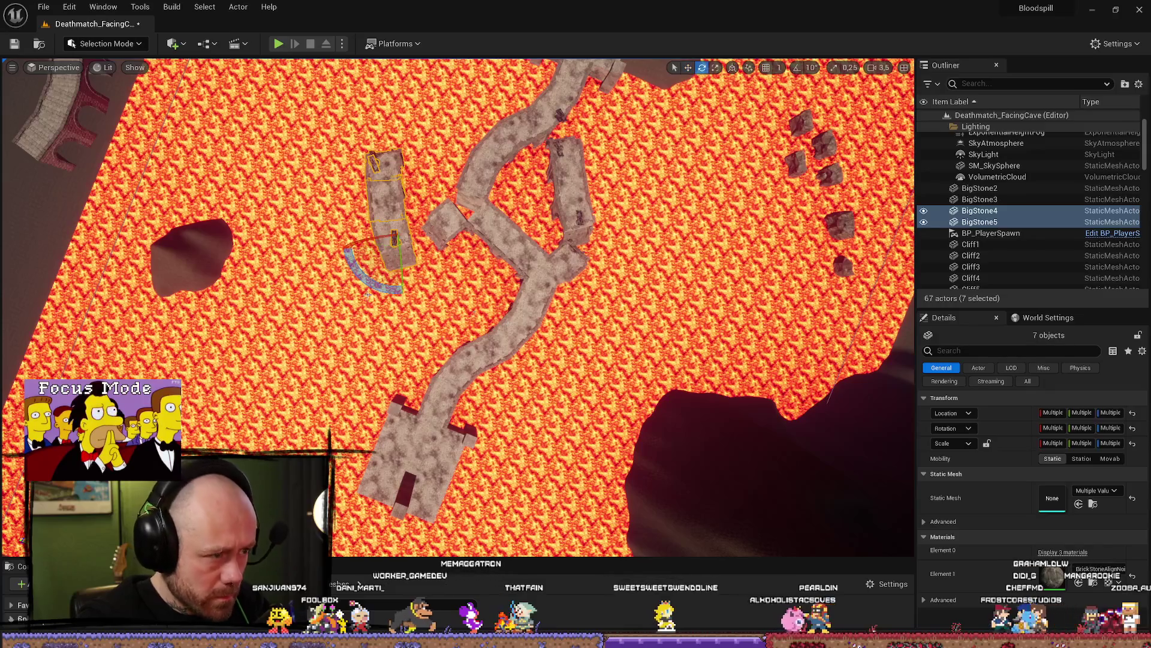
pyautogui.moveTo(366, 185); pyautogui.dragTo(386, 180)
pyautogui.press('w')
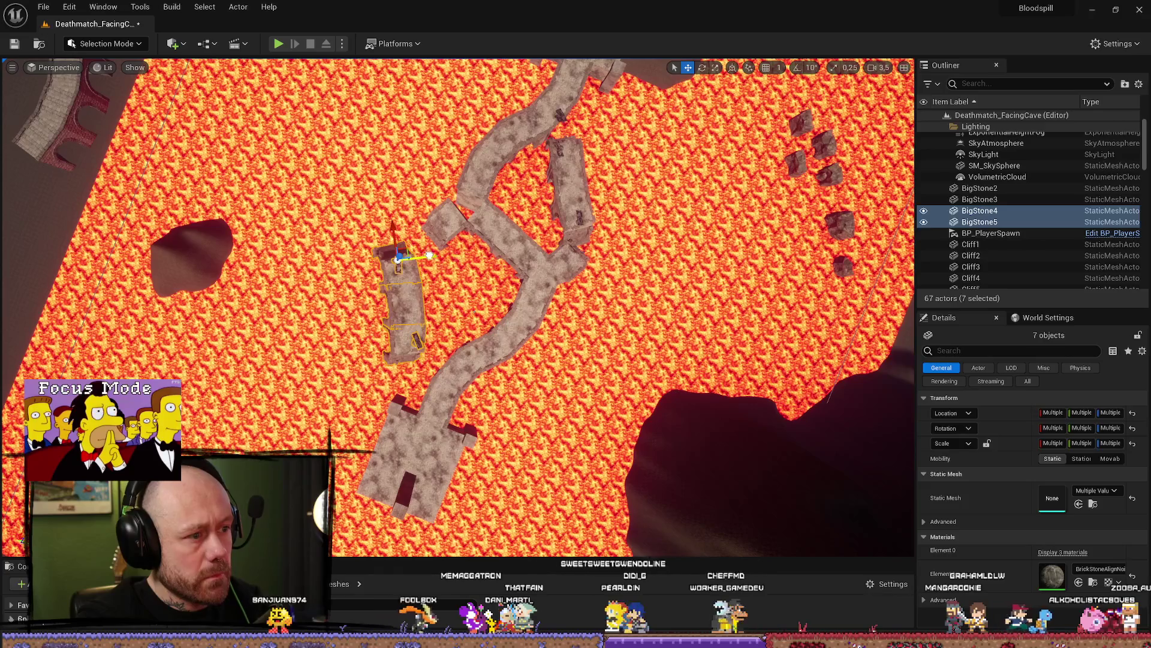
pyautogui.moveTo(459, 257); pyautogui.dragTo(475, 257)
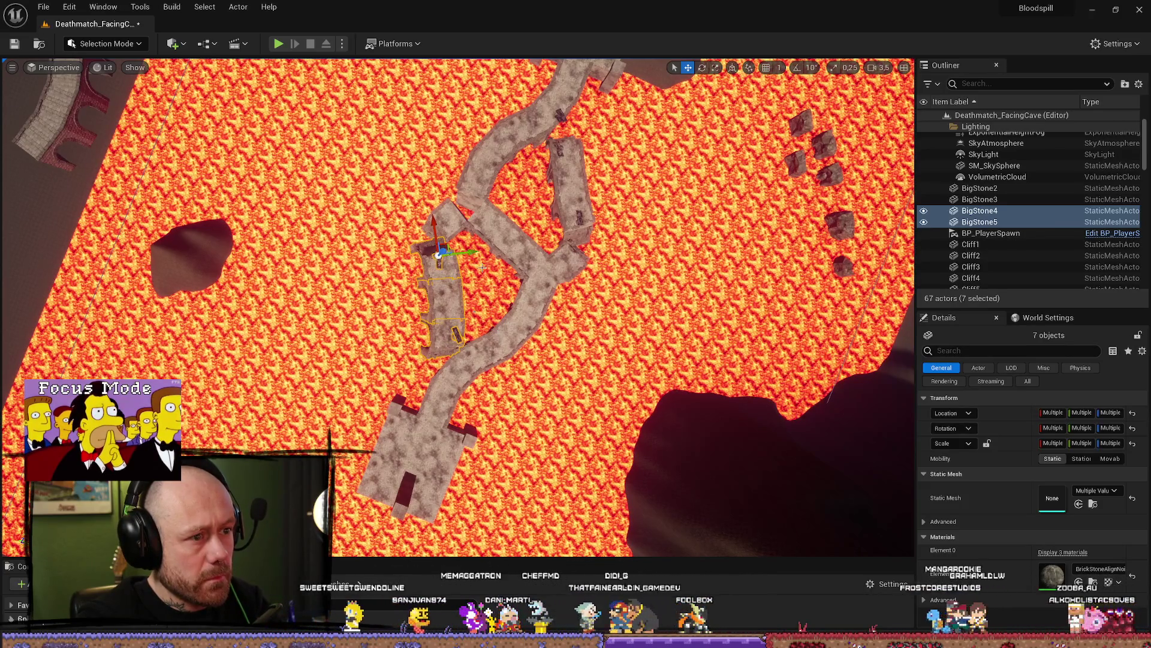
pyautogui.scroll(5, 483, 267)
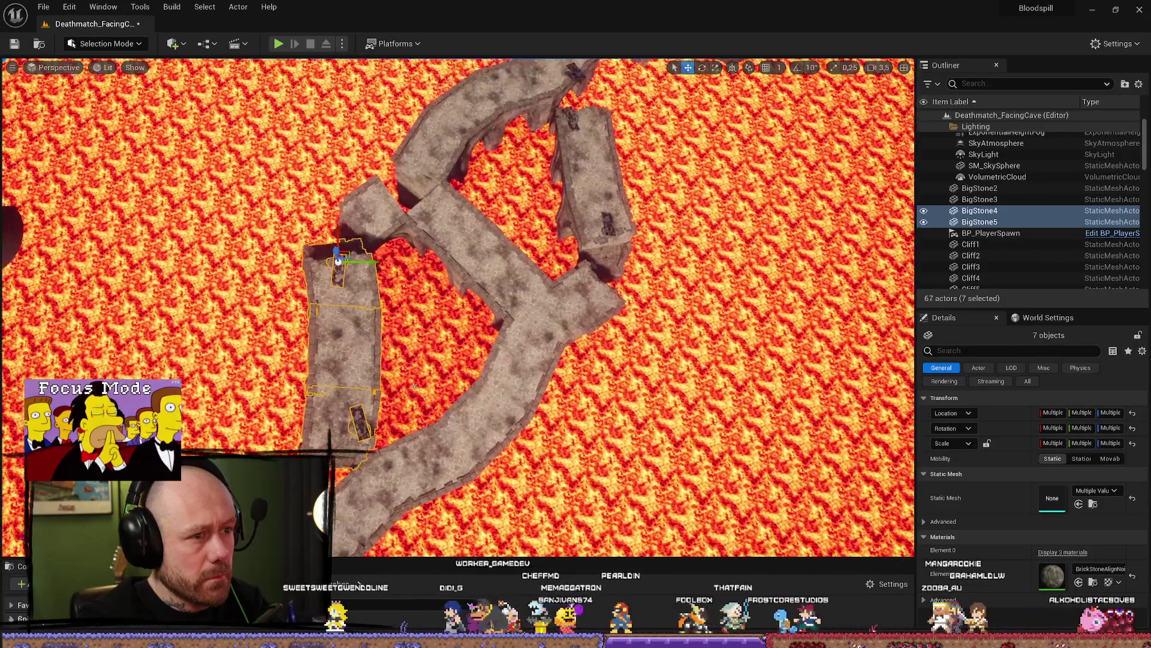
pyautogui.moveTo(414, 385); pyautogui.dragTo(495, 276)
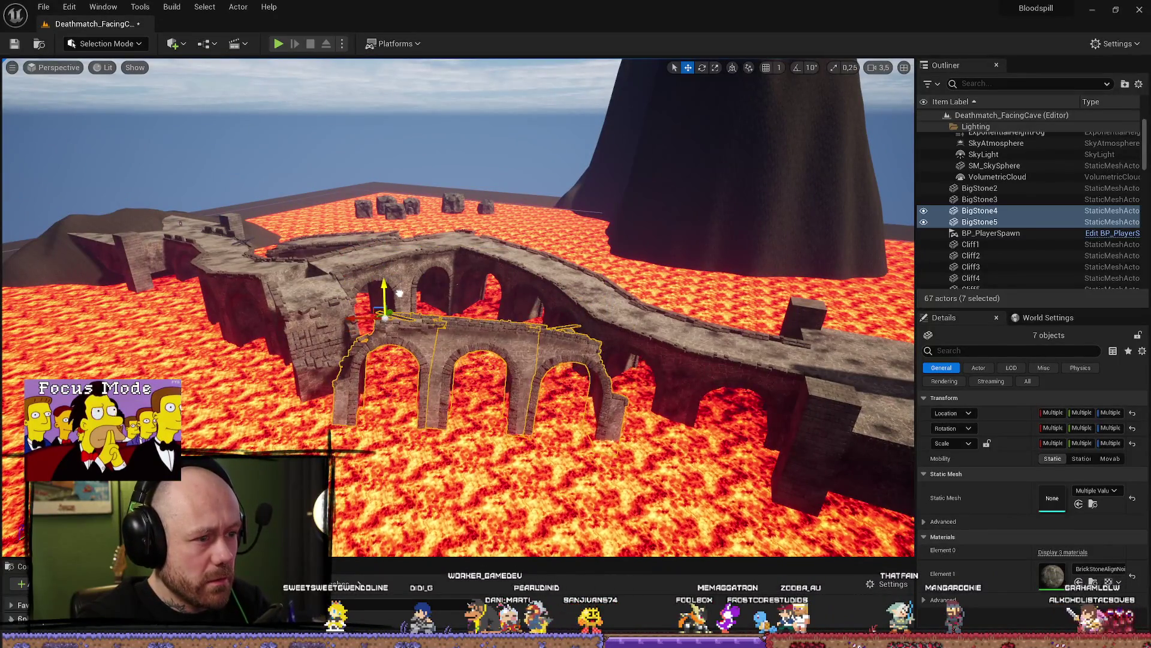
pyautogui.moveTo(400, 293); pyautogui.dragTo(554, 503)
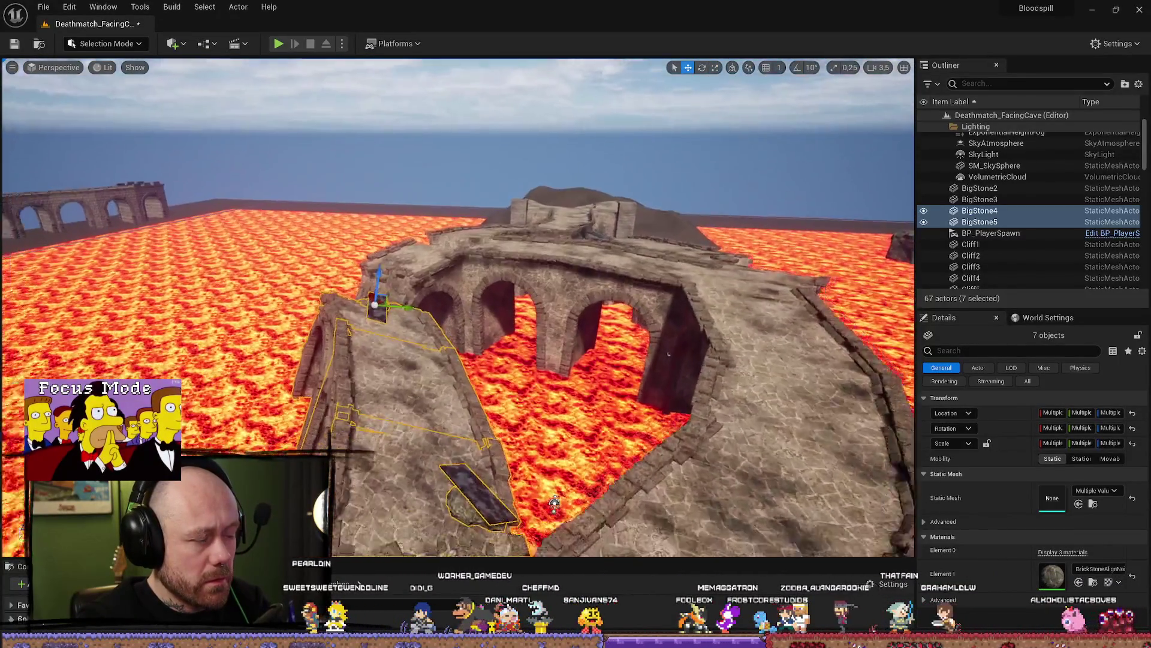
pyautogui.press('e')
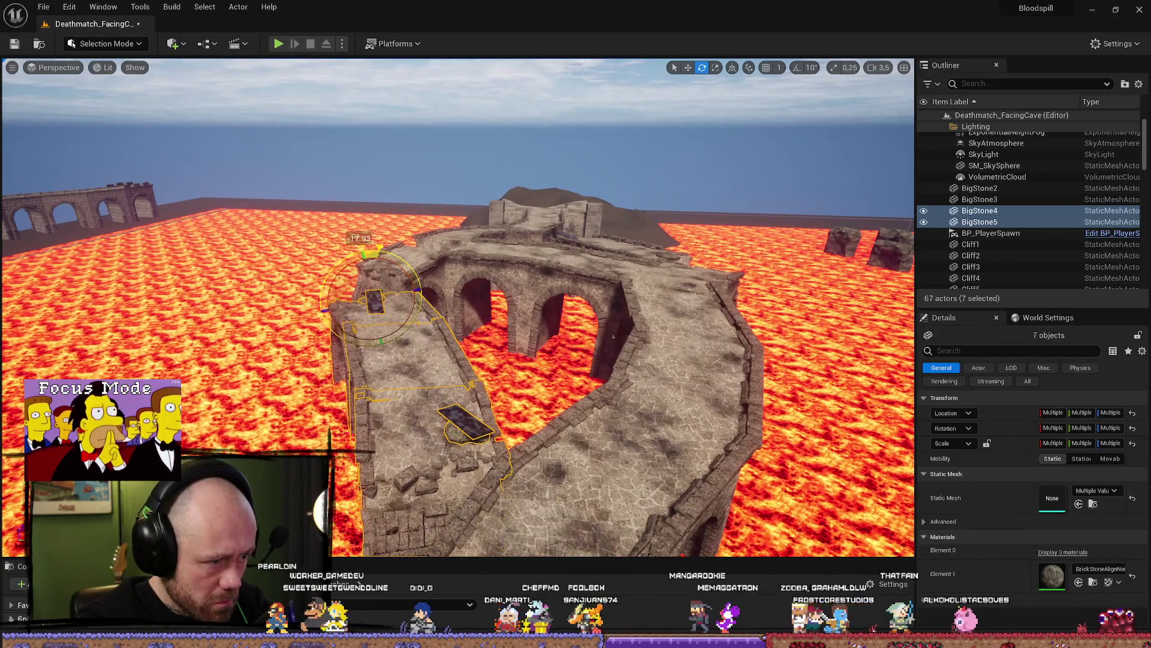
pyautogui.moveTo(613, 336); pyautogui.dragTo(656, 332)
pyautogui.moveTo(734, 332)
pyautogui.mouseDown()
pyautogui.moveTo(714, 343)
pyautogui.moveTo(648, 338)
pyautogui.moveTo(624, 383)
pyautogui.mouseUp()
pyautogui.moveTo(616, 259)
pyautogui.mouseDown()
pyautogui.moveTo(640, 364)
pyautogui.moveTo(340, 277)
pyautogui.moveTo(523, 362)
pyautogui.moveTo(451, 416)
pyautogui.mouseUp()
pyautogui.press('Delete')
pyautogui.click(434, 412)
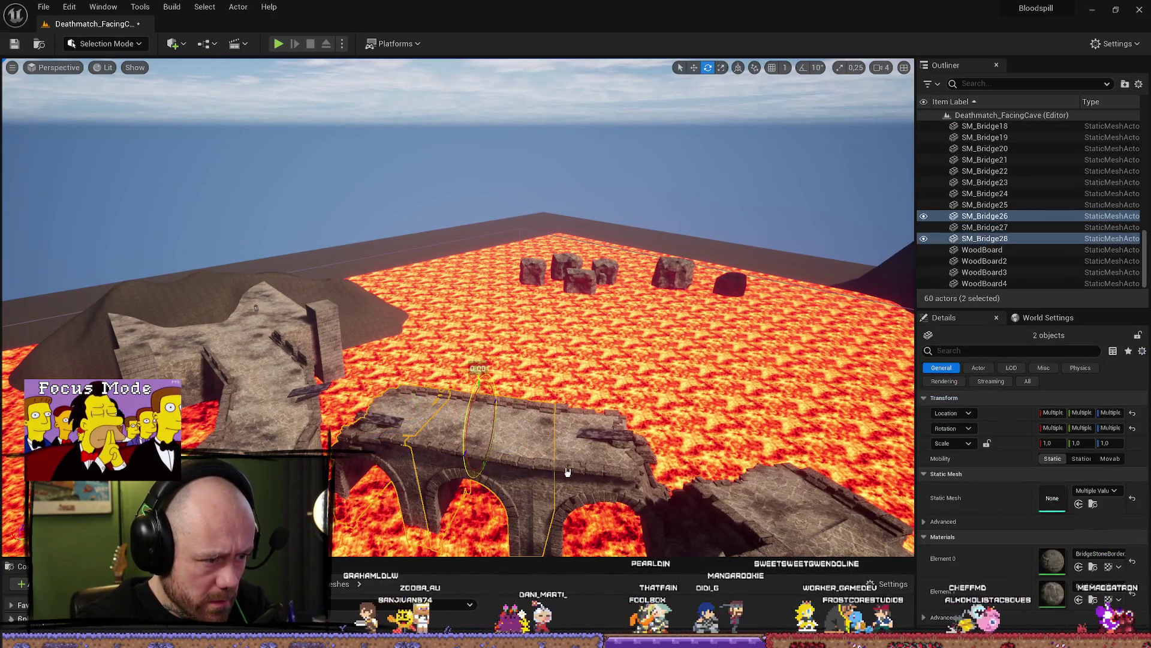
pyautogui.moveTo(434, 413); pyautogui.dragTo(456, 366)
pyautogui.press('w')
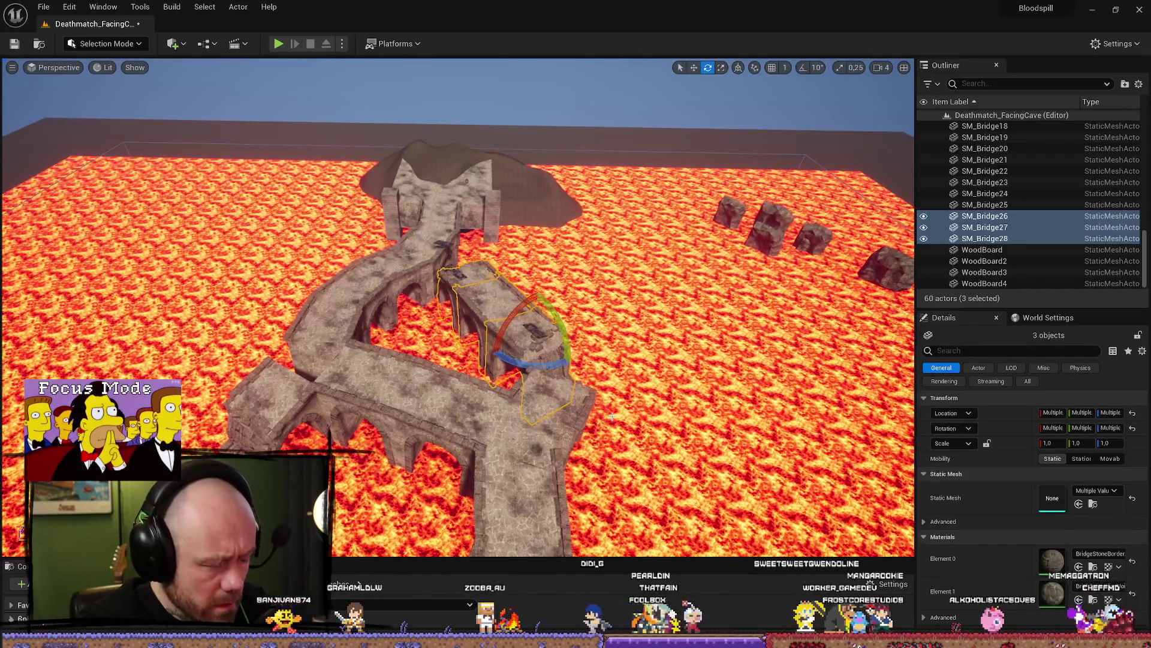
pyautogui.hotkey('ctrl', 'd')
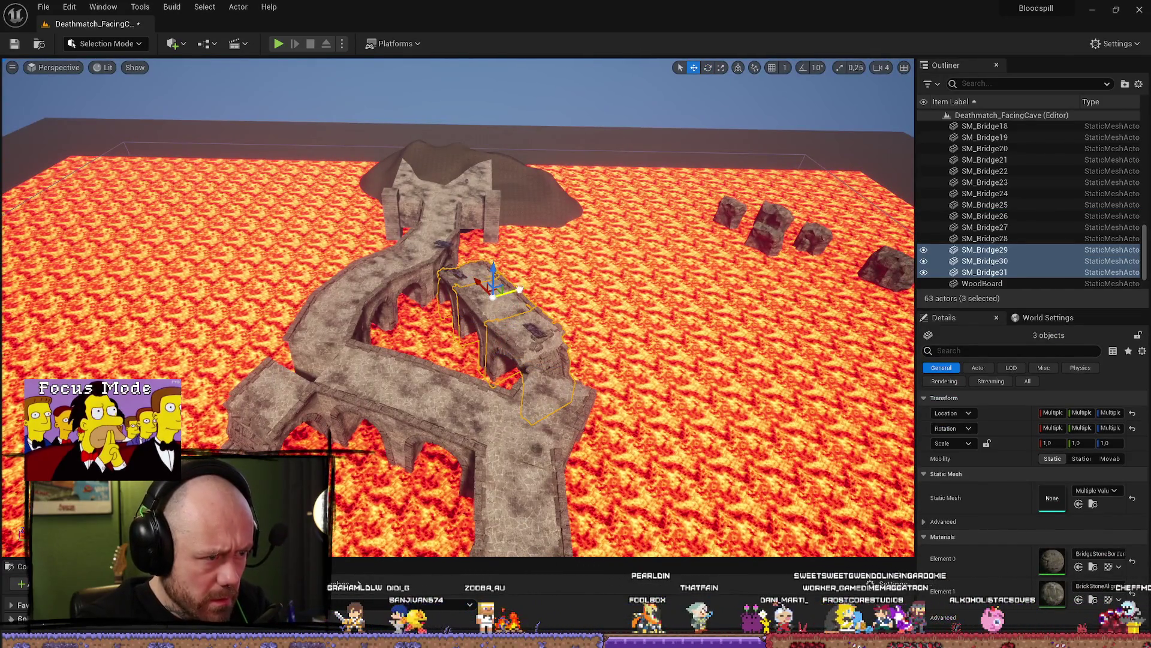
pyautogui.moveTo(174, 366); pyautogui.dragTo(657, 321)
pyautogui.press('e')
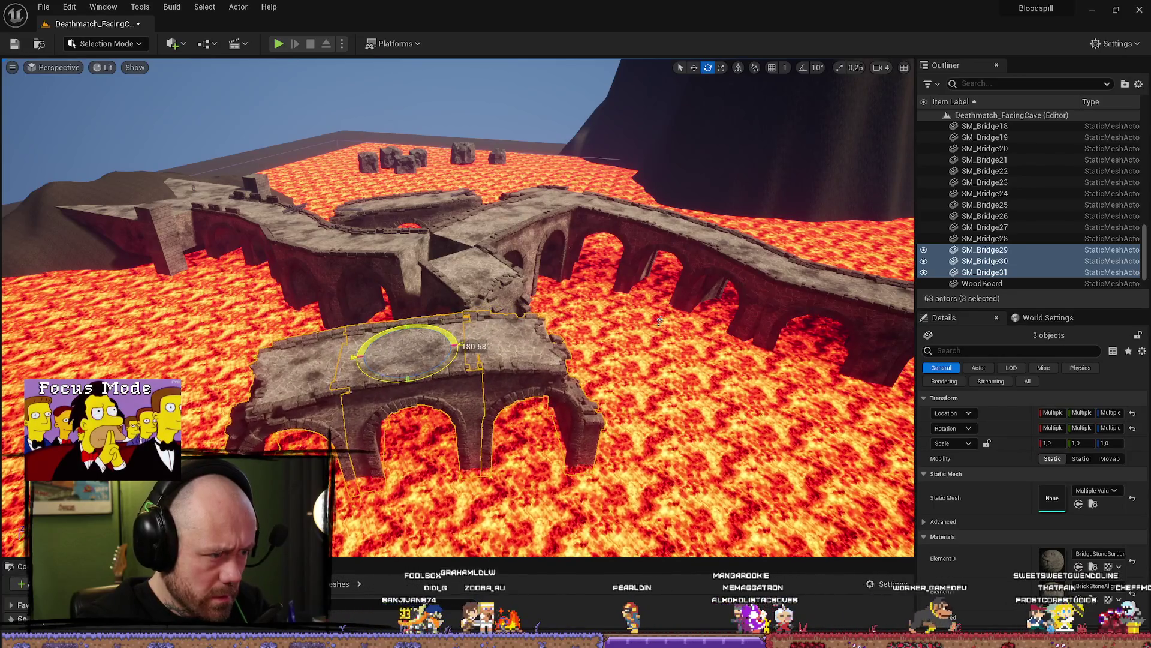
pyautogui.moveTo(445, 382)
pyautogui.mouseDown()
pyautogui.moveTo(455, 336)
pyautogui.moveTo(444, 407)
pyautogui.moveTo(447, 360)
pyautogui.moveTo(633, 228)
pyautogui.mouseUp()
pyautogui.press('Delete')
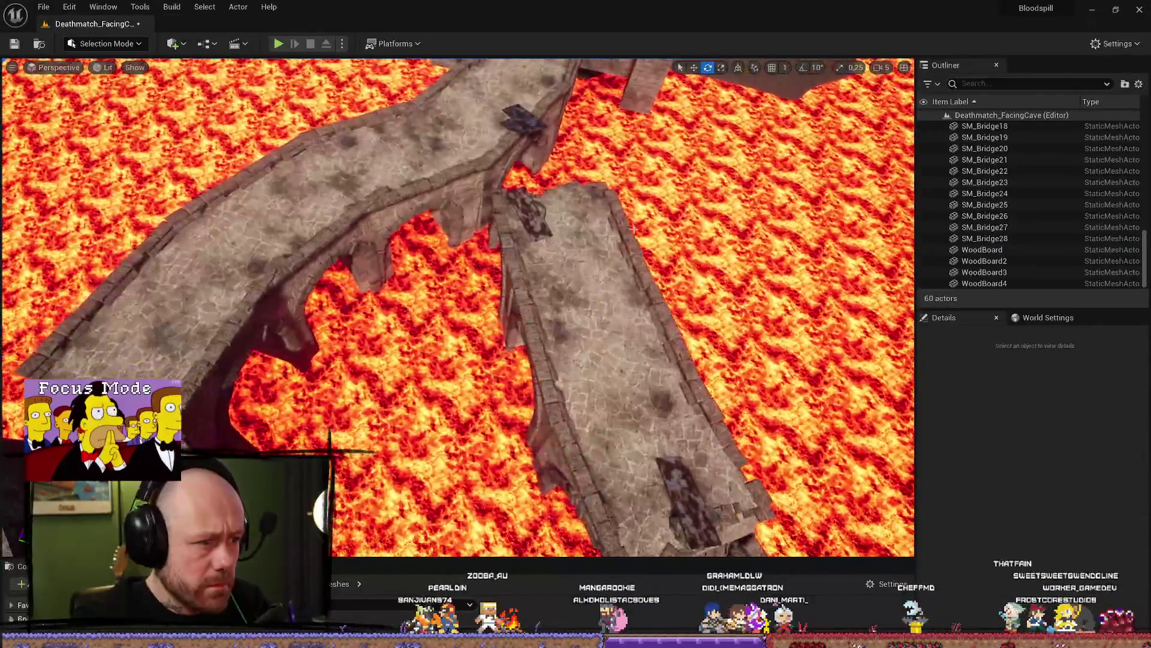
pyautogui.click(538, 205)
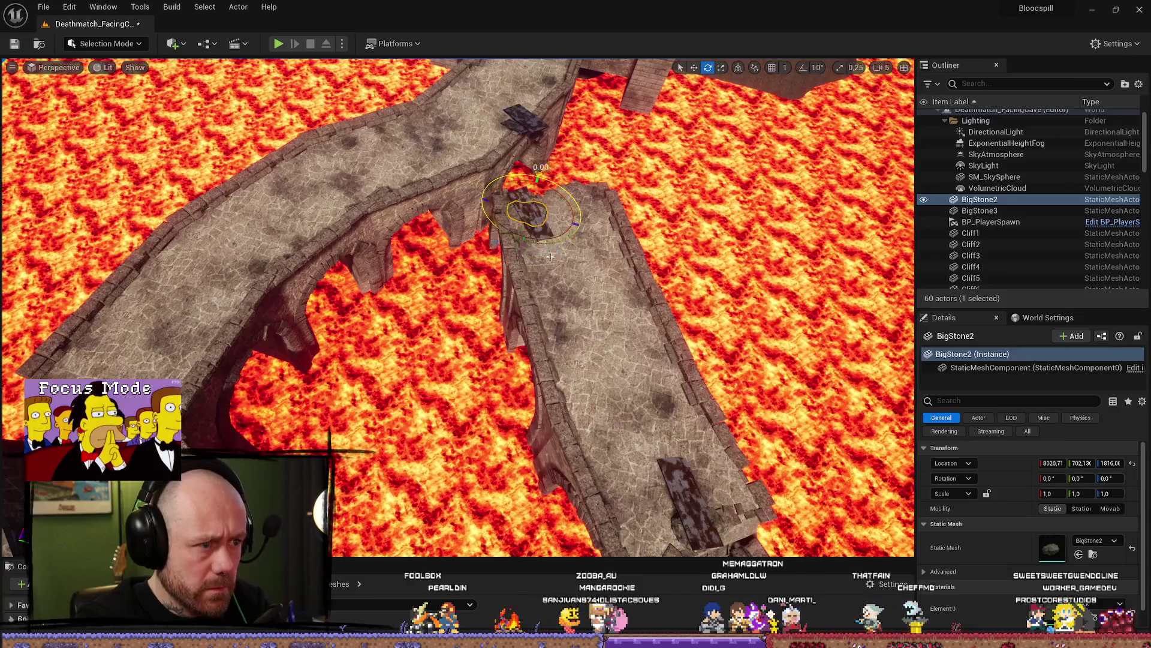
pyautogui.keyDown('ctrl'); pyautogui.click(525, 215); pyautogui.keyUp('ctrl')
pyautogui.keyDown('ctrl'); pyautogui.click(570, 288); pyautogui.keyUp('ctrl')
pyautogui.keyDown('ctrl'); pyautogui.click(606, 360); pyautogui.keyUp('ctrl')
pyautogui.keyDown('ctrl'); pyautogui.click(701, 463); pyautogui.keyUp('ctrl')
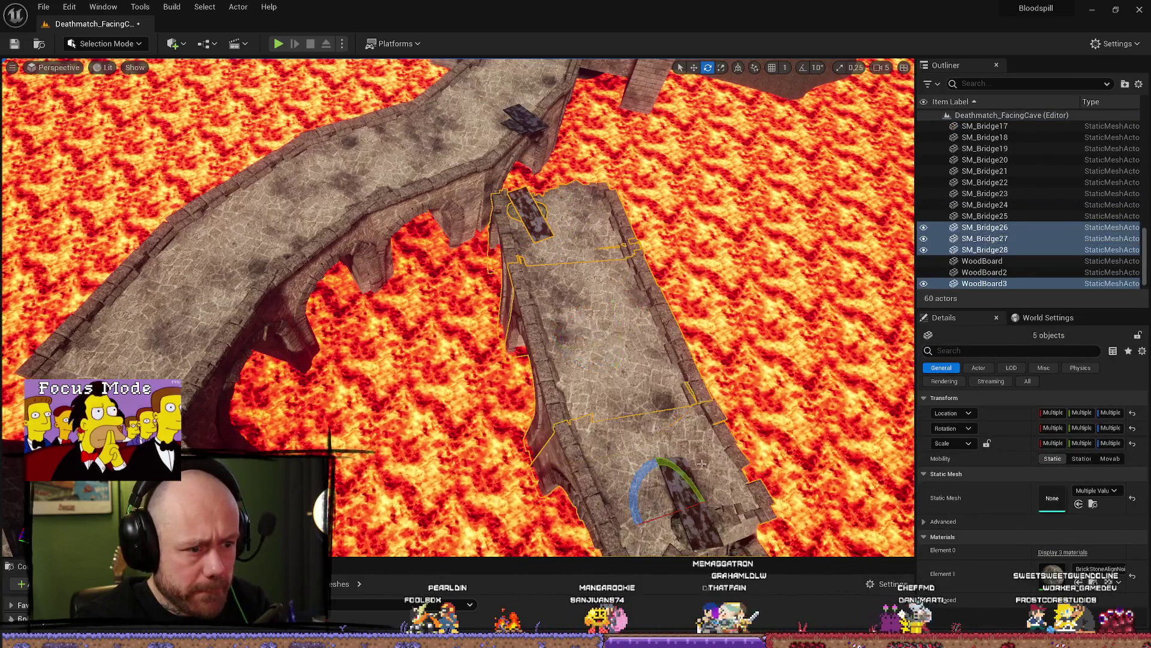
# Add the second wood board and big stone, duplicate the seven-piece bridge section, and view the copy
pyautogui.keyDown('ctrl'); pyautogui.click(684, 514); pyautogui.keyUp('ctrl')
pyautogui.keyDown('ctrl'); pyautogui.click(677, 528); pyautogui.keyUp('ctrl')
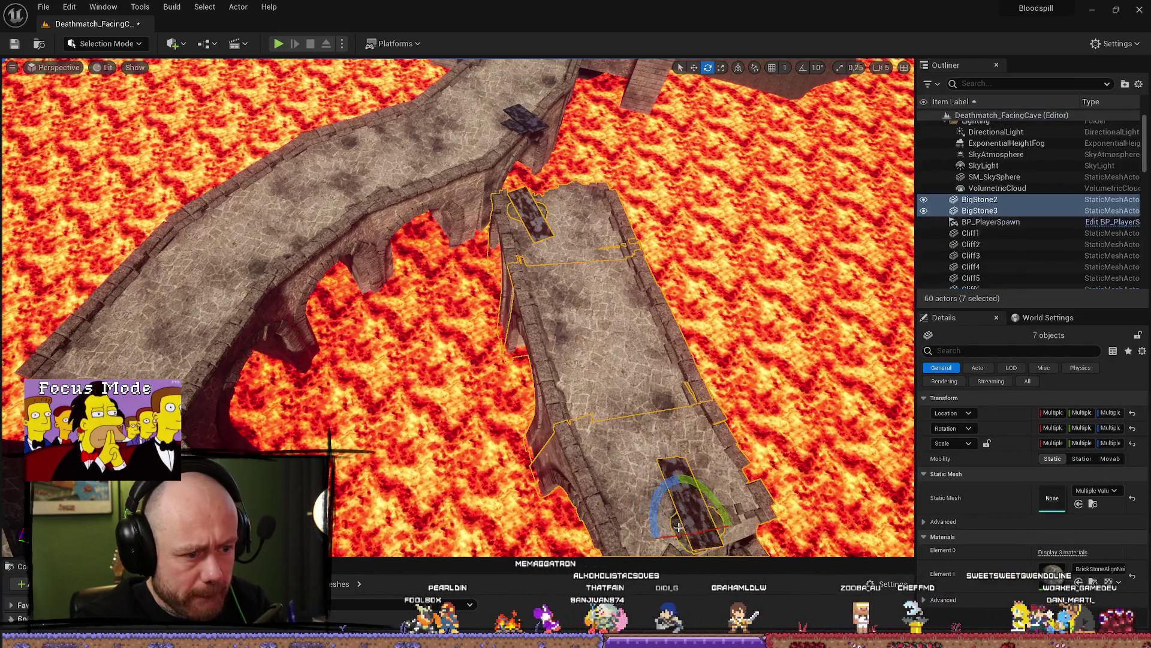
pyautogui.hotkey('ctrl', 'd')
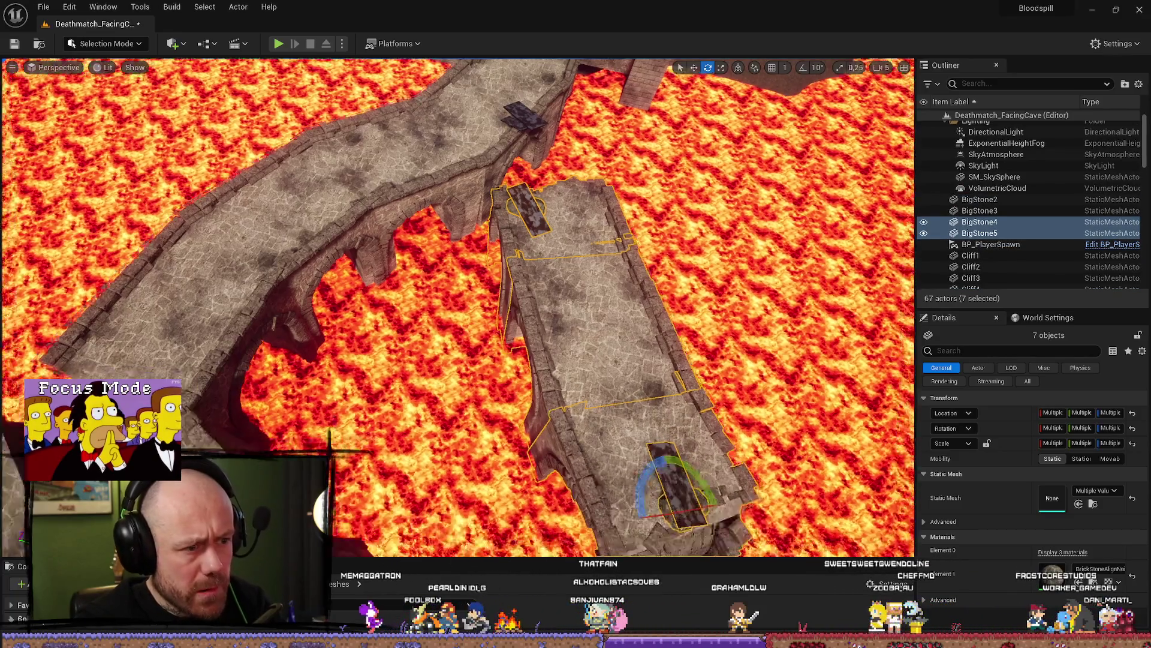
pyautogui.press('w')
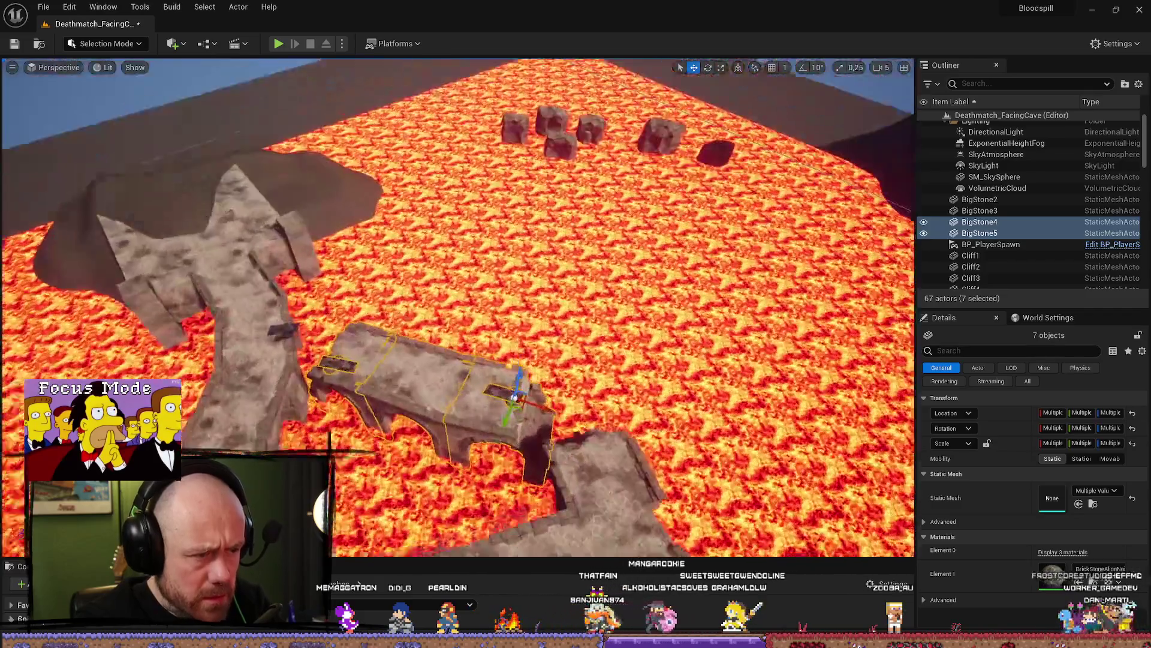
pyautogui.moveTo(576, 302); pyautogui.dragTo(575, 302)
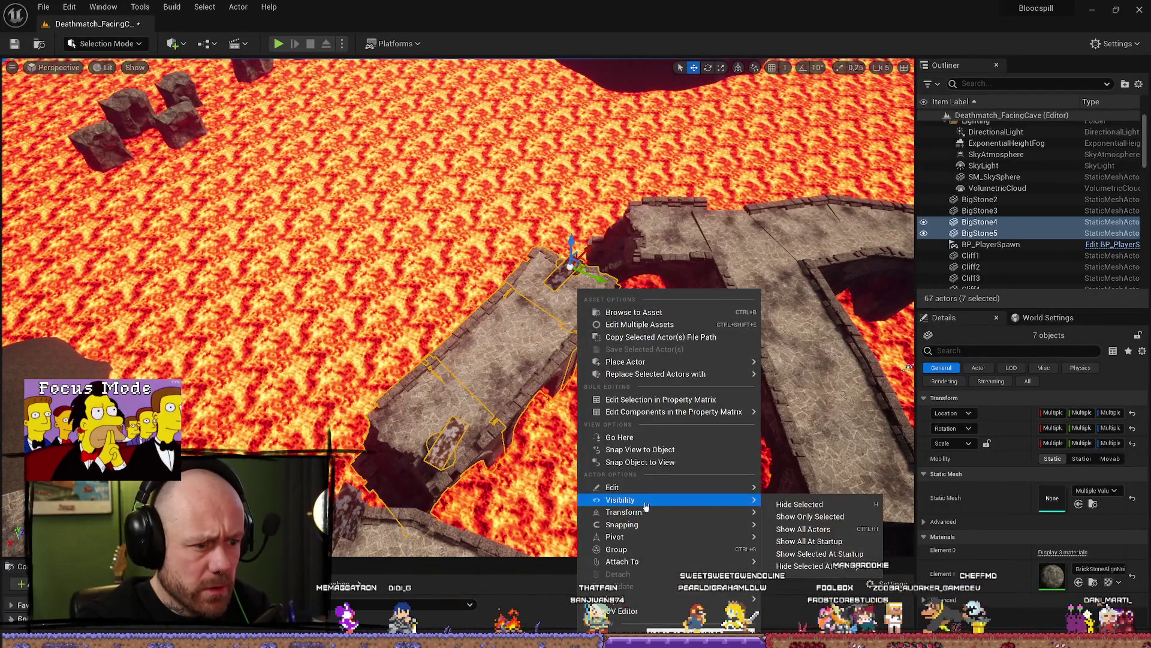
pyautogui.moveTo(653, 597)
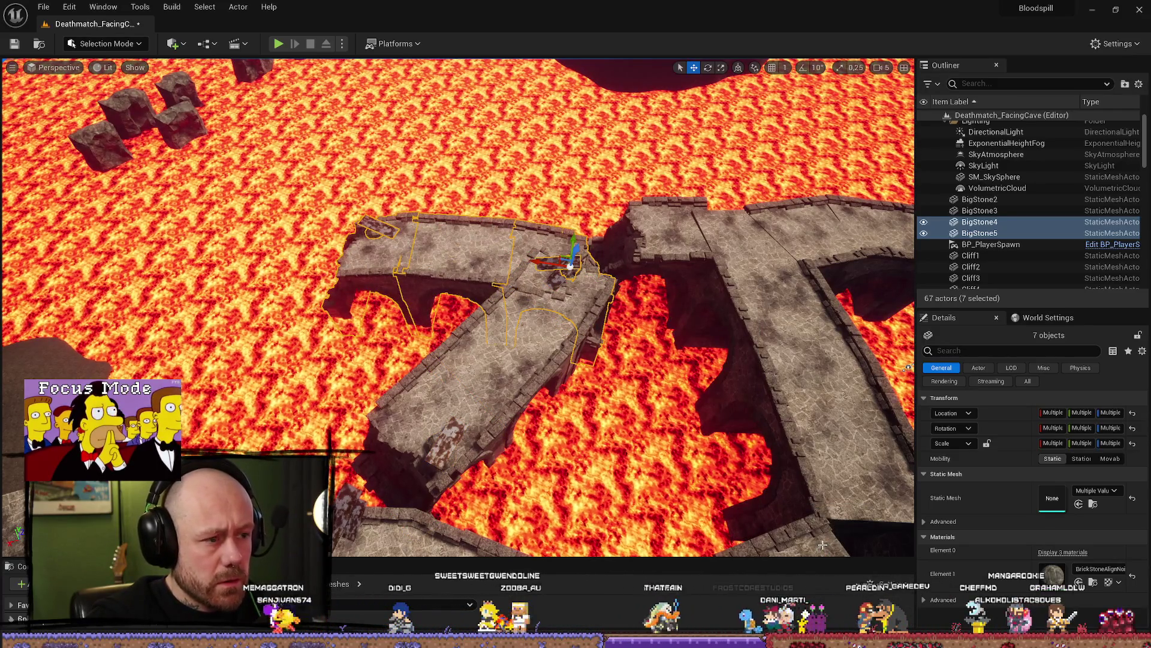
pyautogui.moveTo(688, 472)
pyautogui.mouseDown()
pyautogui.moveTo(452, 487)
pyautogui.moveTo(778, 328)
pyautogui.moveTo(615, 377)
pyautogui.mouseUp()
pyautogui.rightClick(615, 377)
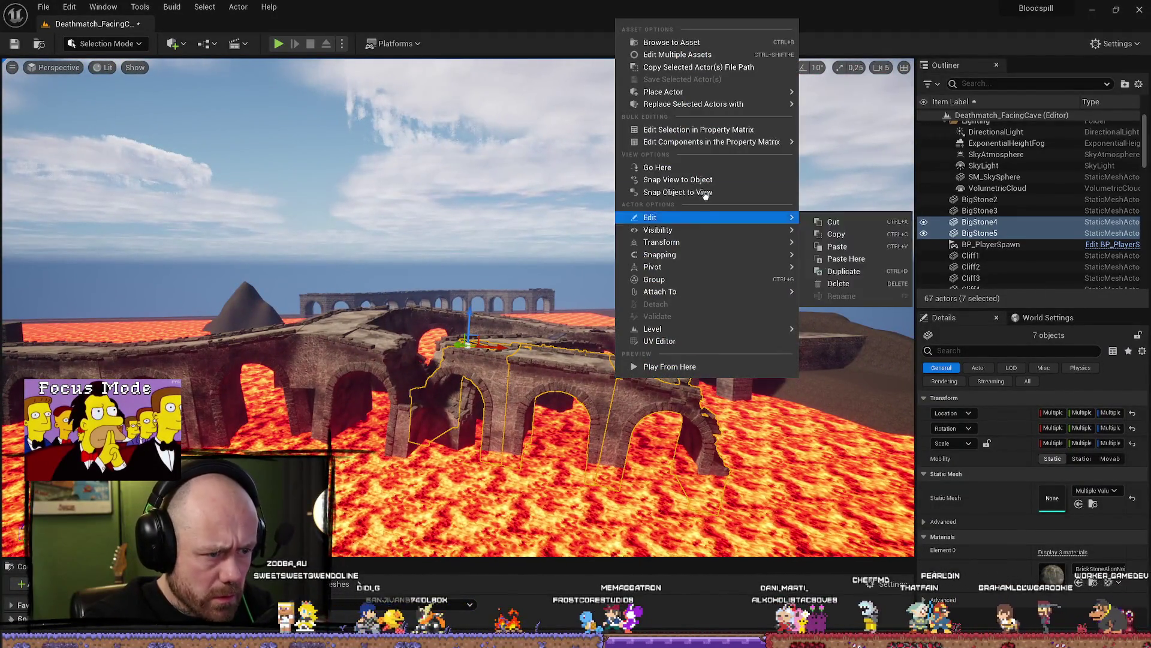
pyautogui.moveTo(709, 243)
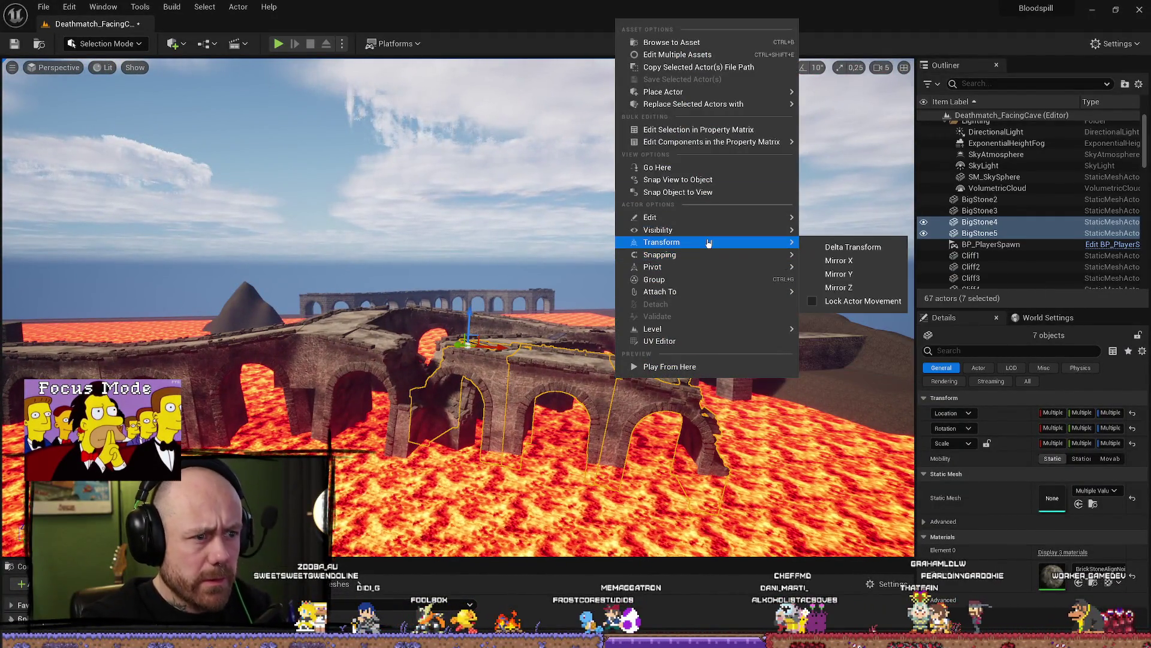
pyautogui.click(854, 275)
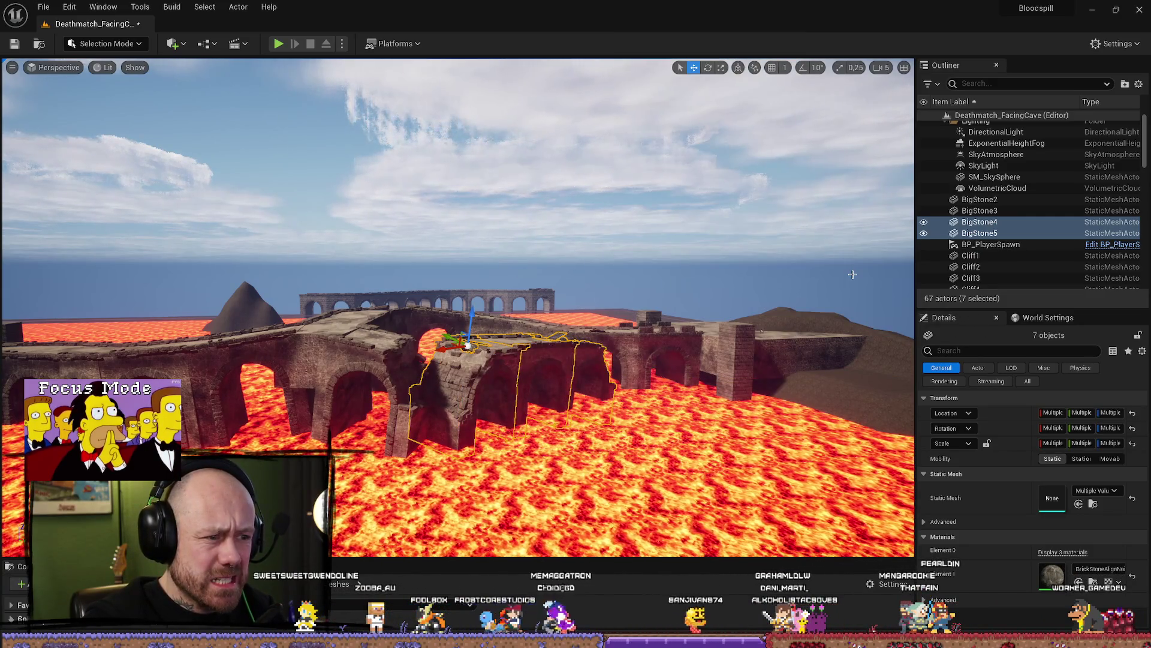
pyautogui.hotkey('ctrl', 'z')
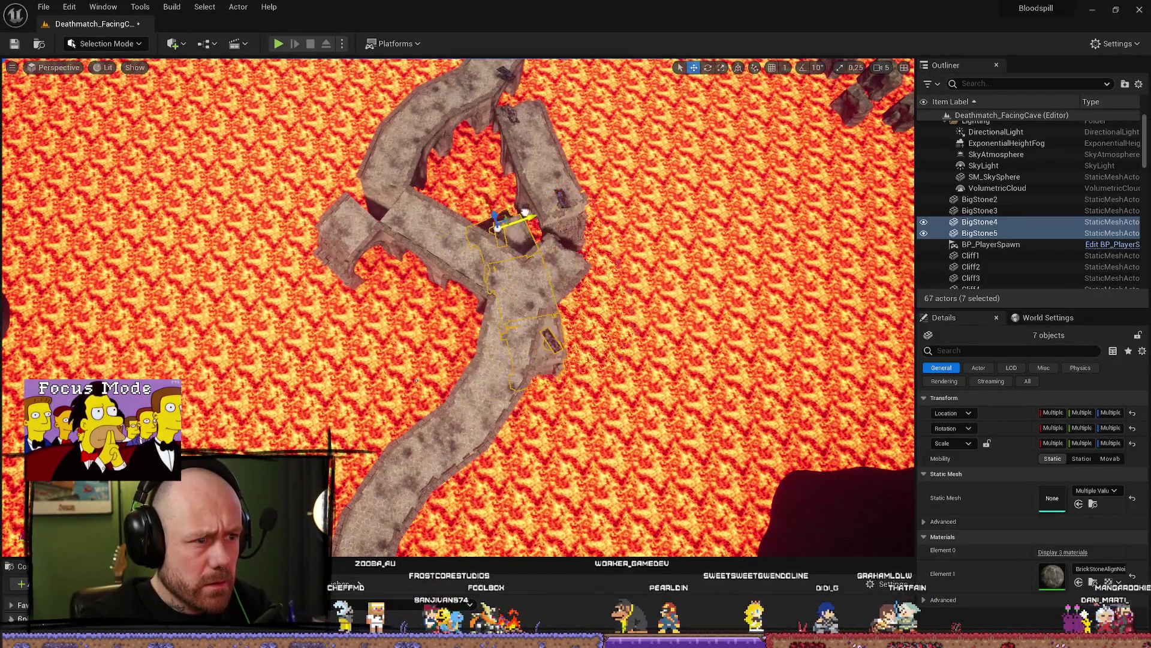
pyautogui.press('f')
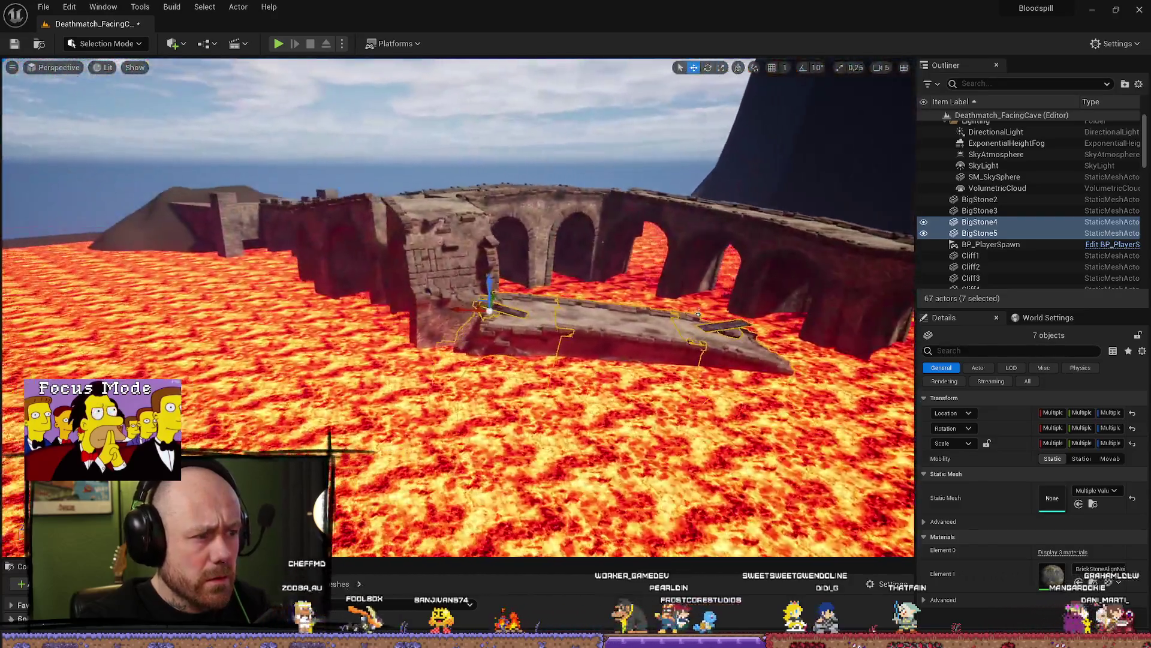
pyautogui.moveTo(698, 314); pyautogui.dragTo(567, 313)
pyautogui.moveTo(641, 379)
pyautogui.mouseDown()
pyautogui.moveTo(253, 286)
pyautogui.moveTo(454, 272)
pyautogui.mouseUp()
# Add the arch piece and move the bridge copy up and left over the lava
pyautogui.keyDown('ctrl'); pyautogui.click(476, 301); pyautogui.keyUp('ctrl')
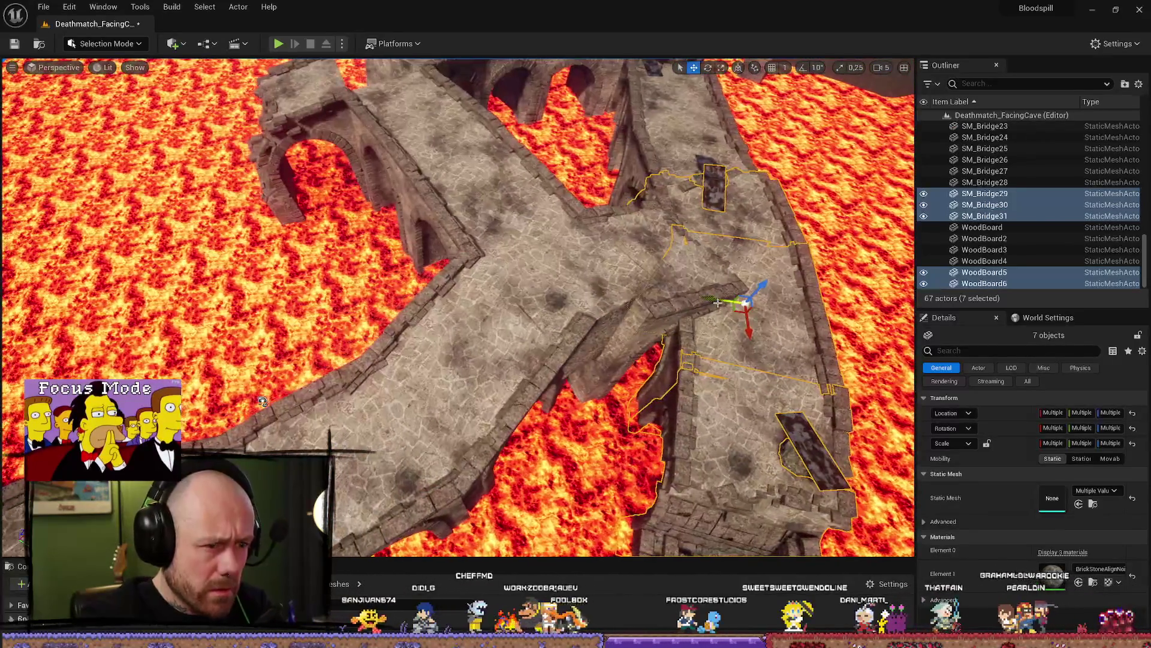
pyautogui.moveTo(189, 270); pyautogui.dragTo(78, 291)
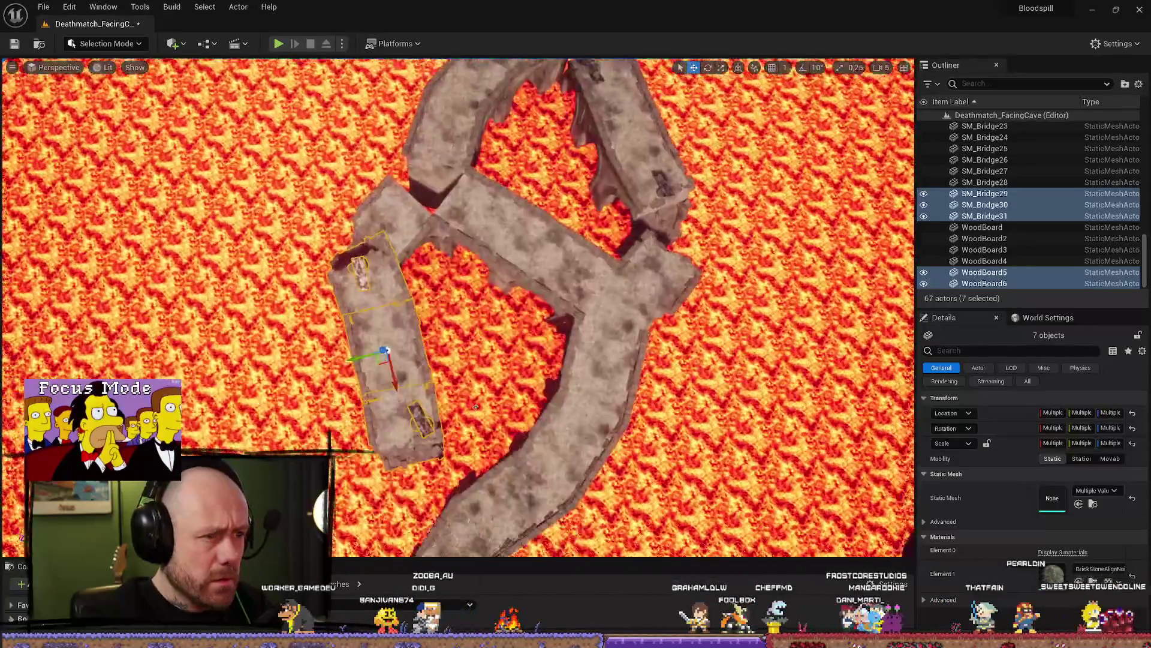
pyautogui.scroll(2, 458, 305)
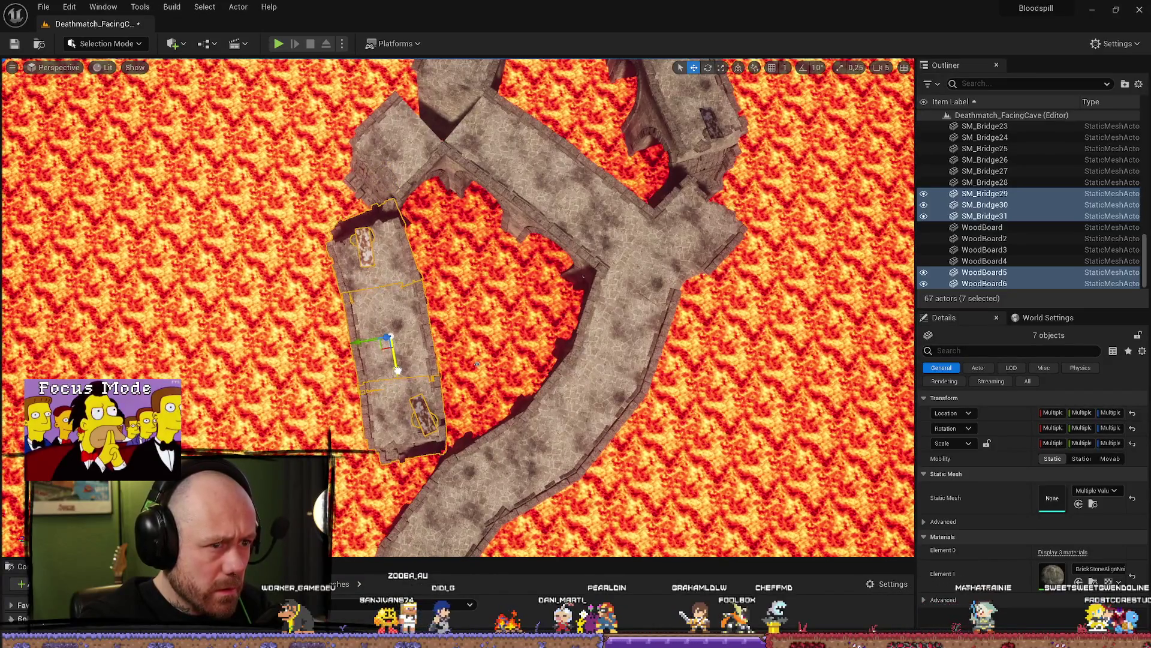
pyautogui.scroll(3, 480, 312)
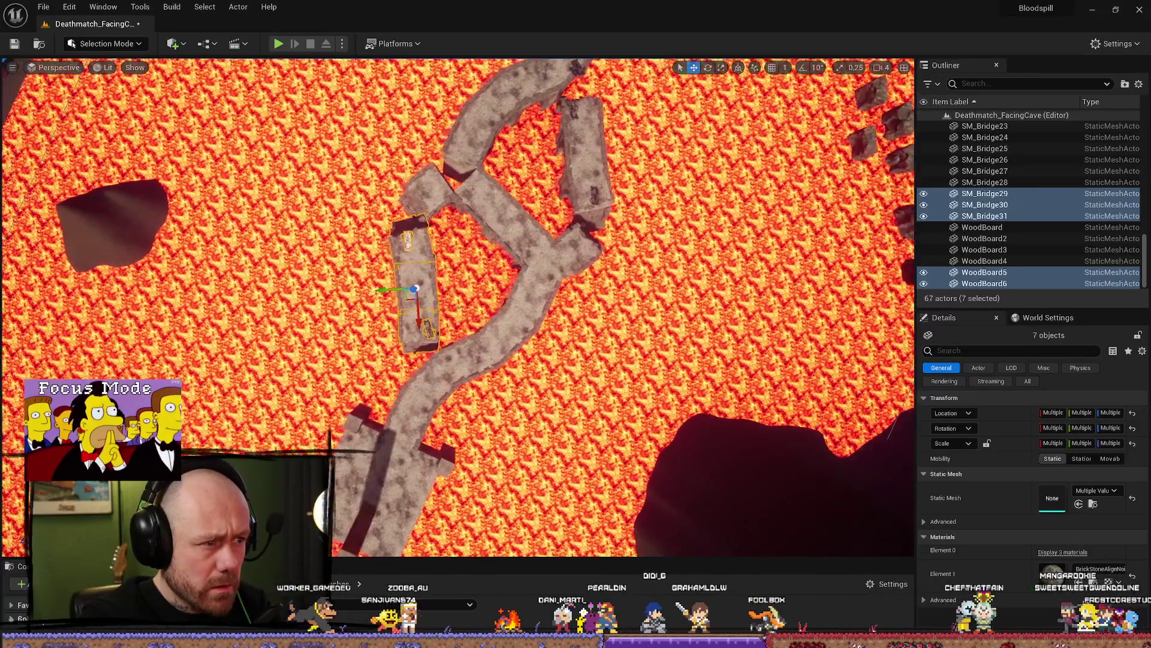
# Check the copy's joint with the stone walkway from a low side view, focused on the selection
pyautogui.moveTo(455, 306)
pyautogui.mouseDown()
pyautogui.moveTo(408, 210)
pyautogui.moveTo(384, 222)
pyautogui.moveTo(384, 192)
pyautogui.moveTo(384, 228)
pyautogui.moveTo(334, 204)
pyautogui.mouseUp()
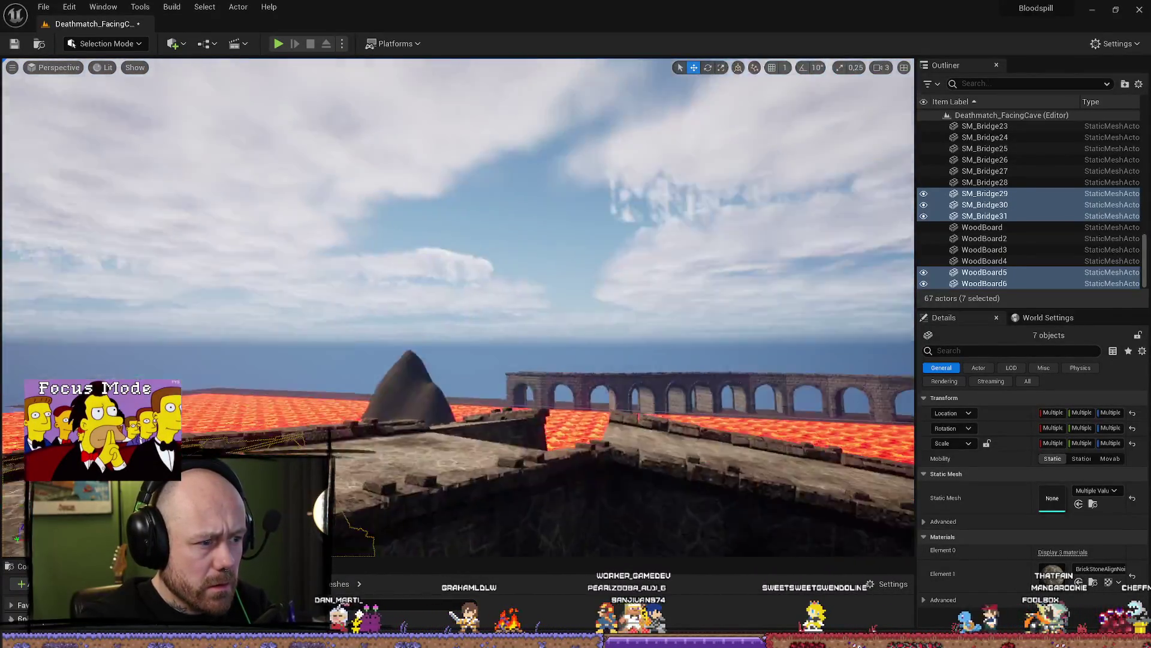
pyautogui.press('f')
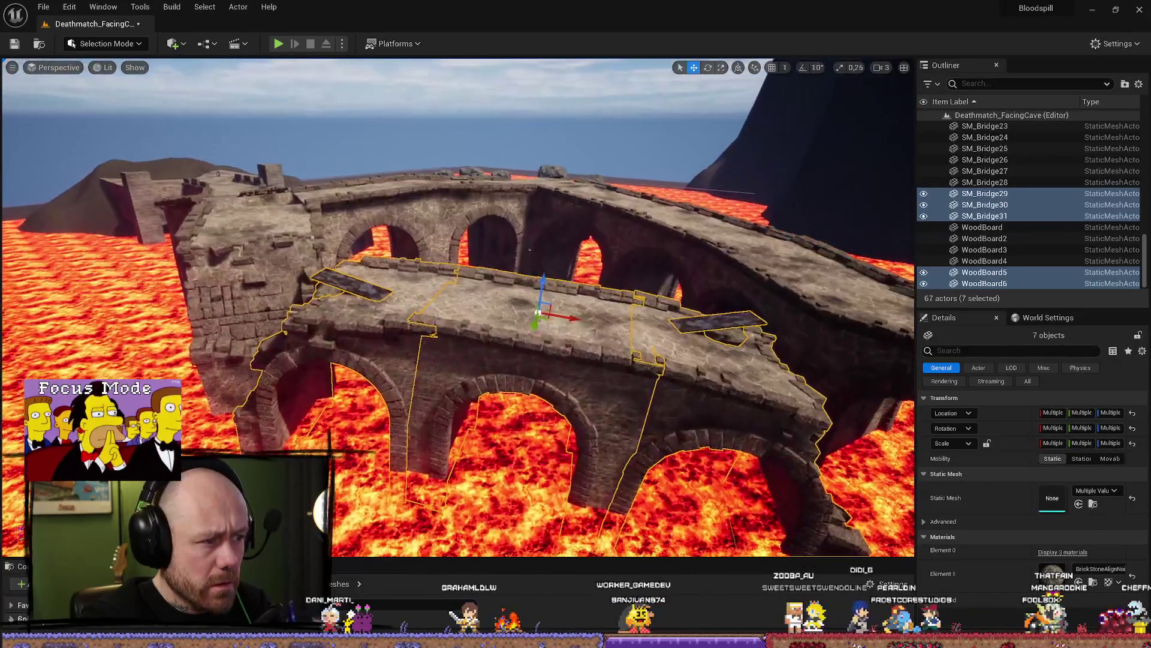
pyautogui.moveTo(529, 249); pyautogui.dragTo(549, 257)
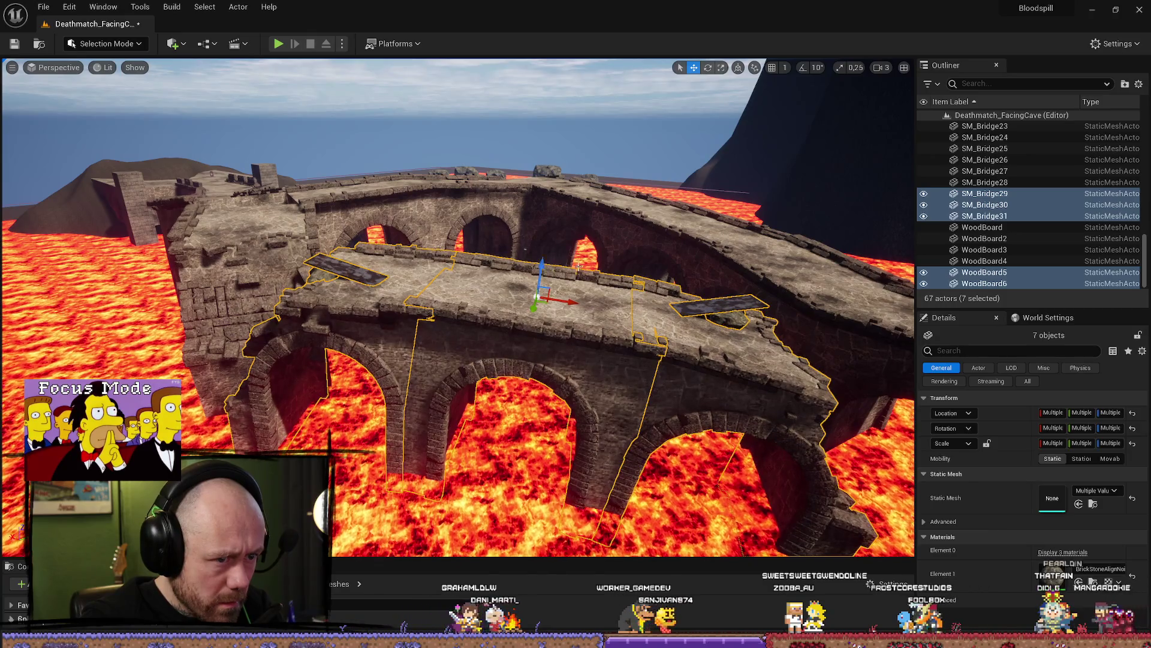
pyautogui.moveTo(579, 266)
pyautogui.mouseDown()
pyautogui.moveTo(824, 512)
pyautogui.moveTo(824, 480)
pyautogui.moveTo(774, 413)
pyautogui.moveTo(635, 431)
pyautogui.moveTo(605, 183)
pyautogui.mouseUp()
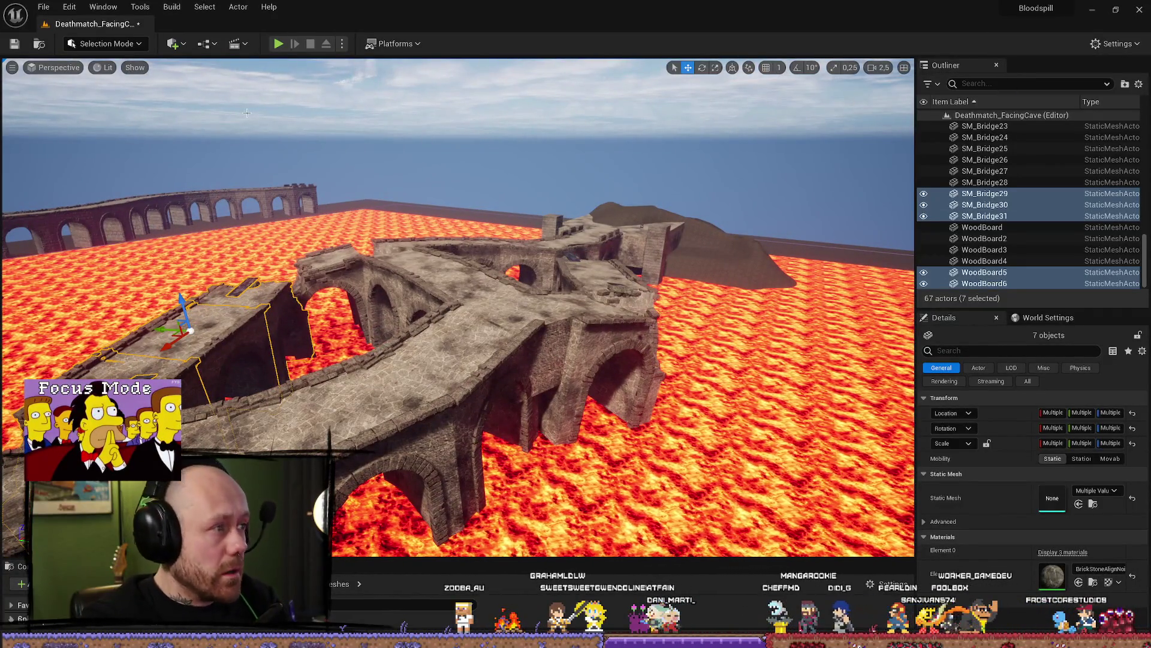
pyautogui.press('f')
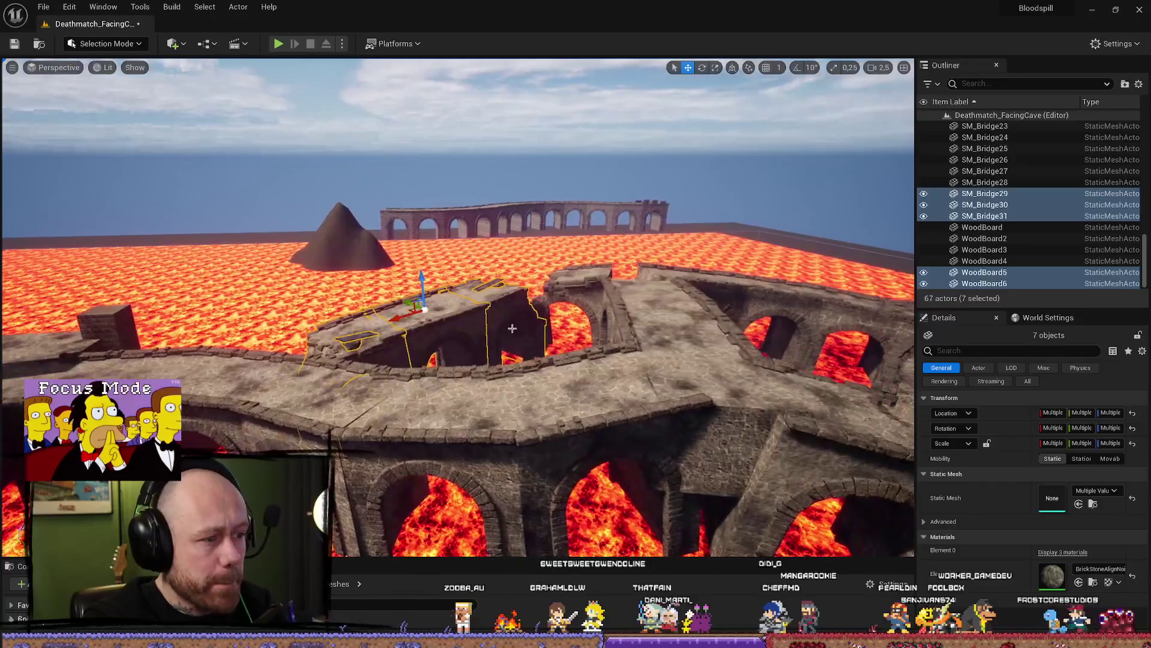
pyautogui.click(11, 68)
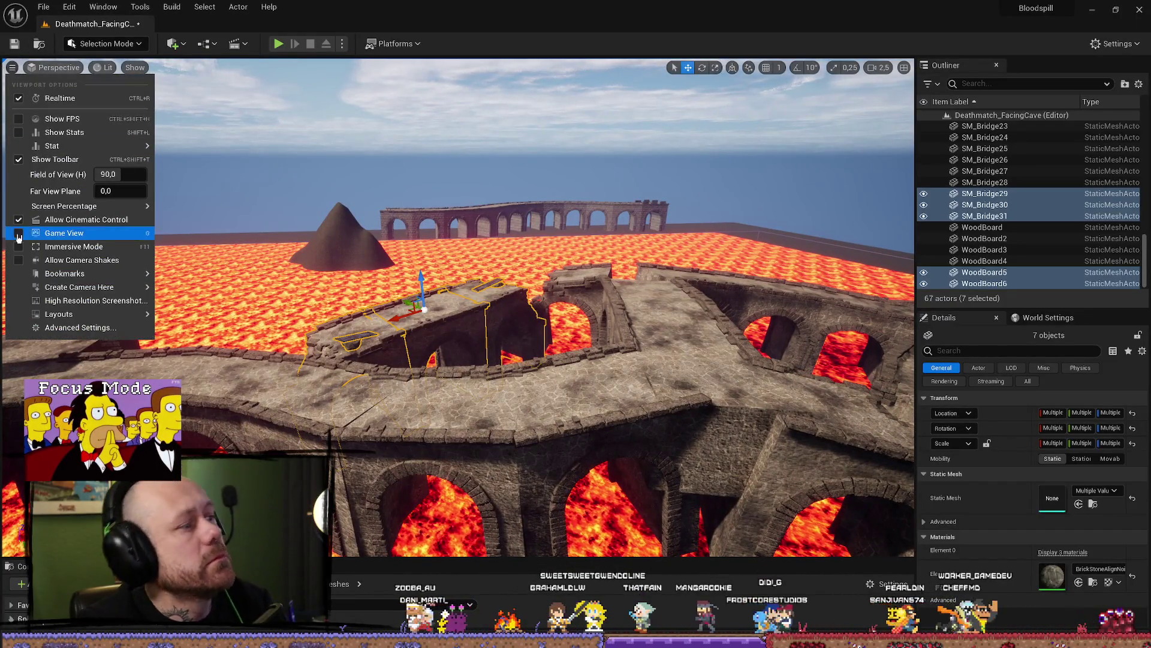
pyautogui.click(34, 69)
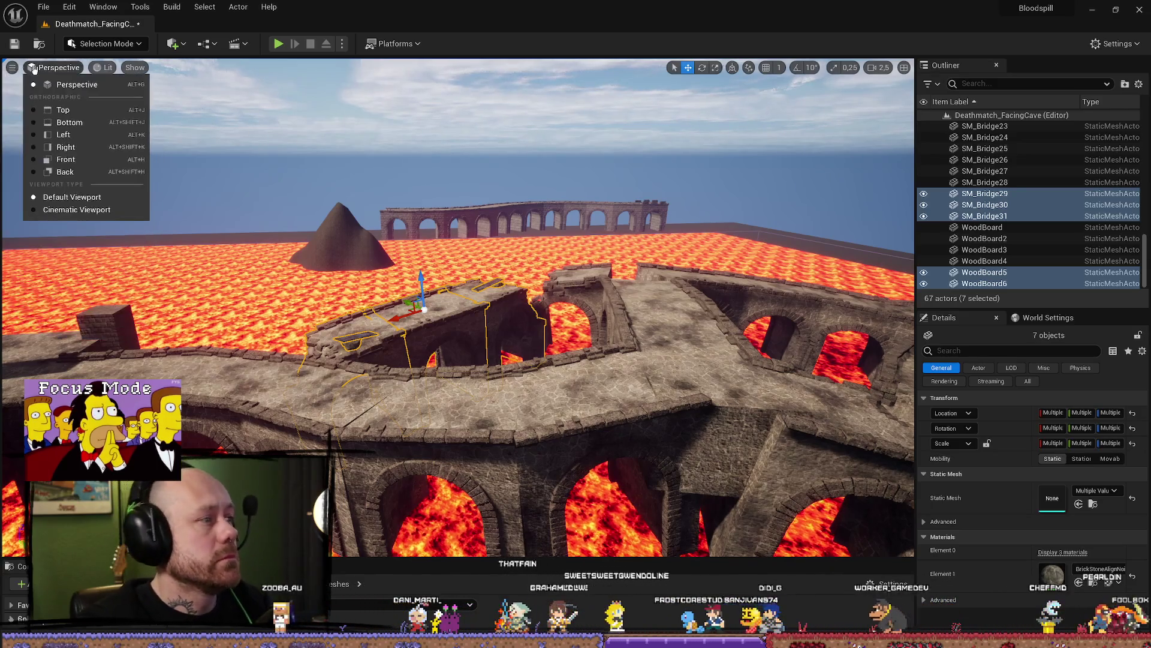
pyautogui.click(64, 134)
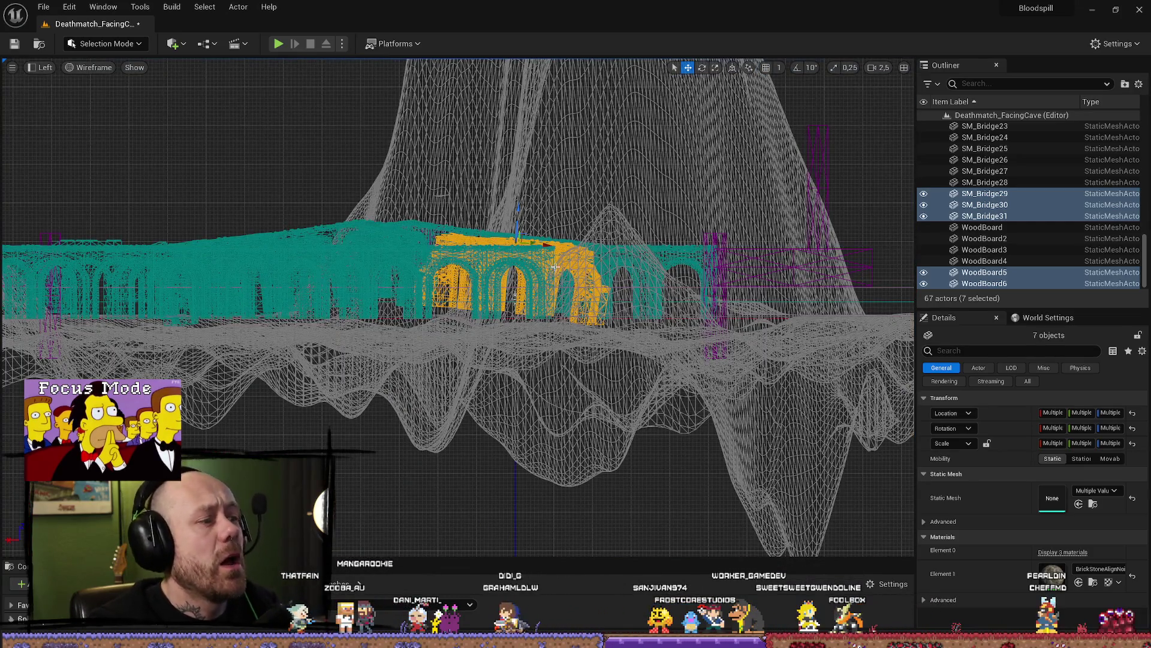
pyautogui.moveTo(549, 192)
pyautogui.mouseDown()
pyautogui.moveTo(624, 359)
pyautogui.moveTo(735, 282)
pyautogui.moveTo(619, 246)
pyautogui.mouseUp()
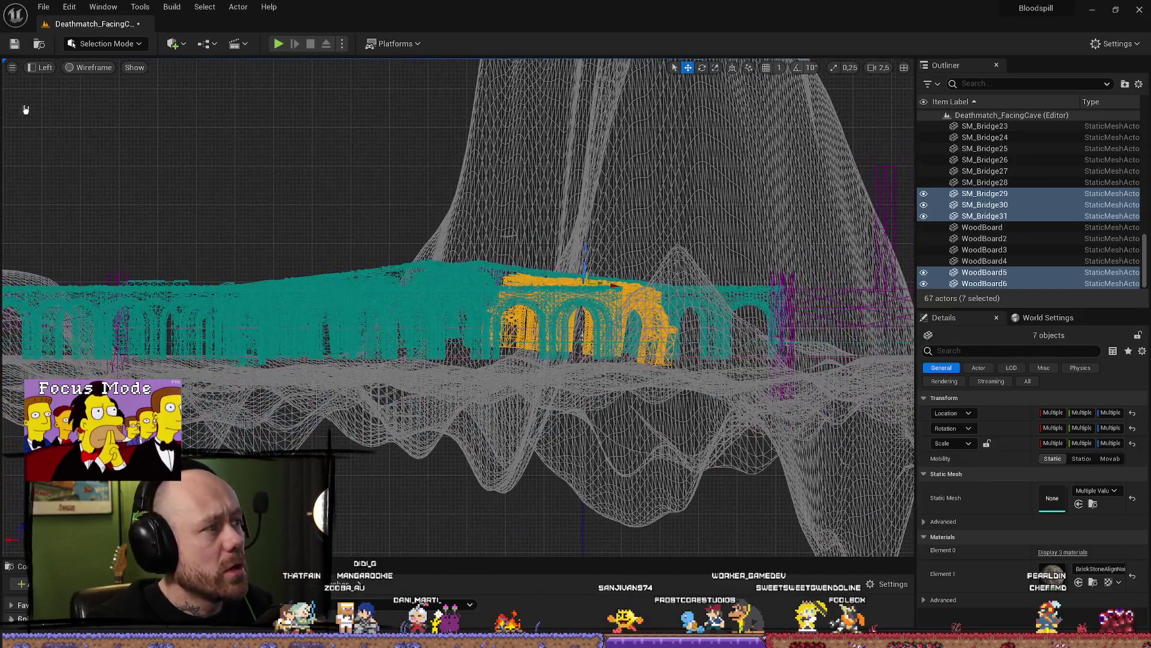
pyautogui.click(39, 67)
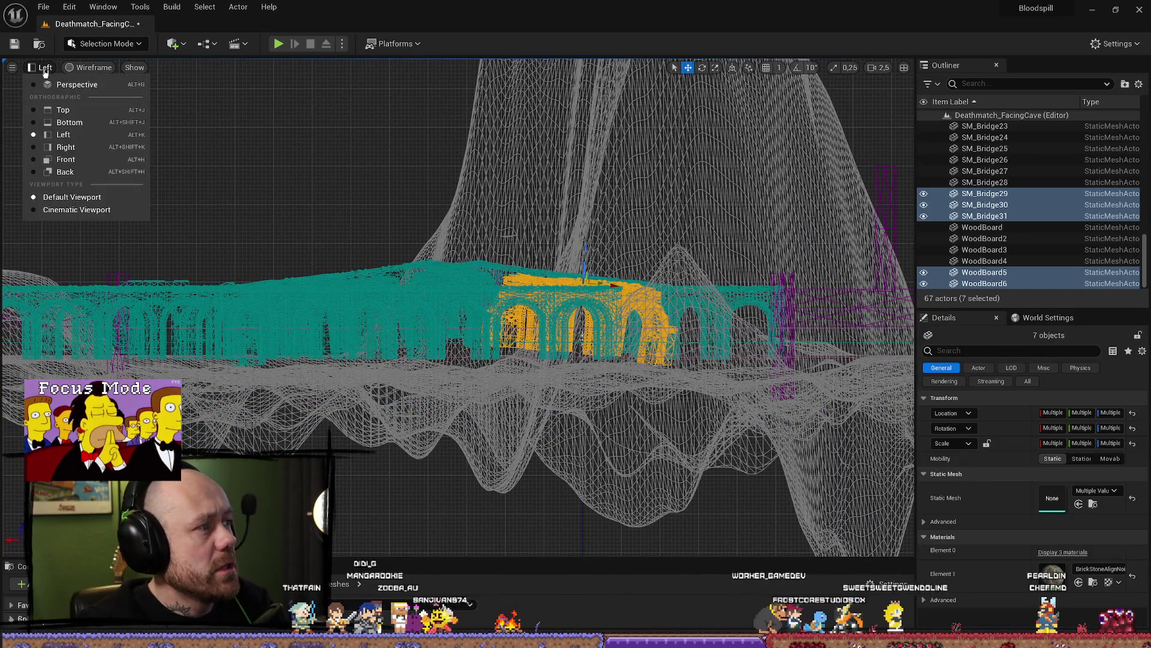
pyautogui.click(41, 68)
pyautogui.click(40, 68)
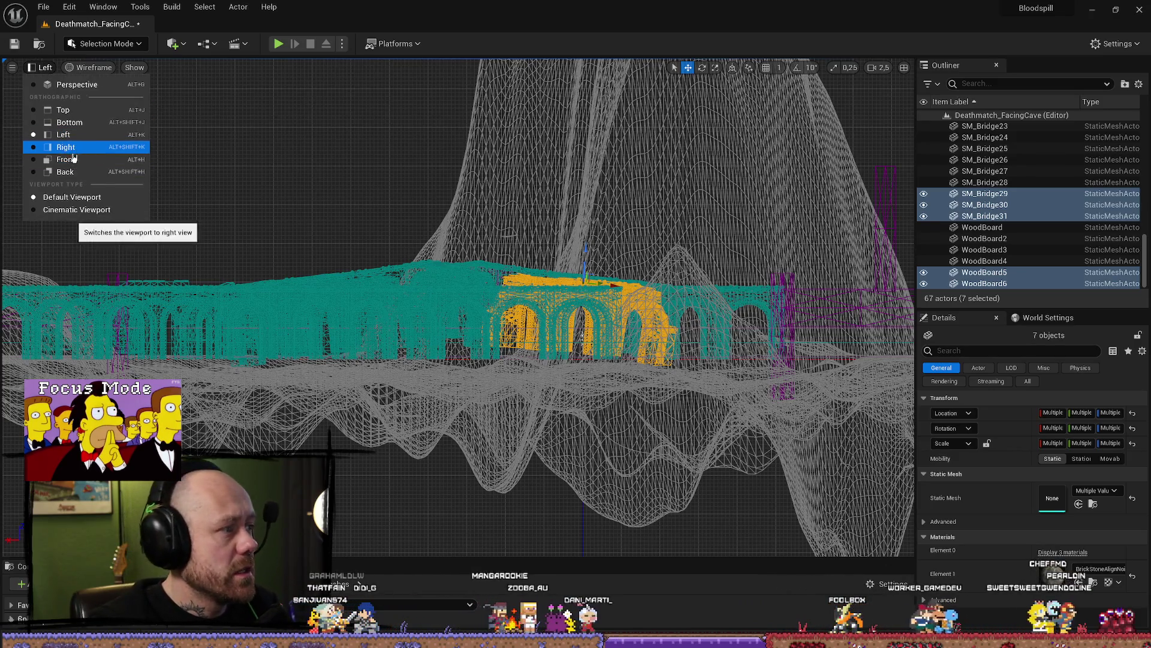
pyautogui.click(68, 85)
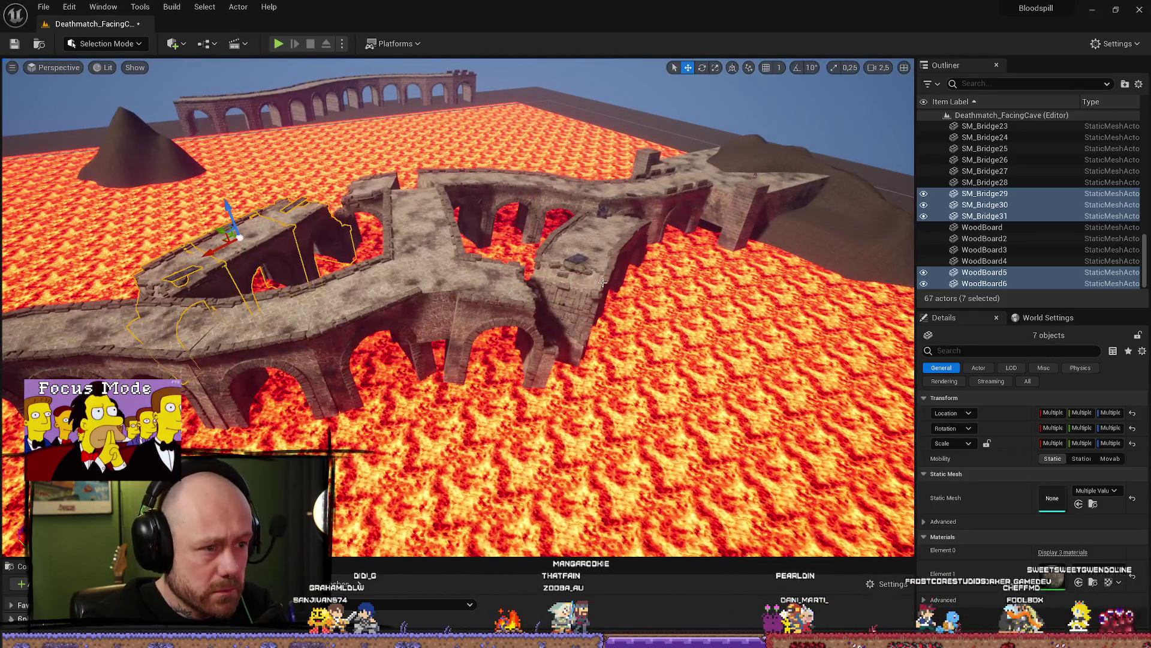
# Select copied SM_Bridge29–31 with original SM_Bridge26–28 and switch the viewport to side wireframe
pyautogui.keyDown('ctrl'); pyautogui.click(599, 244); pyautogui.keyUp('ctrl')
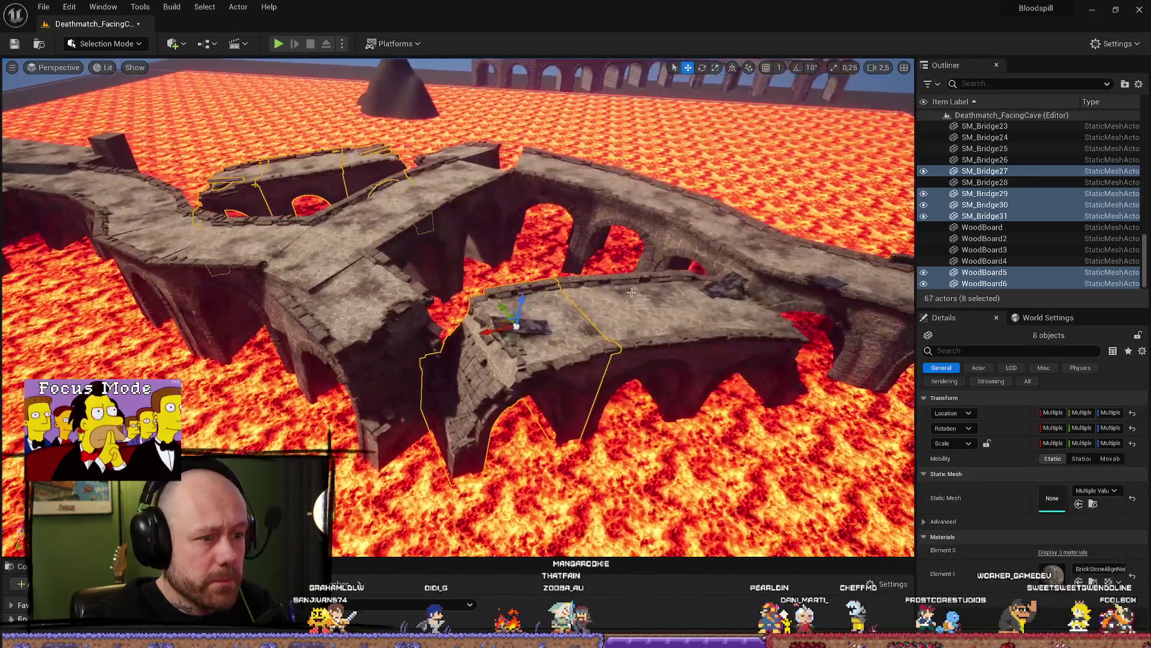
pyautogui.keyDown('ctrl'); pyautogui.click(600, 318); pyautogui.keyUp('ctrl')
pyautogui.keyDown('ctrl'); pyautogui.click(732, 324); pyautogui.keyUp('ctrl')
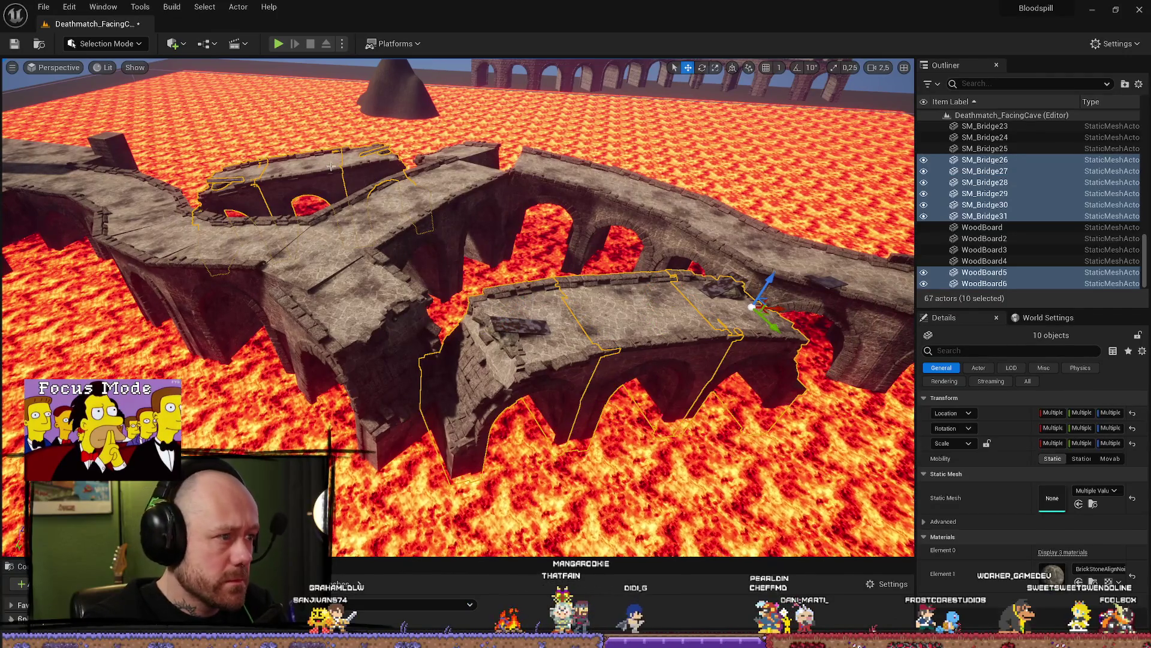
pyautogui.click(330, 166)
pyautogui.keyDown('ctrl'); pyautogui.click(384, 180); pyautogui.keyUp('ctrl')
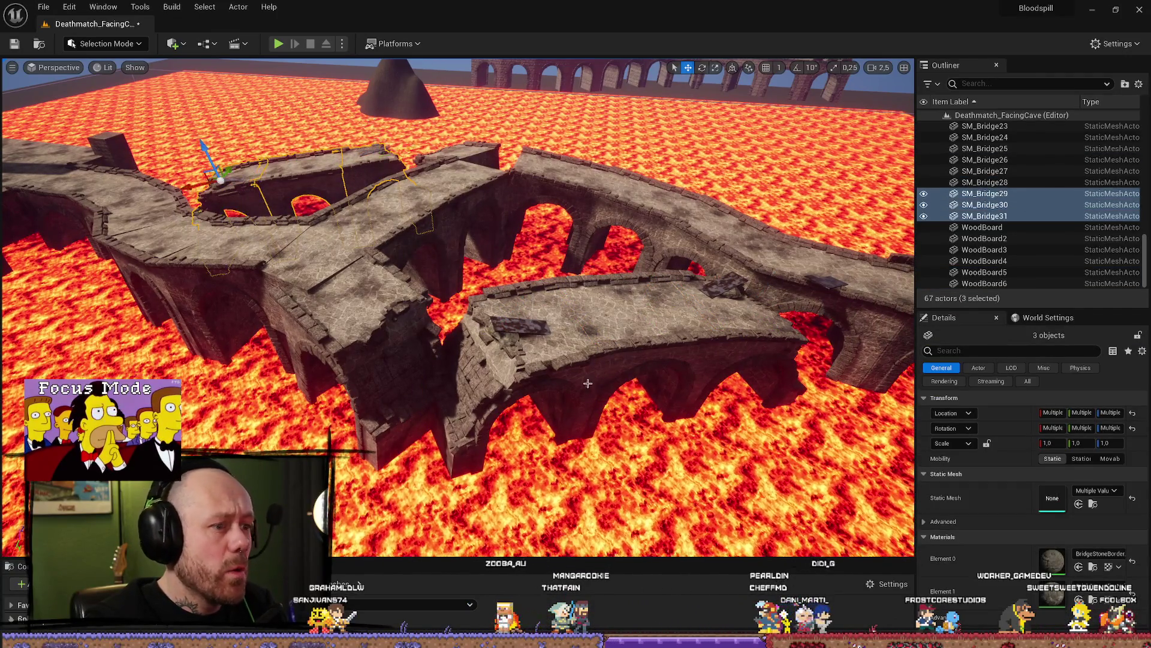
pyautogui.keyDown('ctrl'); pyautogui.click(522, 330); pyautogui.keyUp('ctrl')
pyautogui.keyDown('ctrl'); pyautogui.click(641, 318); pyautogui.keyUp('ctrl')
pyautogui.keyDown('ctrl'); pyautogui.click(738, 315); pyautogui.keyUp('ctrl')
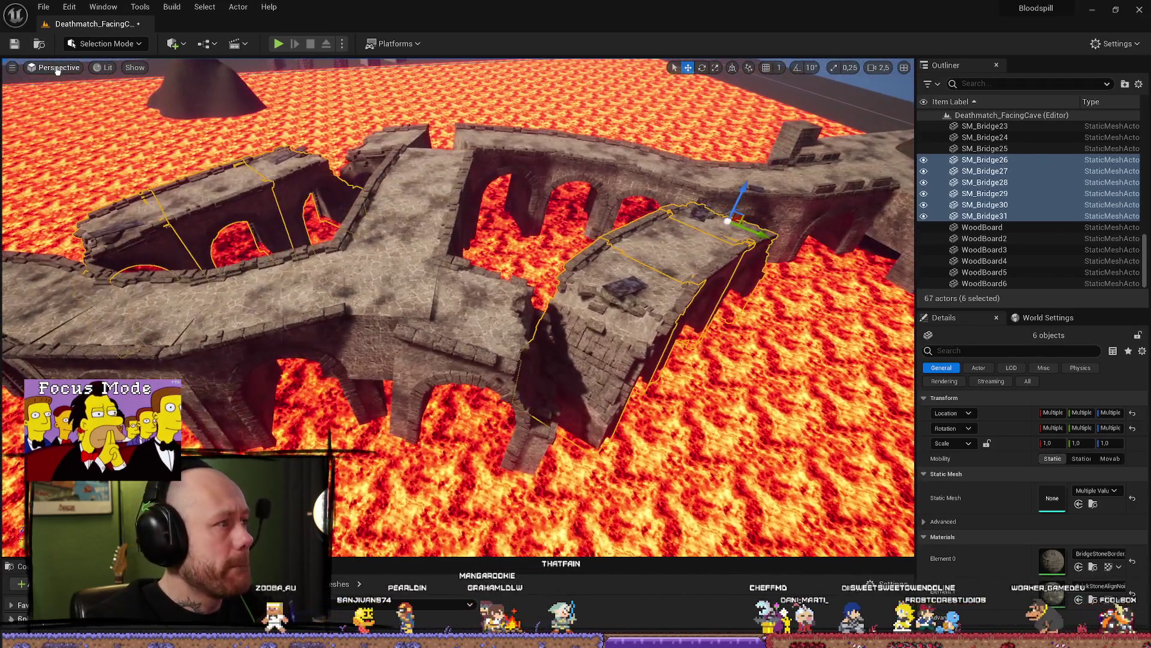
pyautogui.click(56, 68)
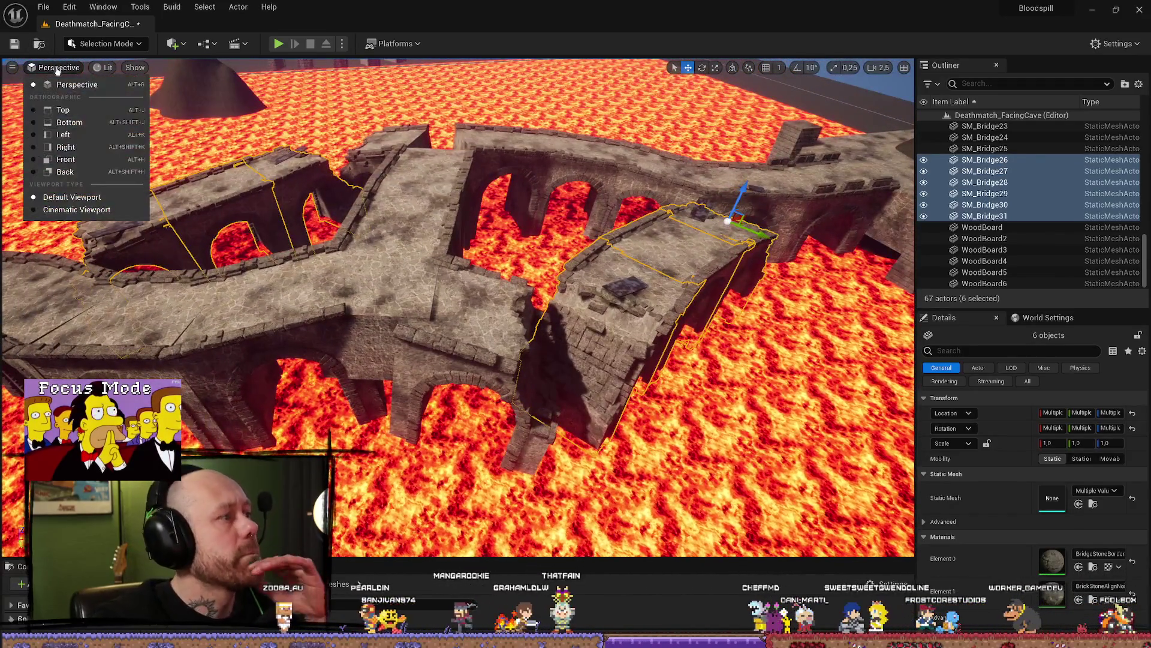
pyautogui.click(79, 136)
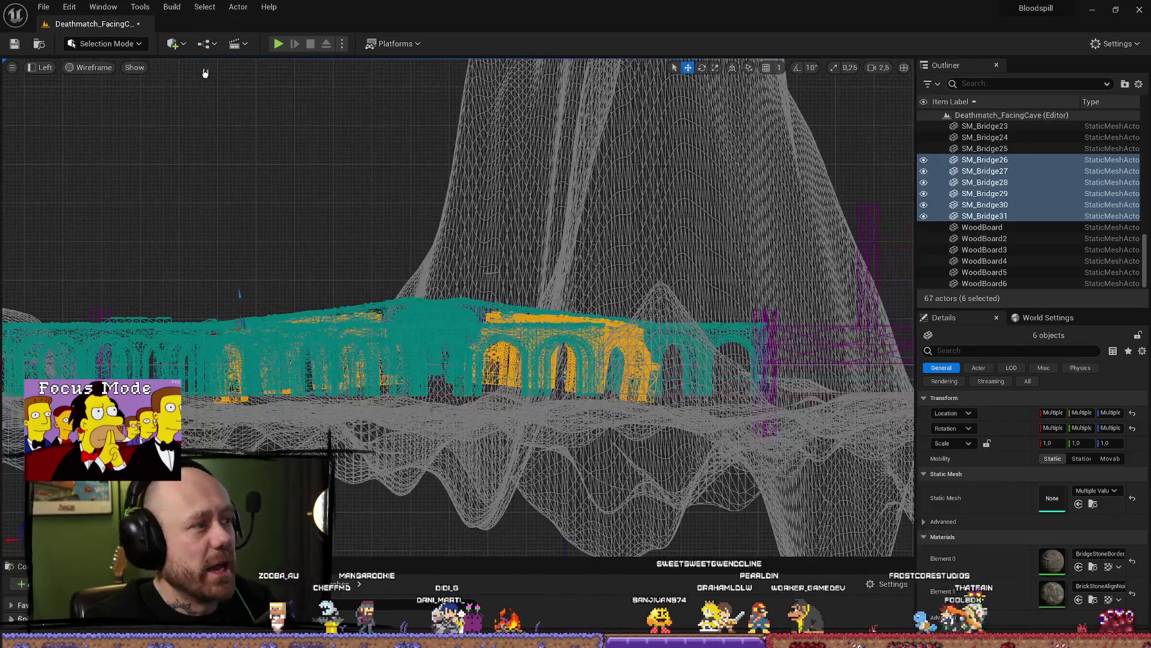
# Switch the viewport from the Left wireframe view to a lit Perspective view of the bridges
pyautogui.click(125, 43)
pyautogui.click(78, 62)
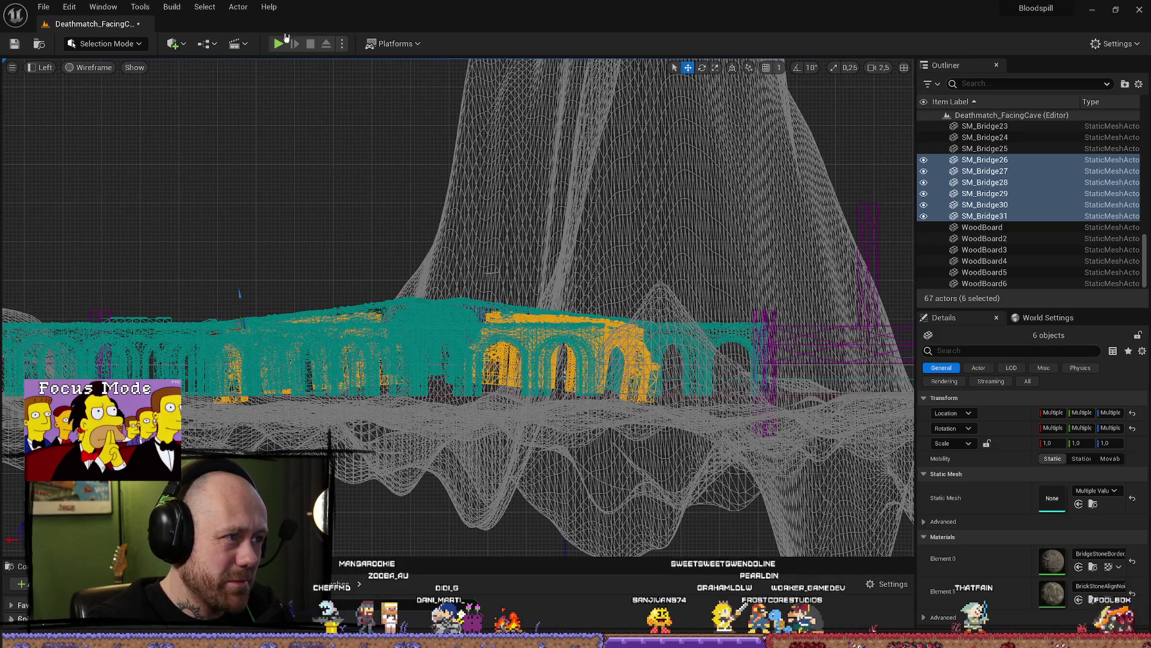
pyautogui.click(74, 69)
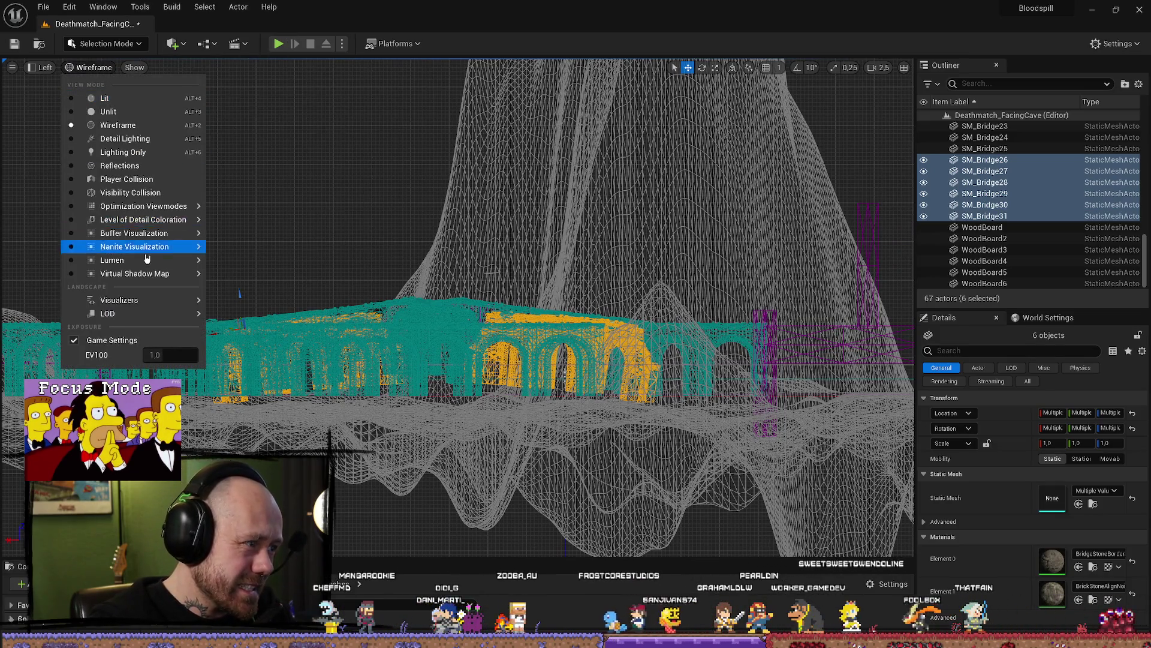
pyautogui.click(84, 69)
pyautogui.click(84, 69)
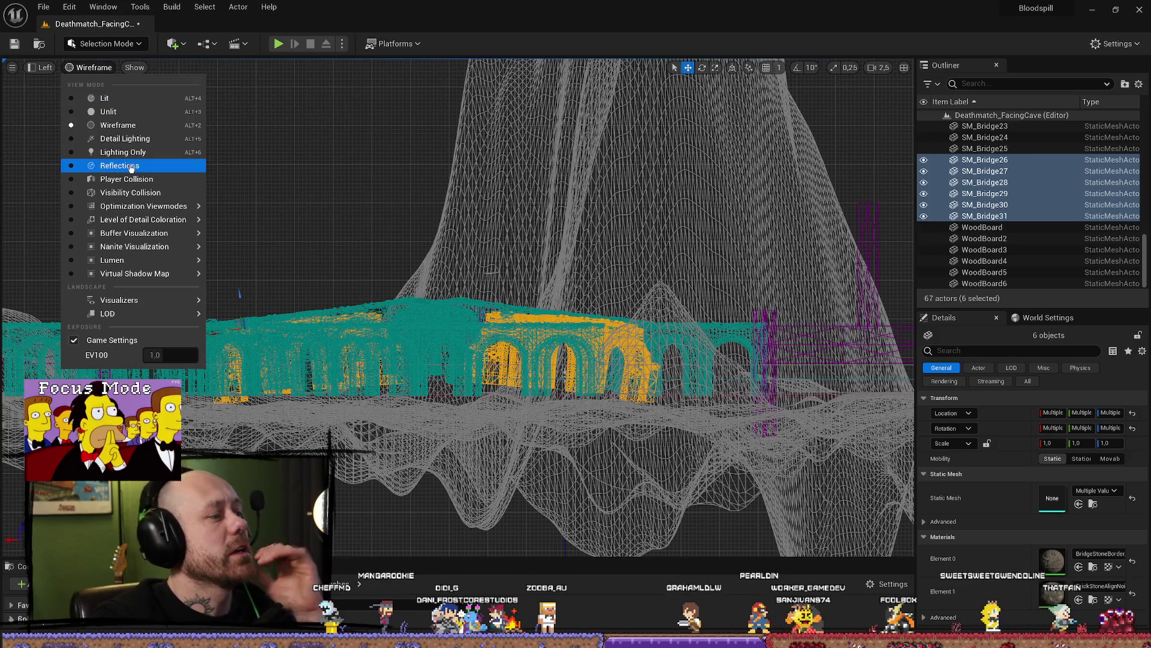
pyautogui.moveTo(190, 214)
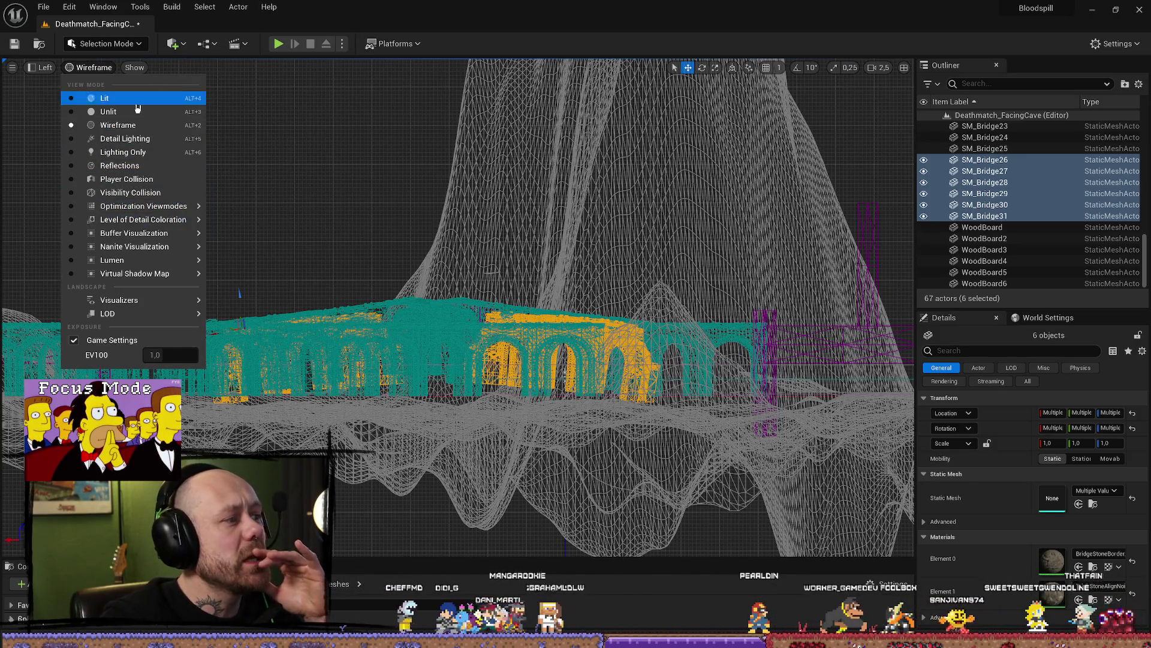
pyautogui.click(133, 66)
pyautogui.click(90, 67)
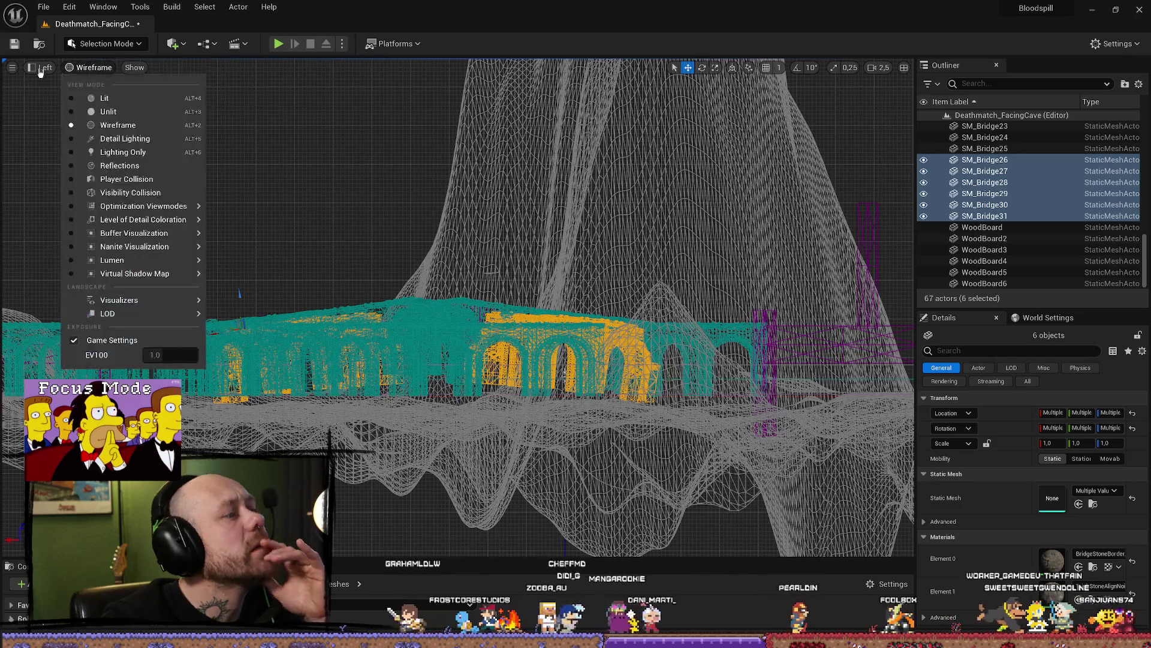
pyautogui.click(13, 70)
pyautogui.click(13, 70)
pyautogui.click(89, 68)
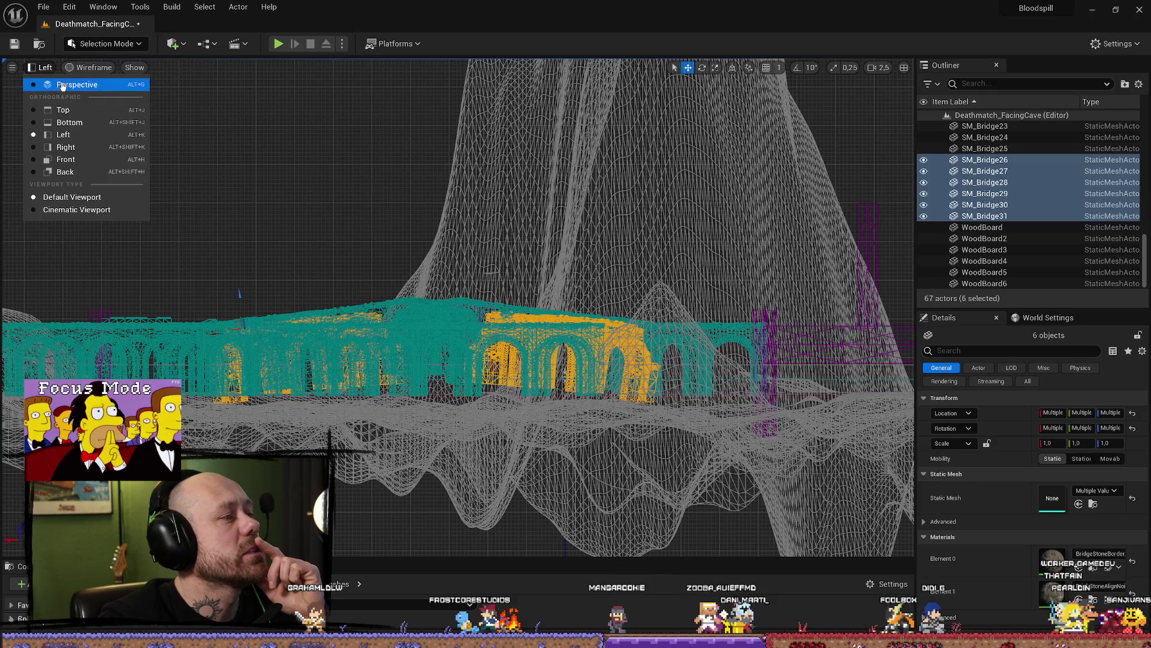
pyautogui.click(62, 84)
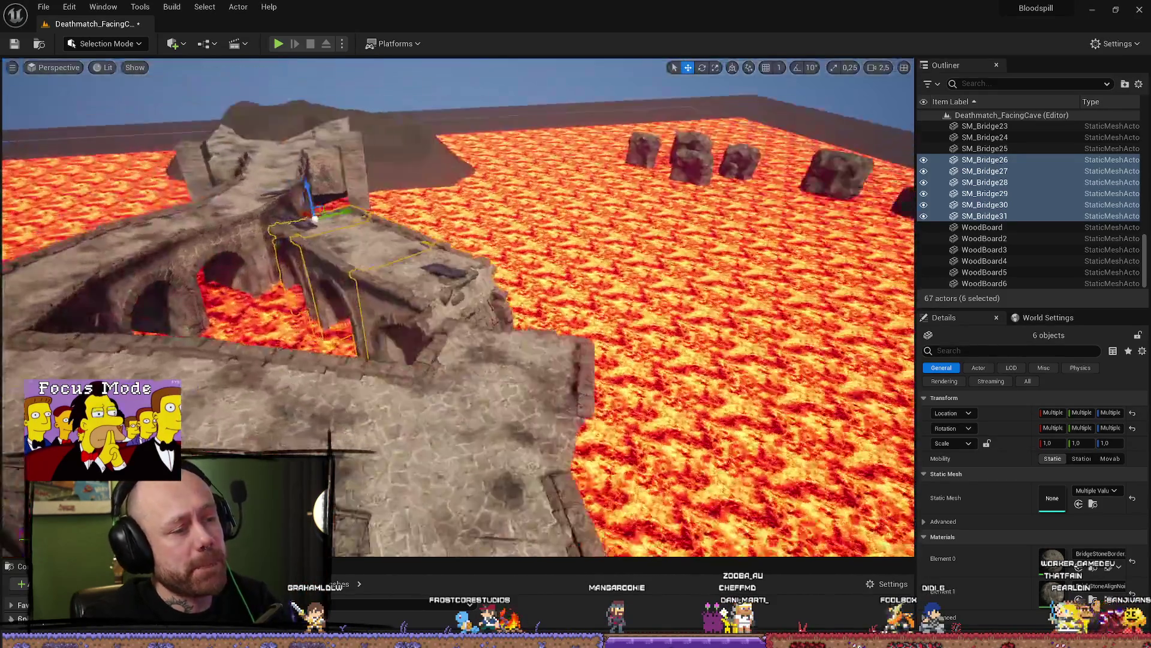
pyautogui.scroll(-2, 458, 307)
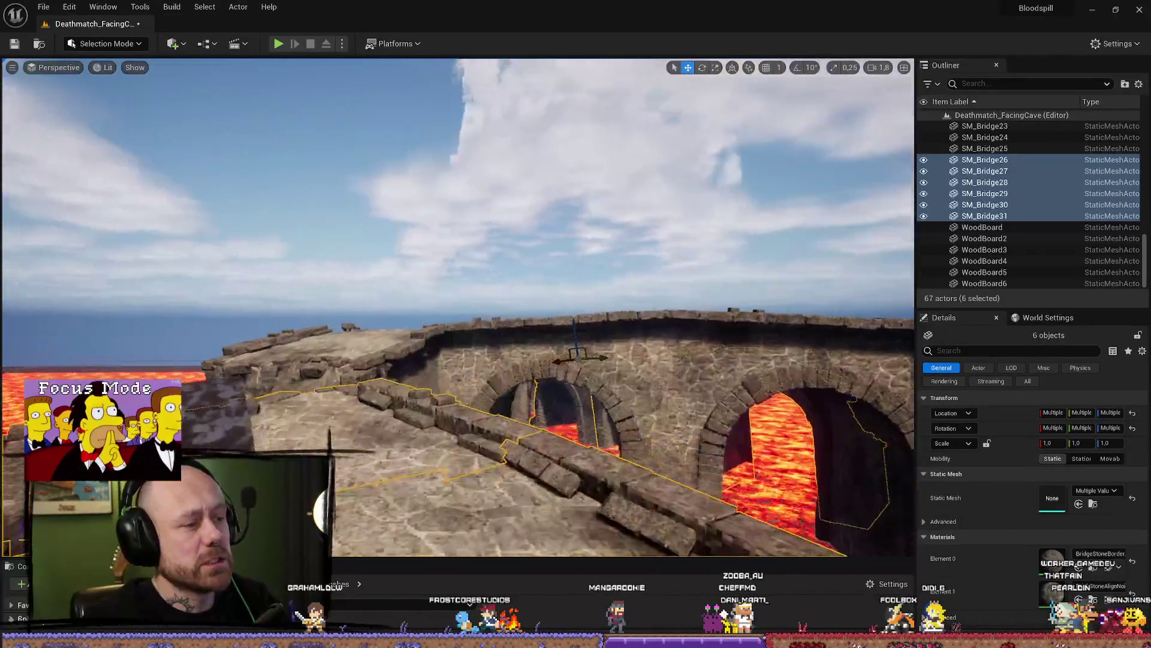
pyautogui.scroll(-5, 458, 307)
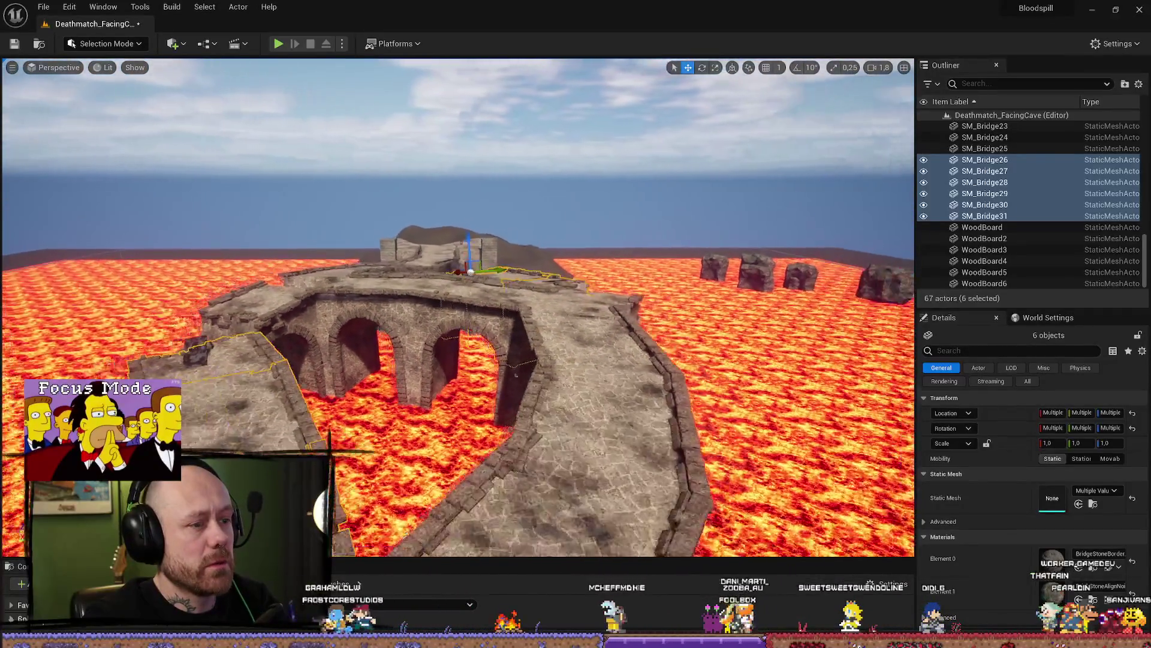
pyautogui.scroll(3, 369, 238)
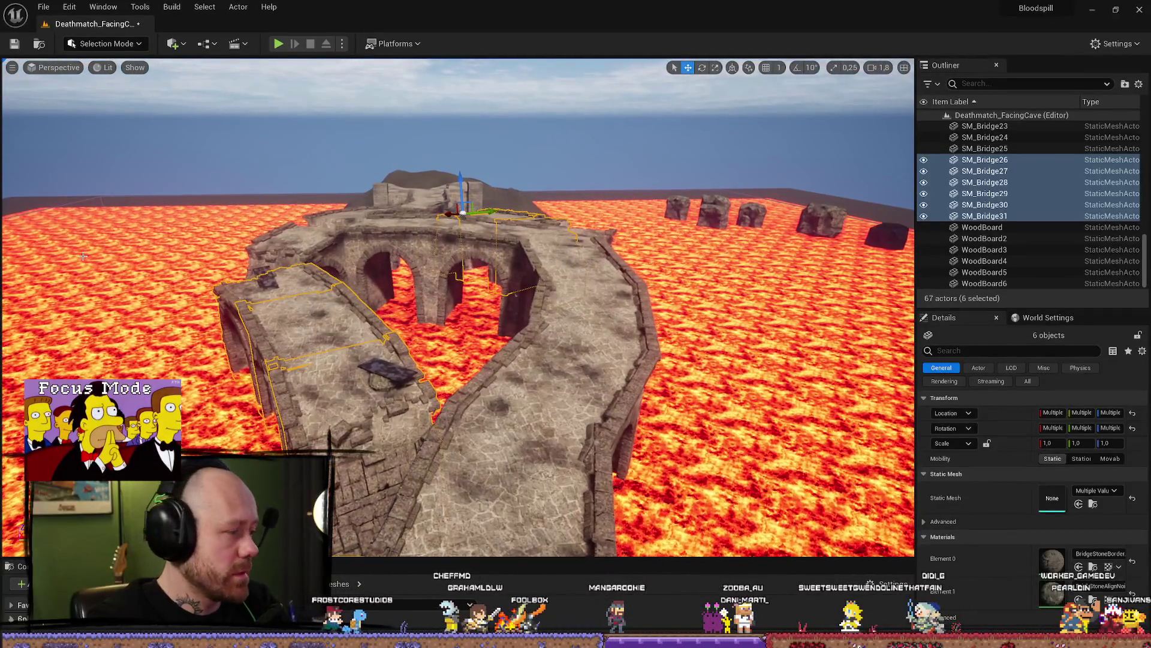
pyautogui.moveTo(83, 256)
pyautogui.mouseDown()
pyautogui.moveTo(440, 431)
pyautogui.moveTo(497, 402)
pyautogui.moveTo(287, 306)
pyautogui.moveTo(287, 324)
pyautogui.moveTo(262, 339)
pyautogui.mouseUp()
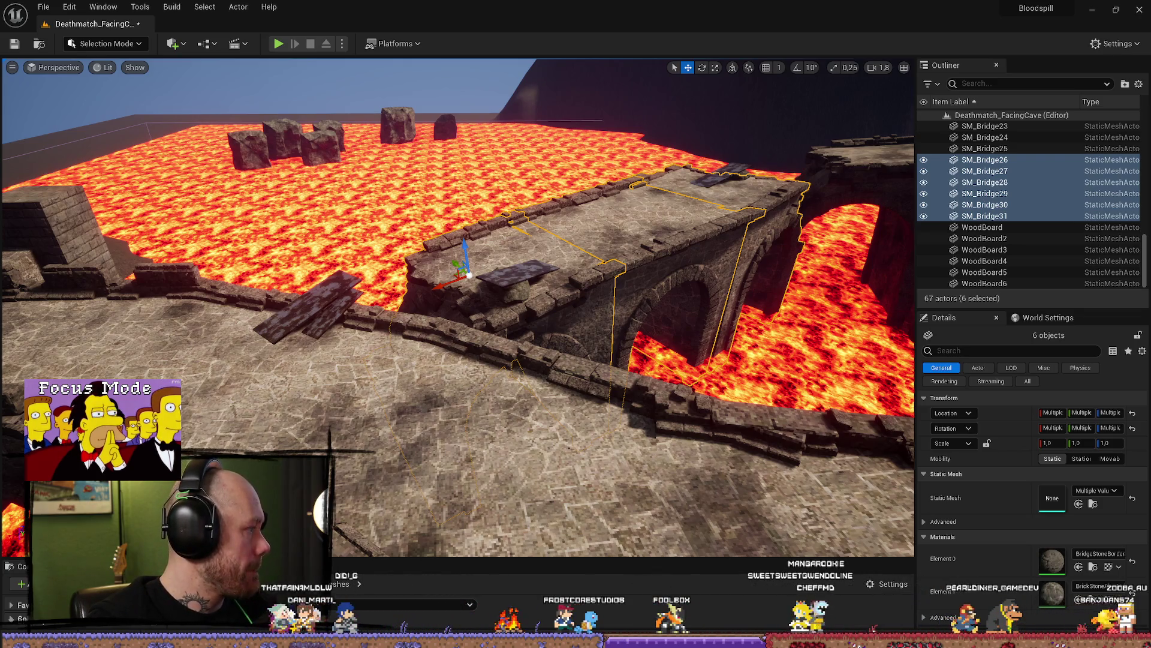
pyautogui.hotkey('alt', 'Tab')
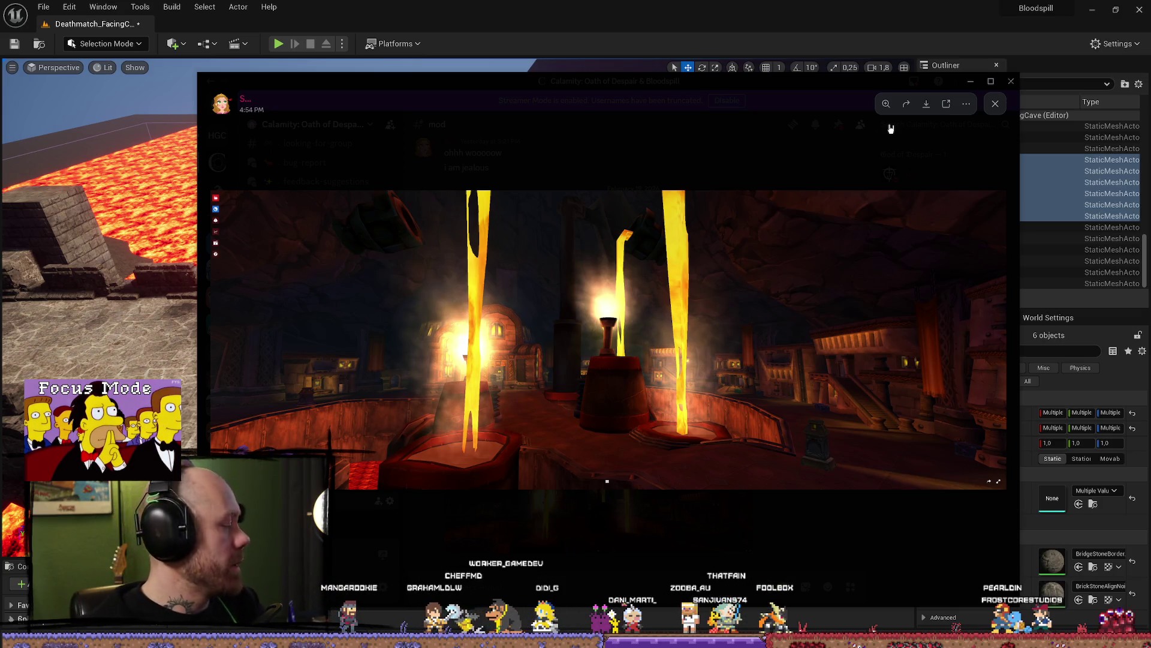
pyautogui.press('Escape')
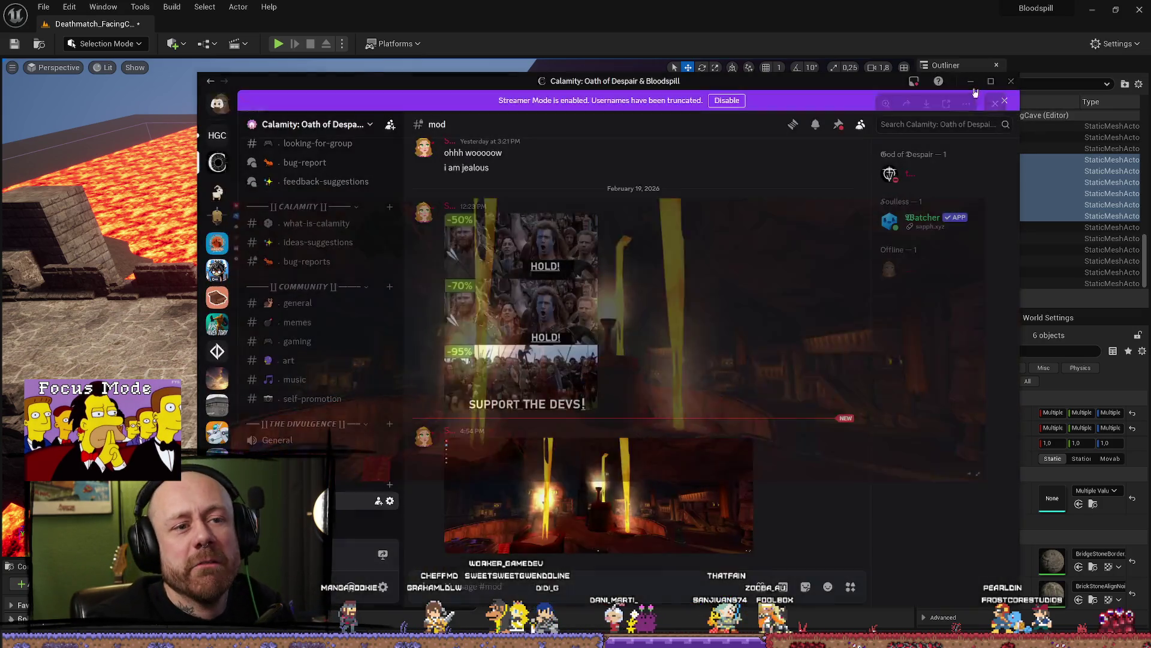
pyautogui.click(971, 81)
pyautogui.press('w')
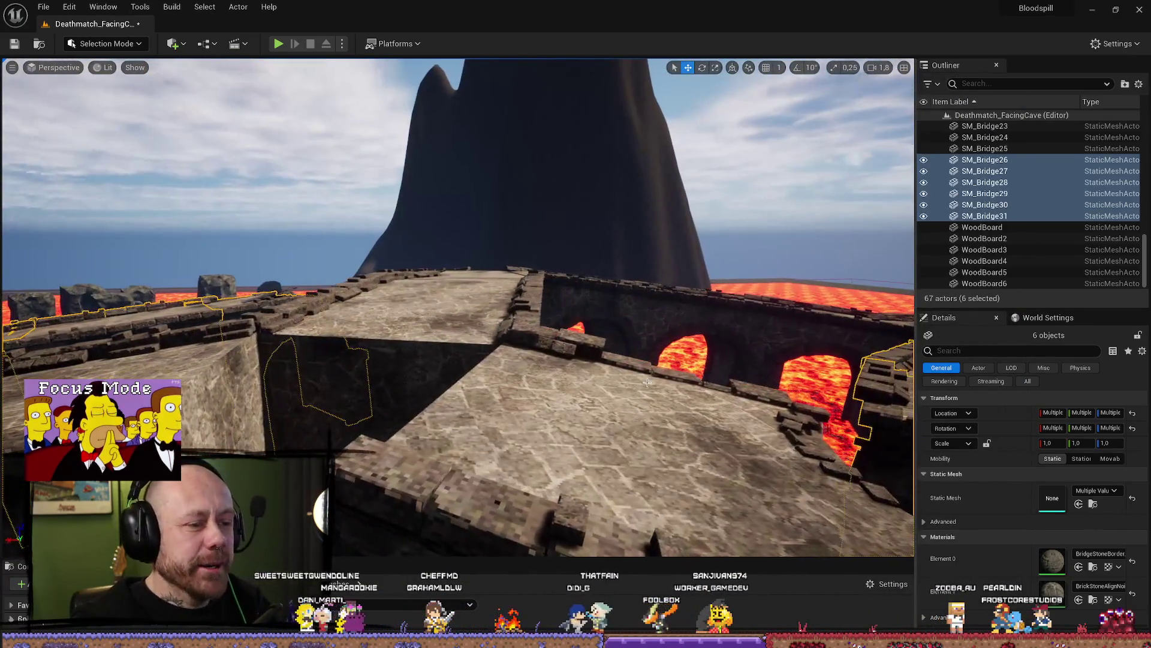
# Select SM_Bridge03, back the view away, then select the Cube_BP9 box volume on the deck
pyautogui.click(618, 397)
pyautogui.press('s')
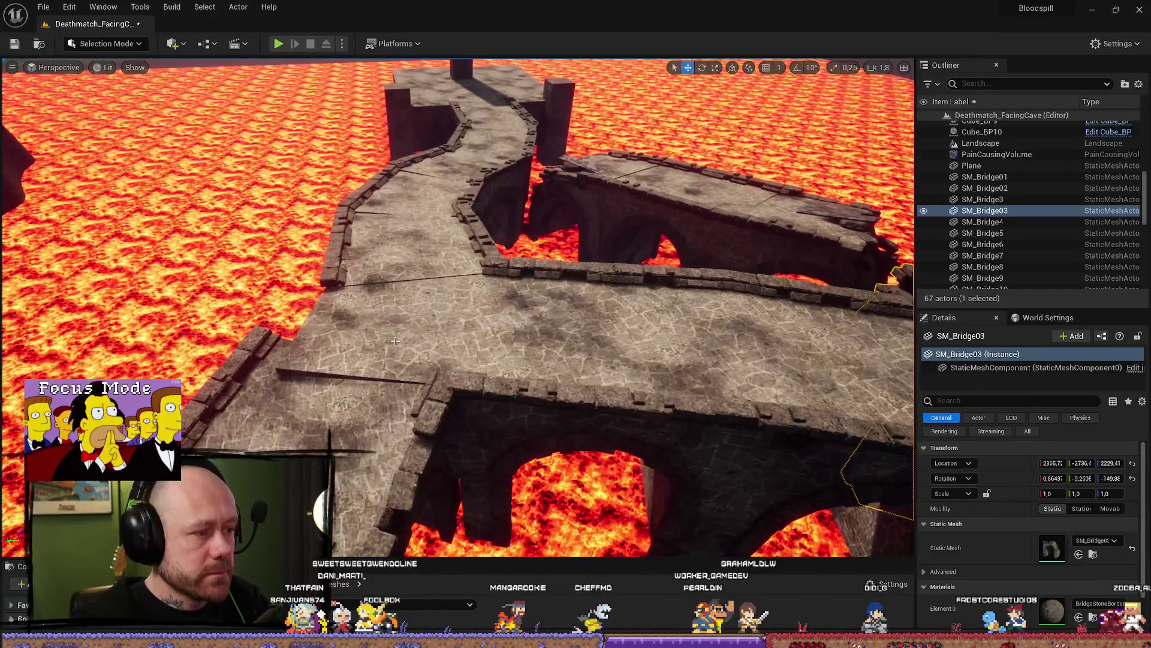
pyautogui.click(395, 341)
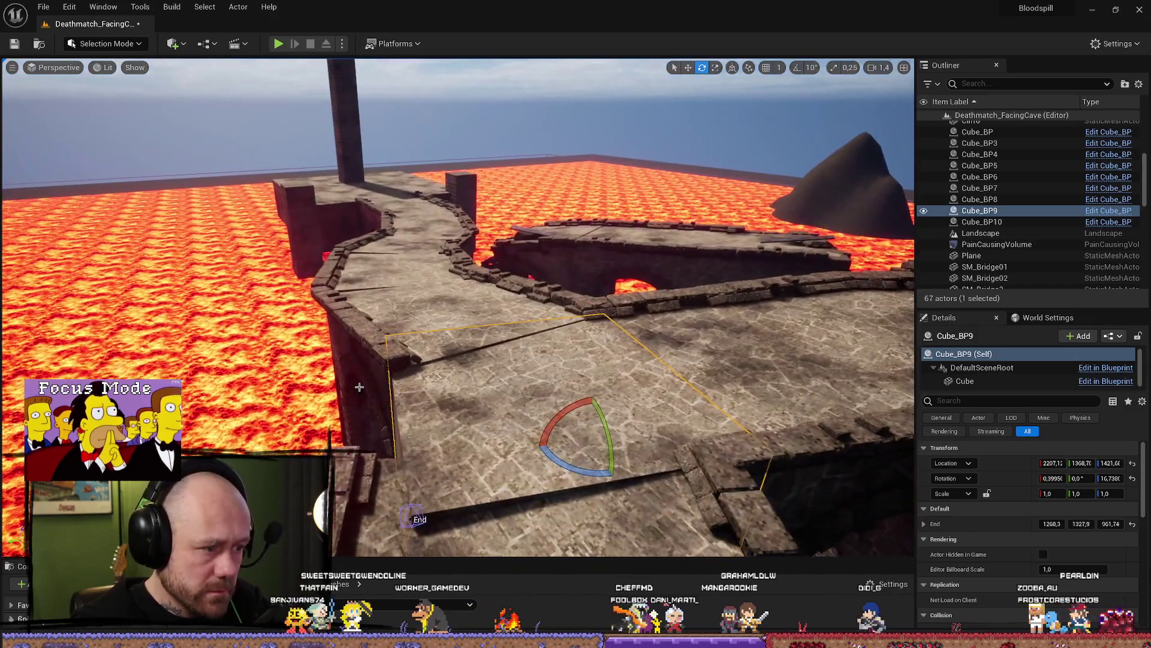
# Rotate Cube_BP9 about 1.8 degrees to level it on the stone bridge deck
pyautogui.moveTo(359, 386); pyautogui.dragTo(471, 480)
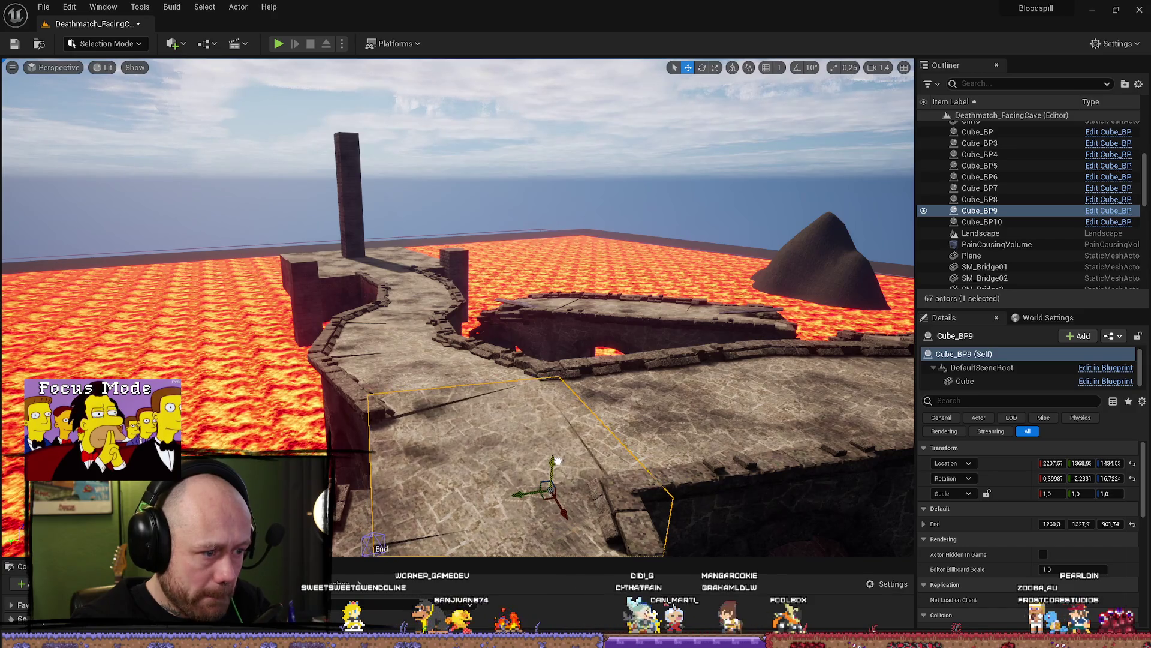
pyautogui.moveTo(558, 461); pyautogui.dragTo(558, 461)
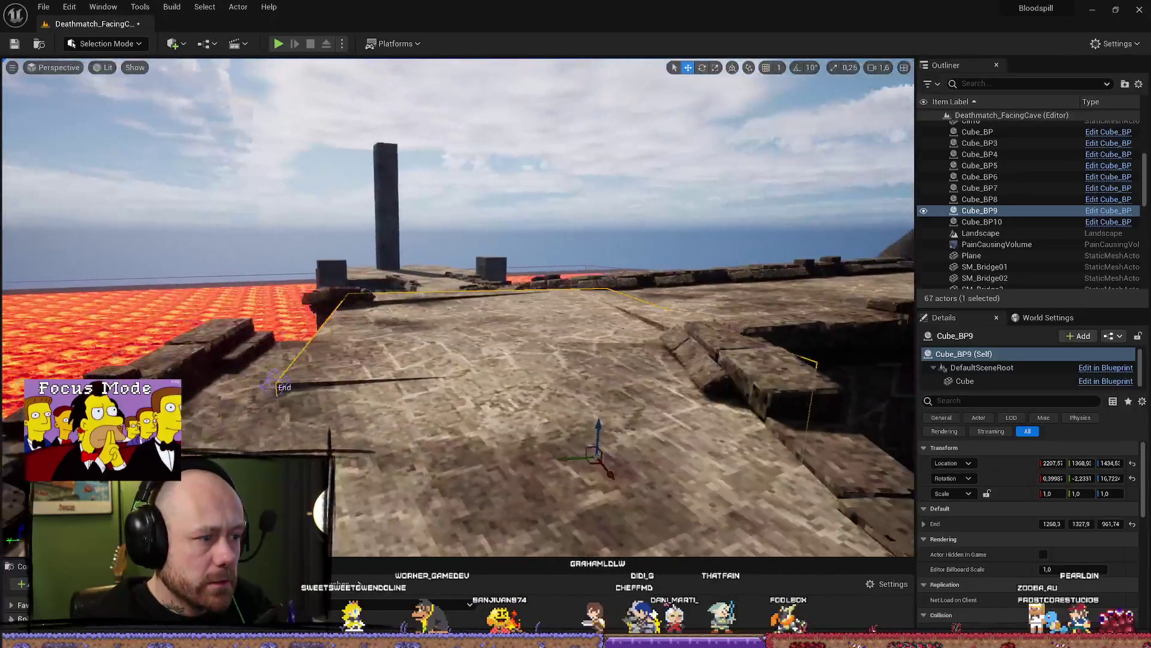
pyautogui.moveTo(604, 416); pyautogui.dragTo(593, 430)
pyautogui.press('e')
pyautogui.press('w')
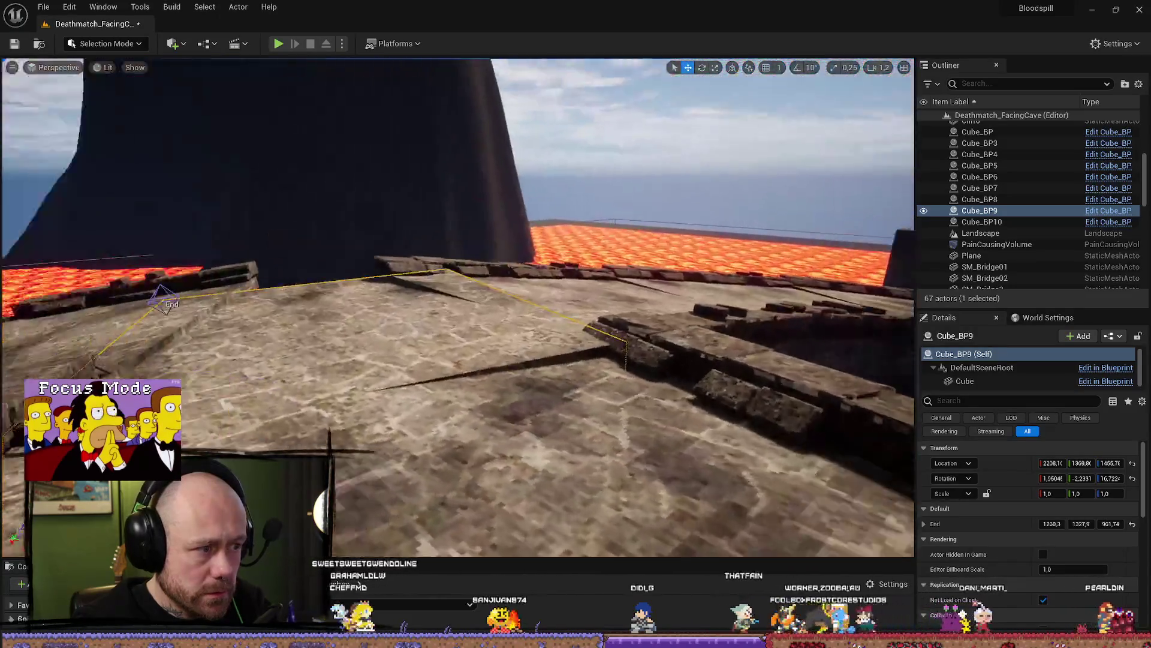
pyautogui.moveTo(511, 341); pyautogui.dragTo(511, 341)
pyautogui.press('e')
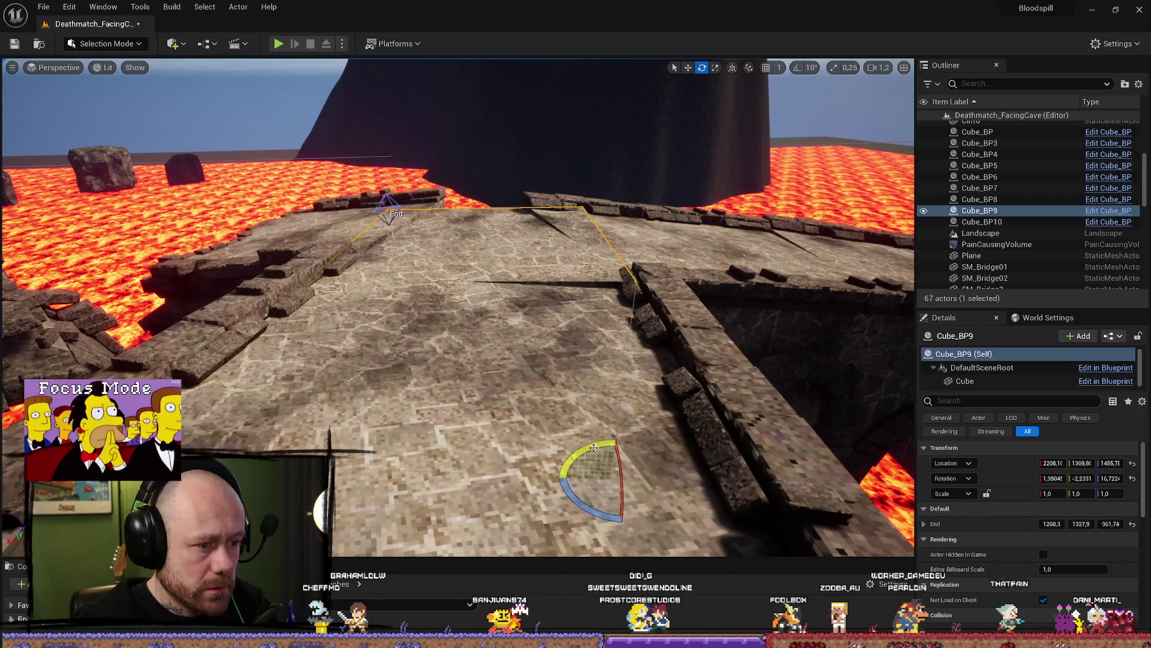
pyautogui.moveTo(593, 448); pyautogui.dragTo(582, 462)
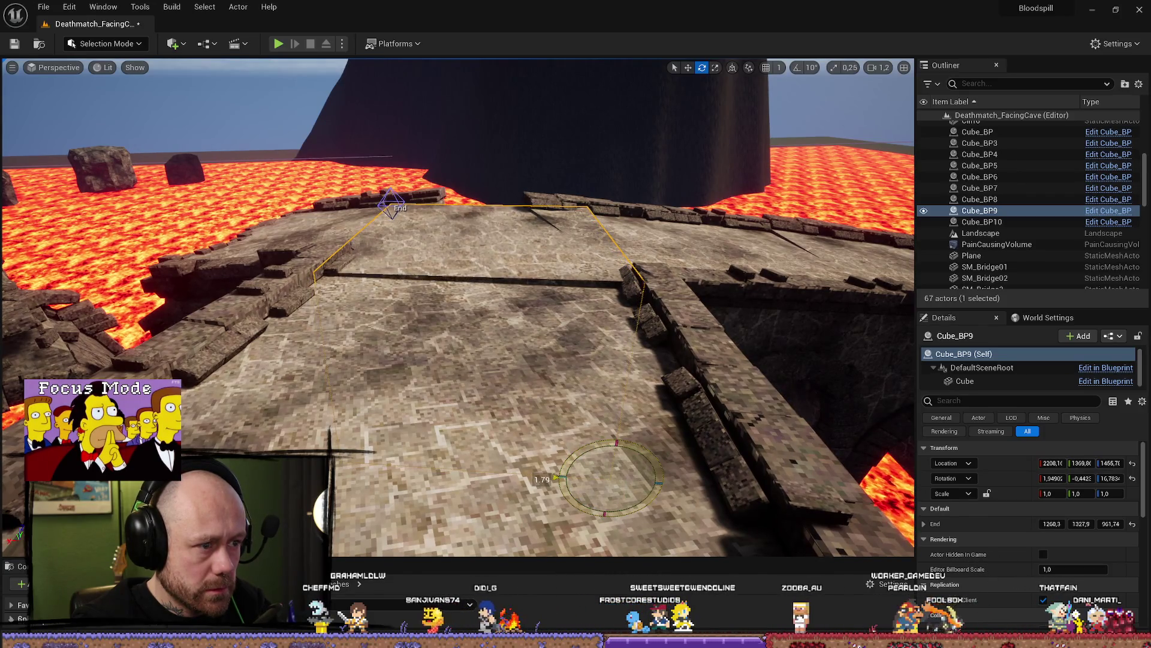
pyautogui.press('w')
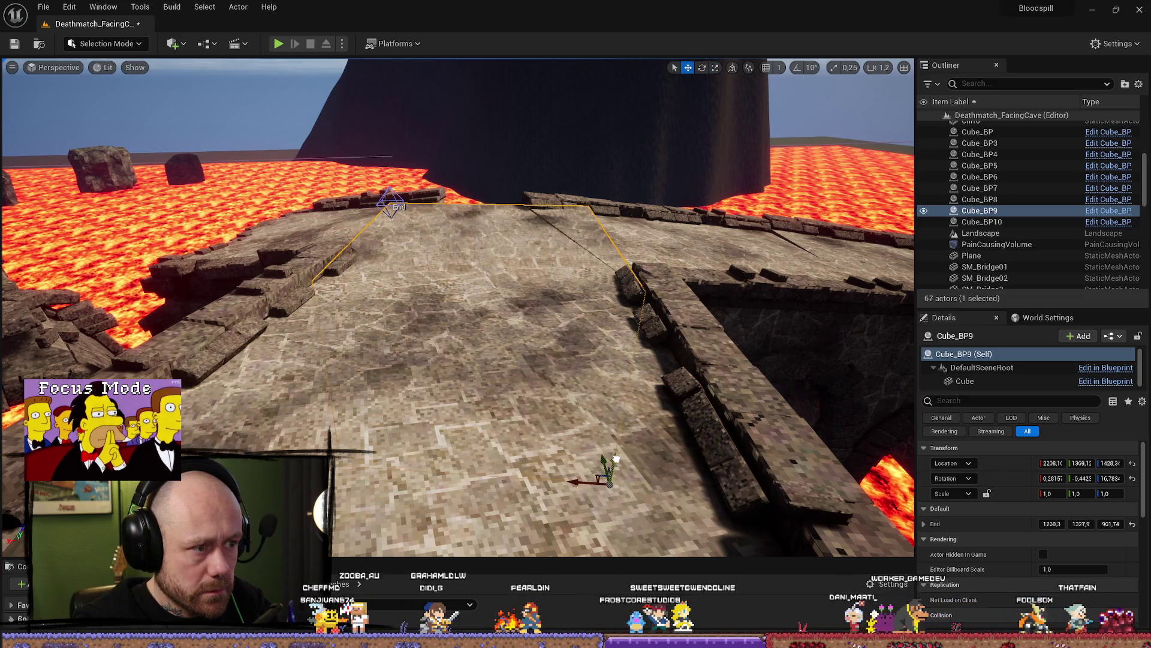
pyautogui.moveTo(615, 458)
pyautogui.mouseDown()
pyautogui.moveTo(240, 456)
pyautogui.moveTo(180, 474)
pyautogui.mouseUp()
pyautogui.moveTo(489, 282); pyautogui.dragTo(488, 318)
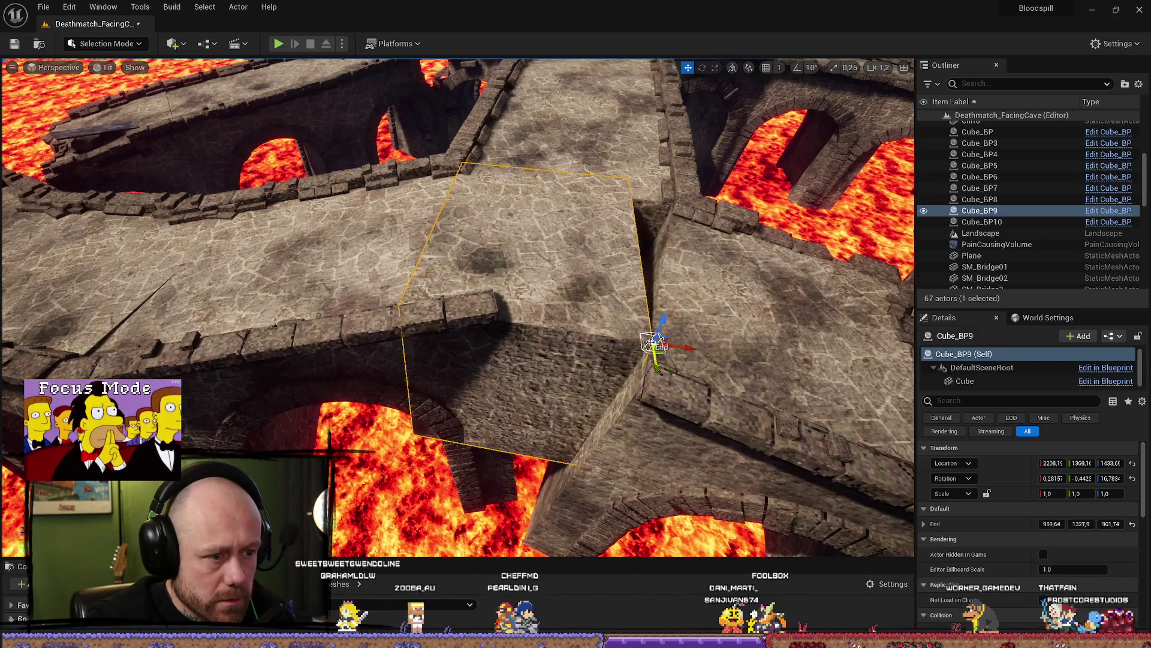
# Turn Cube_BP9 around its vertical axis and stretch its End point farther out
pyautogui.moveTo(652, 343)
pyautogui.mouseDown()
pyautogui.moveTo(703, 281)
pyautogui.moveTo(628, 478)
pyautogui.mouseUp()
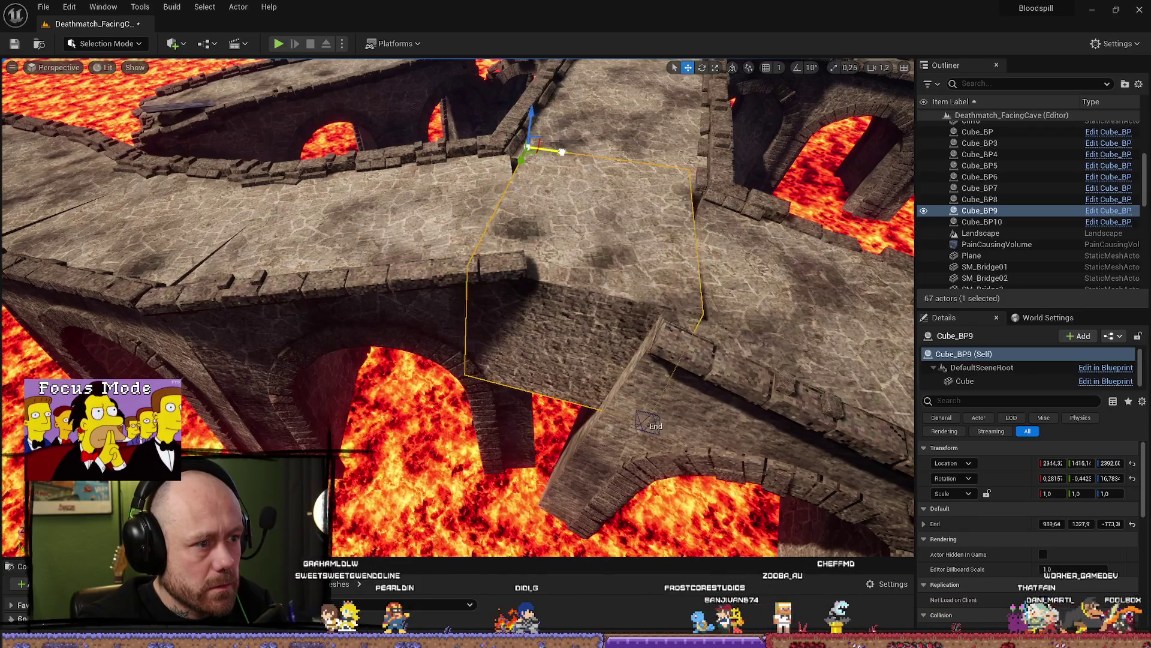
pyautogui.moveTo(456, 300)
pyautogui.mouseDown()
pyautogui.moveTo(462, 198)
pyautogui.moveTo(462, 420)
pyautogui.mouseUp()
pyautogui.press('e')
pyautogui.moveTo(336, 359); pyautogui.dragTo(342, 395)
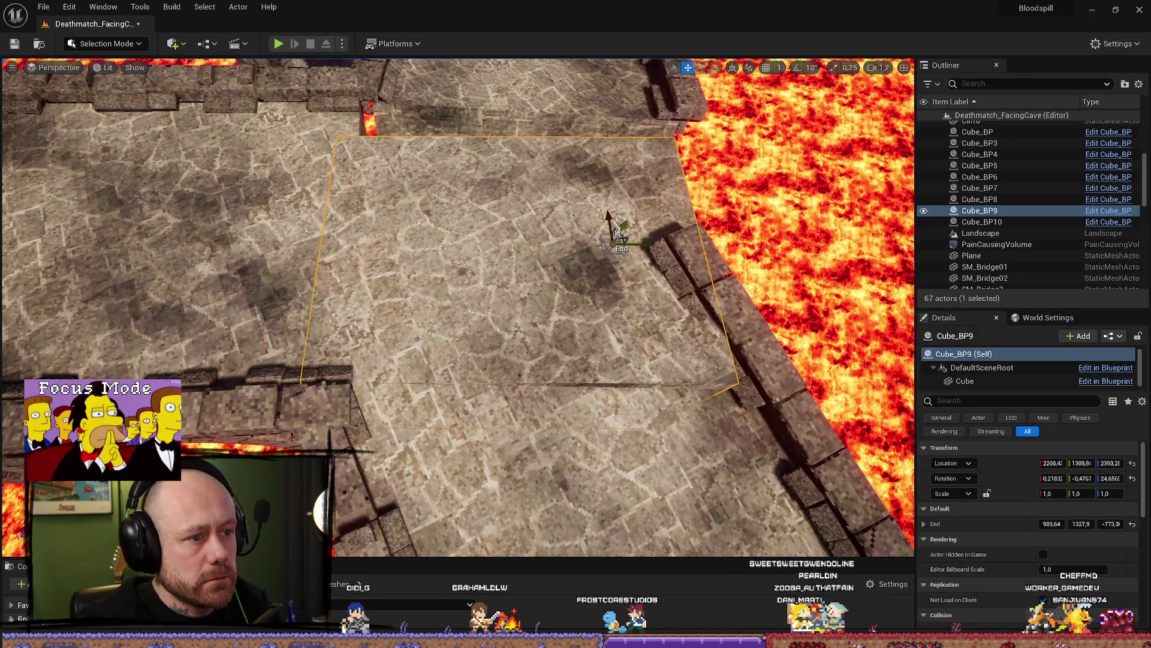
pyautogui.moveTo(608, 215)
pyautogui.mouseDown()
pyautogui.moveTo(608, 187)
pyautogui.moveTo(651, 198)
pyautogui.moveTo(648, 141)
pyautogui.moveTo(535, 364)
pyautogui.mouseUp()
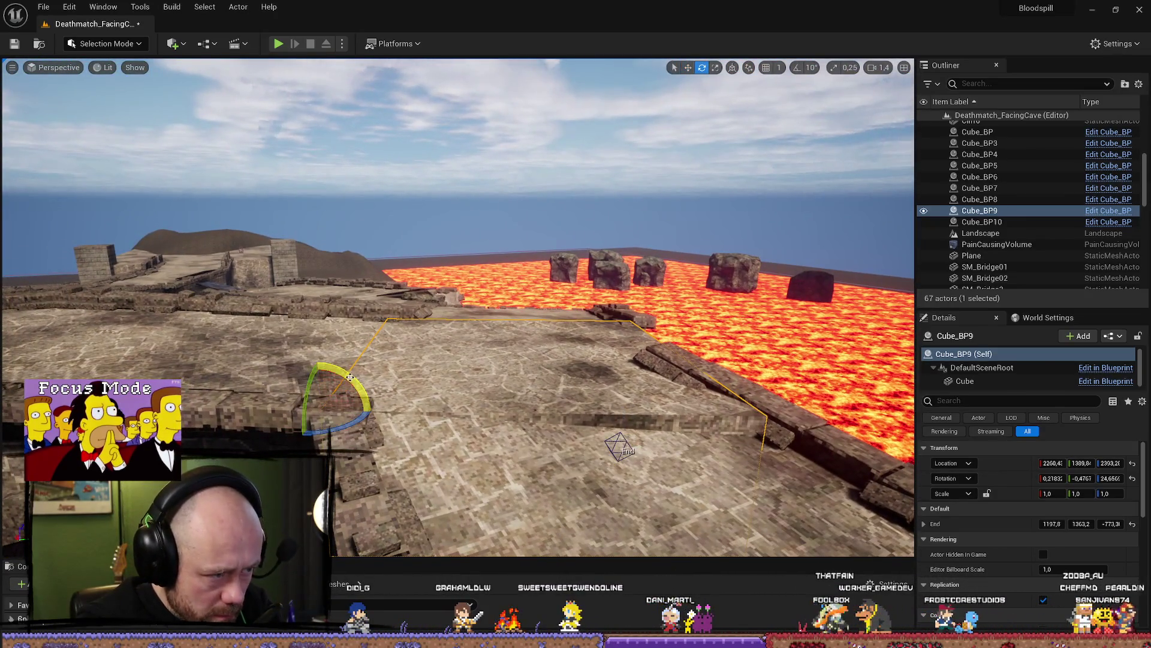
# Fine-tune Cube_BP9's Y tilt by a couple of degrees, then select SM_Bridge12
pyautogui.moveTo(350, 376)
pyautogui.mouseDown()
pyautogui.moveTo(318, 360)
pyautogui.moveTo(325, 375)
pyautogui.mouseUp()
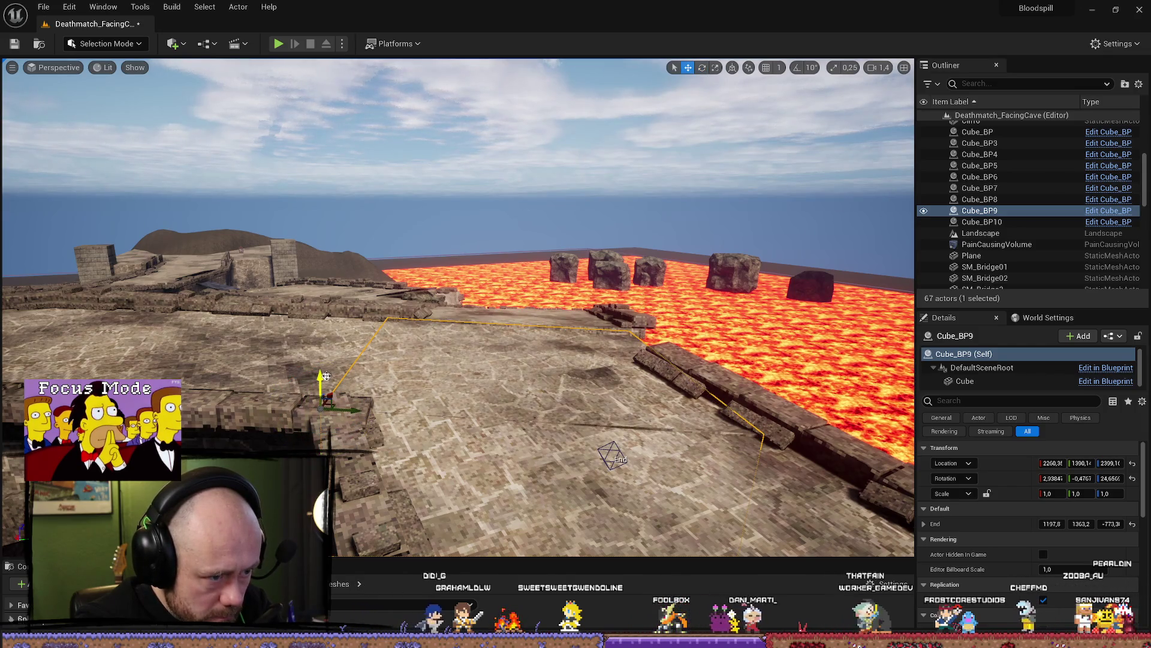
pyautogui.press('e')
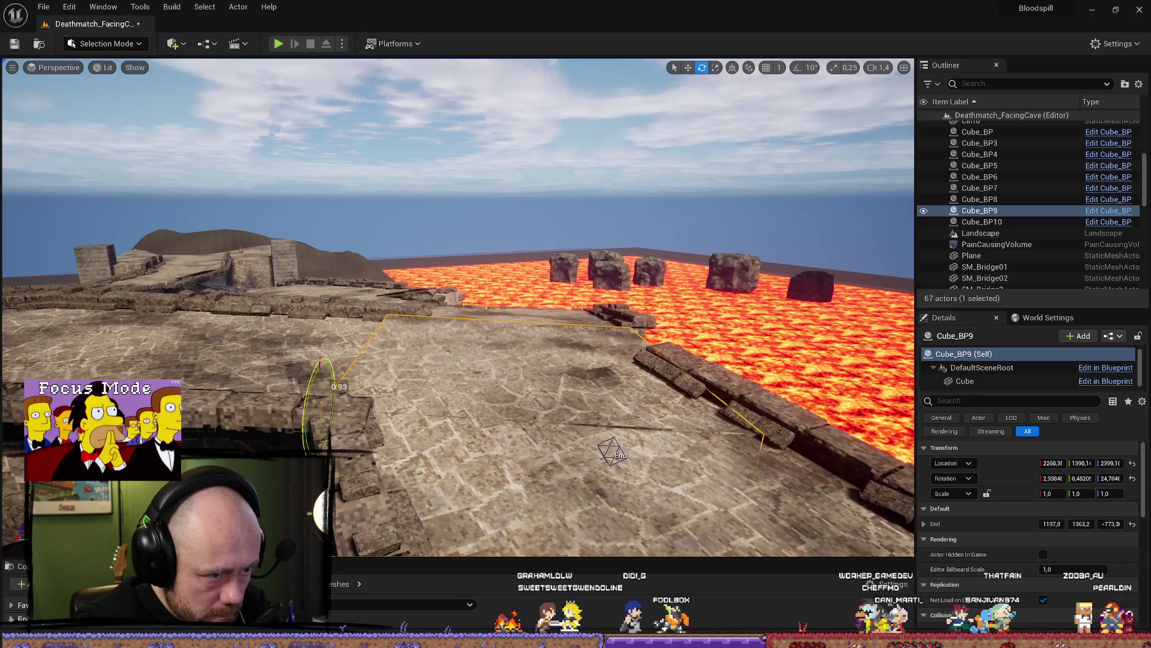
pyautogui.moveTo(319, 363)
pyautogui.mouseDown()
pyautogui.moveTo(359, 376)
pyautogui.moveTo(336, 376)
pyautogui.moveTo(384, 376)
pyautogui.mouseUp()
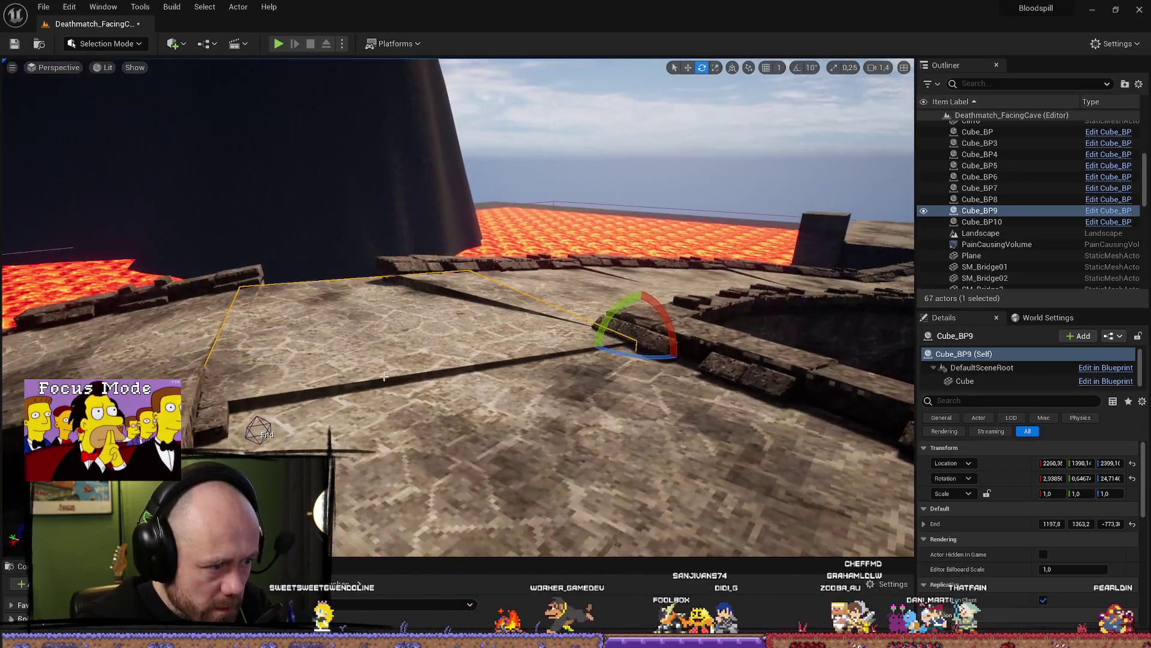
pyautogui.moveTo(668, 332)
pyautogui.mouseDown()
pyautogui.moveTo(637, 327)
pyautogui.moveTo(634, 339)
pyautogui.moveTo(634, 321)
pyautogui.moveTo(648, 325)
pyautogui.moveTo(625, 350)
pyautogui.moveTo(509, 348)
pyautogui.mouseUp()
pyautogui.press('e')
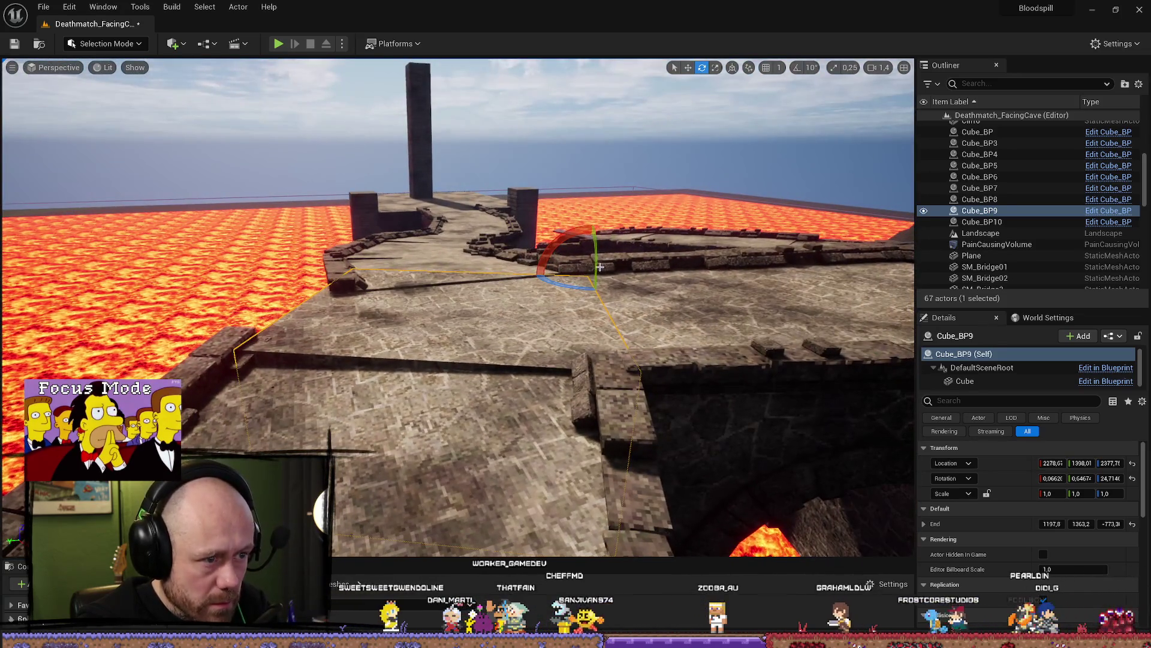
pyautogui.moveTo(598, 264)
pyautogui.mouseDown()
pyautogui.moveTo(597, 276)
pyautogui.moveTo(592, 240)
pyautogui.moveTo(597, 257)
pyautogui.mouseUp()
pyautogui.press('r')
pyautogui.press('e')
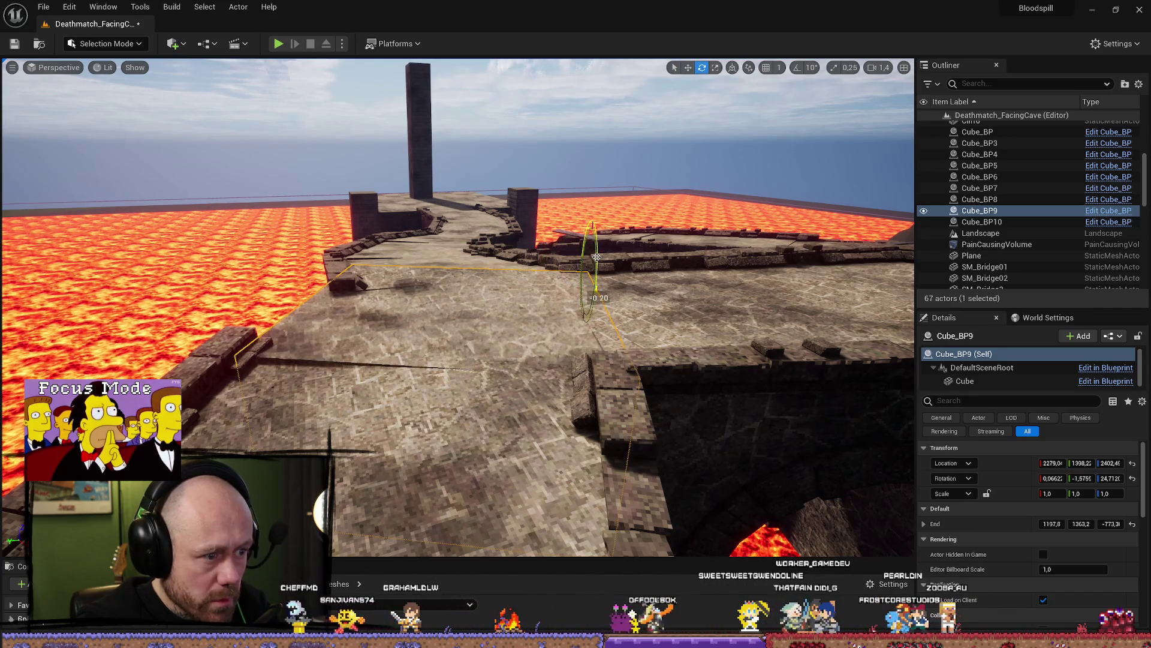
pyautogui.click(584, 262)
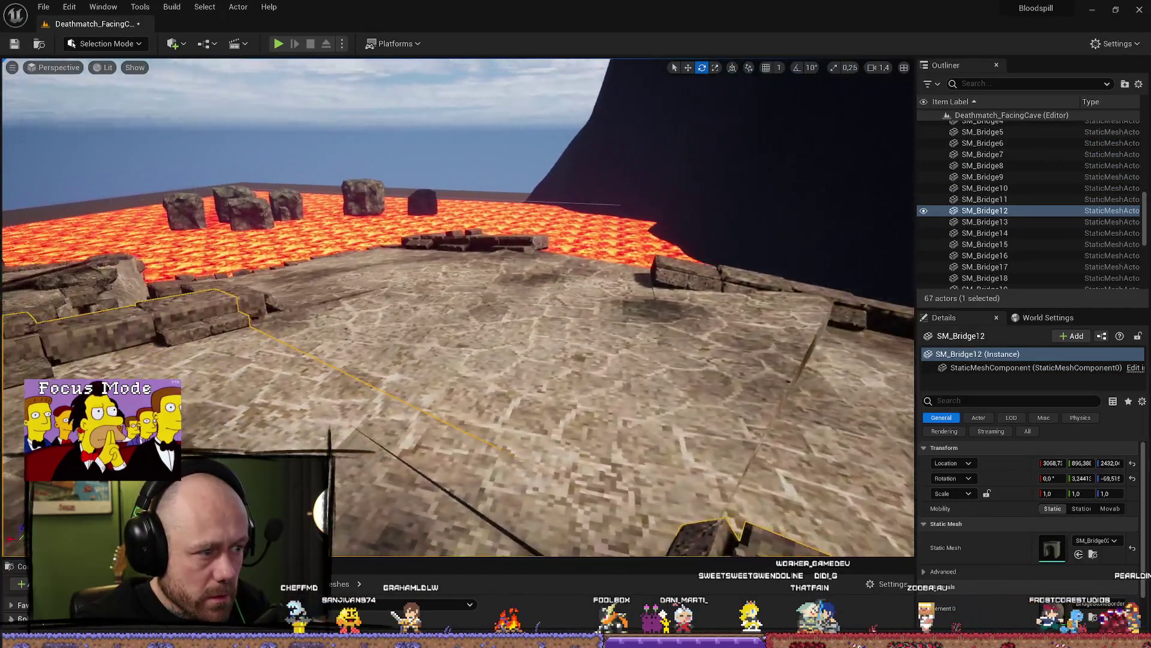
# Select the Cube_BP9 board ramp and tilt it about two degrees
pyautogui.moveTo(584, 262); pyautogui.dragTo(516, 256)
pyautogui.click(570, 419)
pyautogui.moveTo(446, 379); pyautogui.dragTo(438, 375)
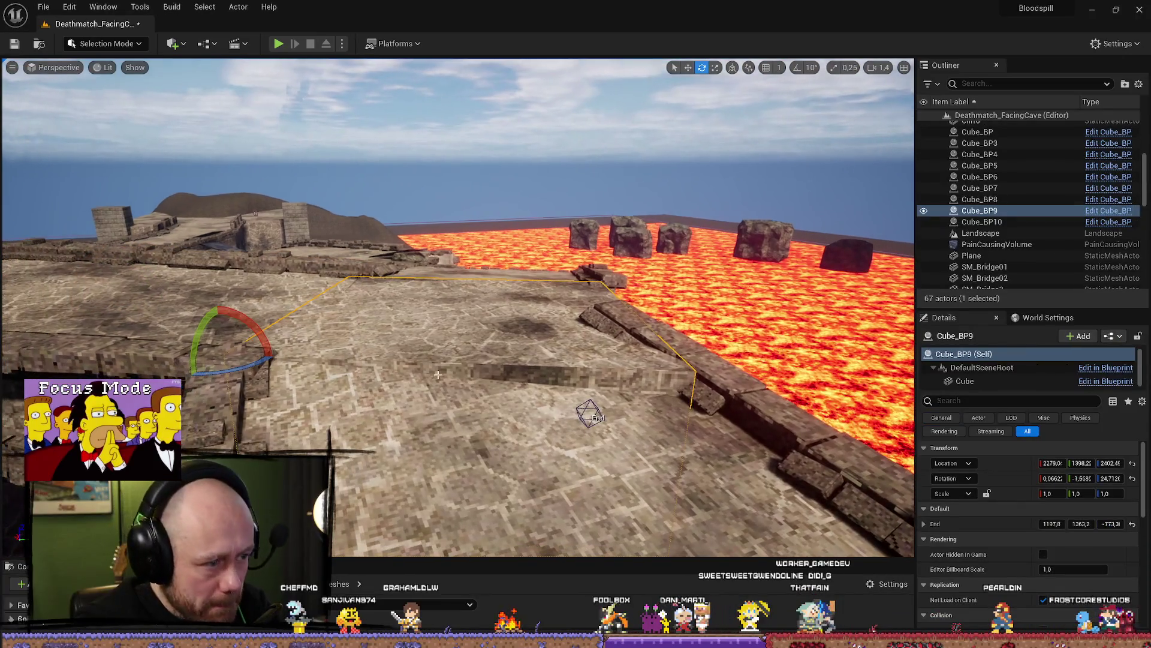
pyautogui.moveTo(262, 336)
pyautogui.mouseDown()
pyautogui.moveTo(201, 343)
pyautogui.moveTo(254, 326)
pyautogui.mouseUp()
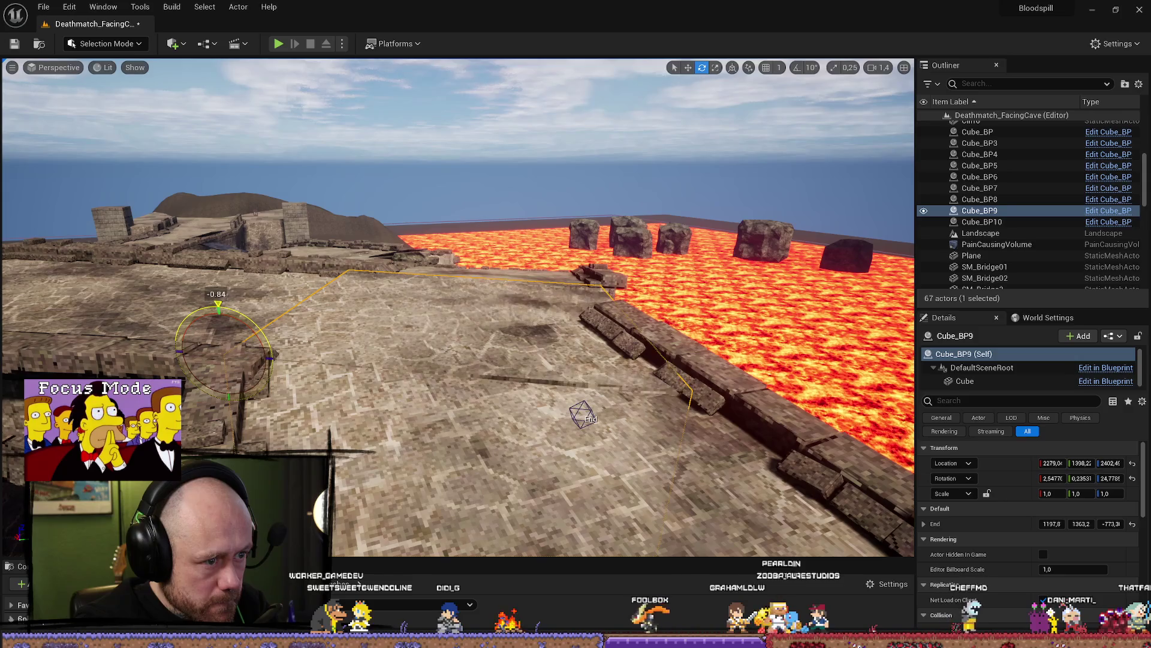
# Inspect the bridge by selecting SM_Bridge11 and then the SM_Bridge9 section
pyautogui.moveTo(254, 328)
pyautogui.mouseDown()
pyautogui.moveTo(510, 324)
pyautogui.moveTo(431, 303)
pyautogui.moveTo(408, 321)
pyautogui.moveTo(336, 321)
pyautogui.mouseUp()
pyautogui.click(419, 292)
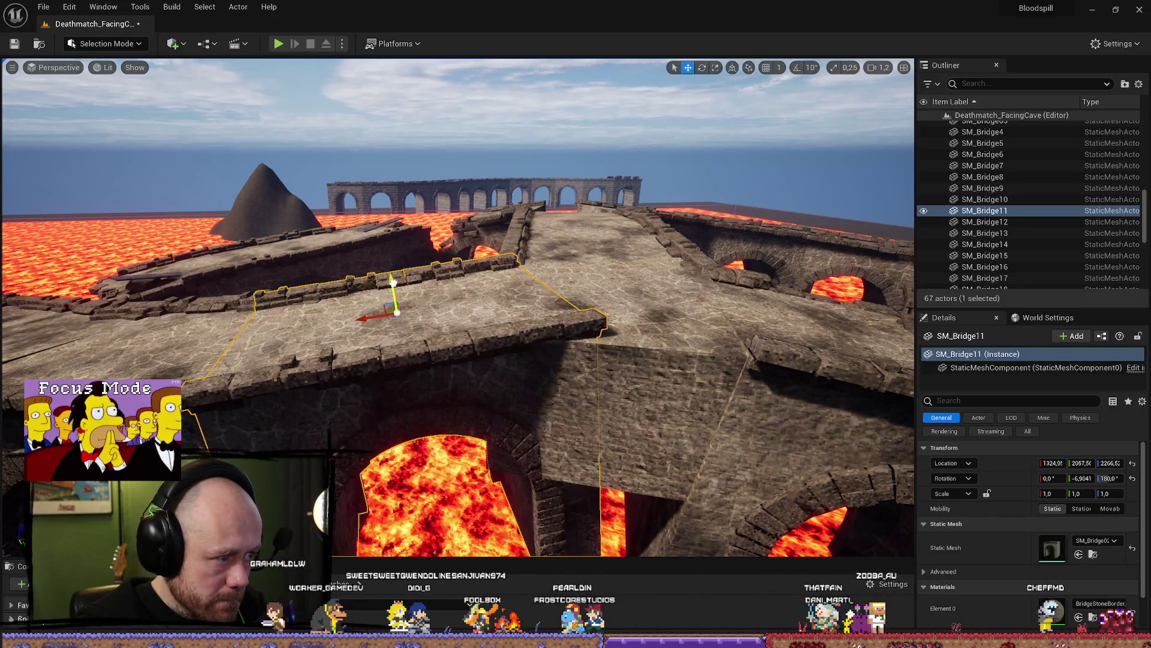
pyautogui.moveTo(391, 281); pyautogui.dragTo(295, 280)
pyautogui.click(479, 251)
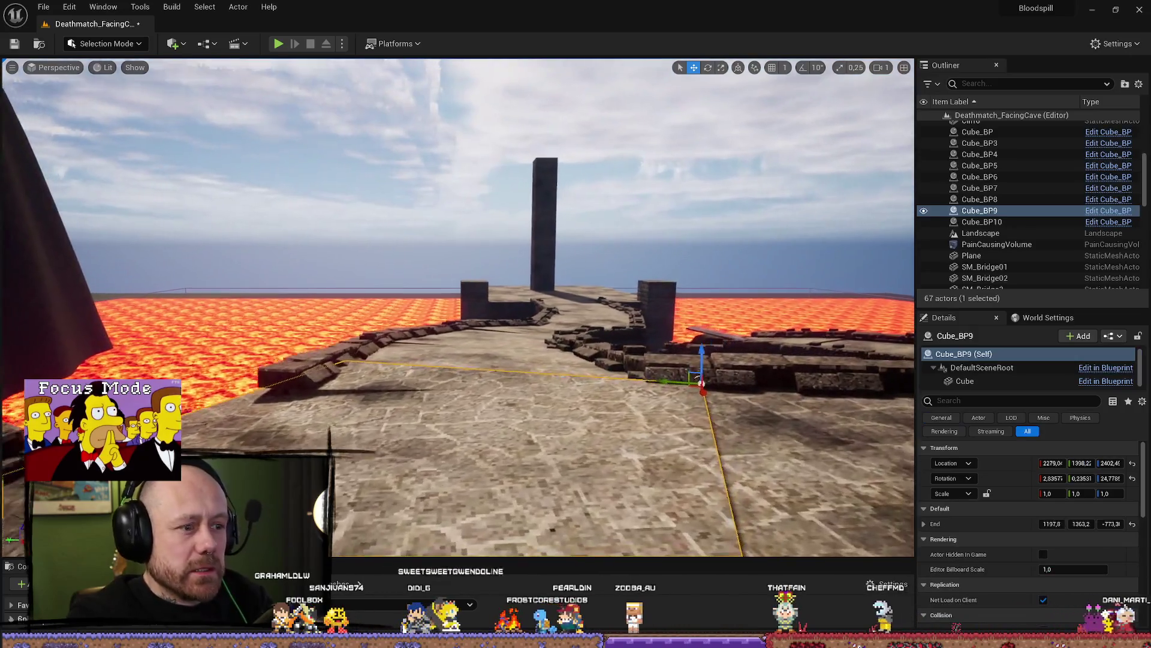
pyautogui.moveTo(372, 374); pyautogui.dragTo(396, 388)
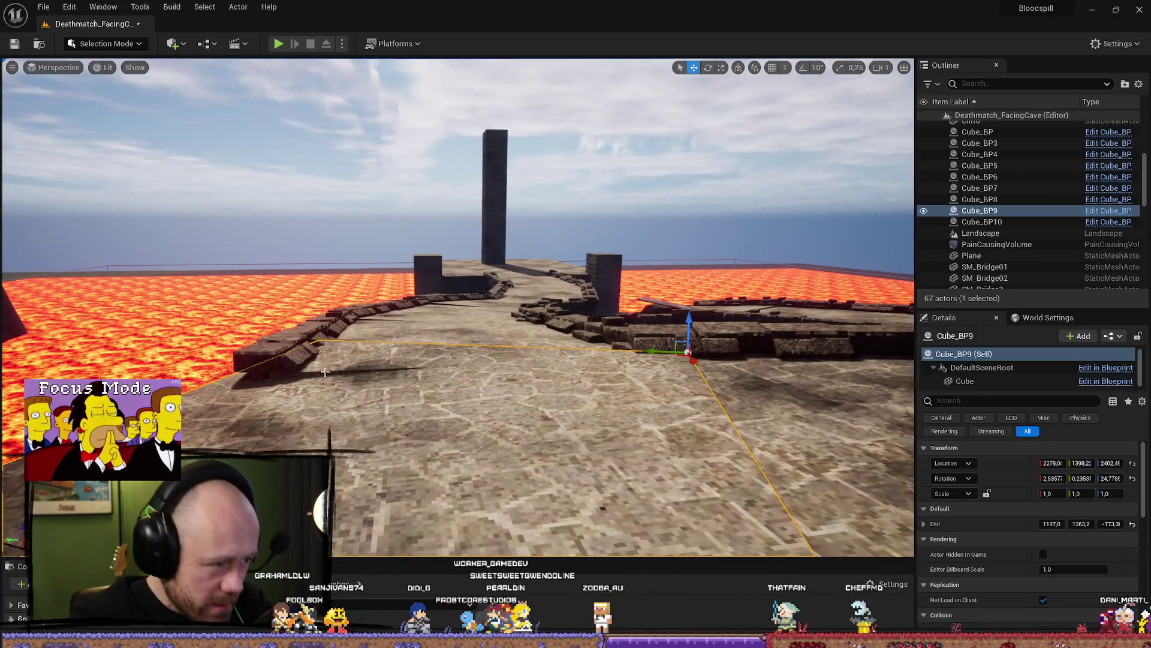
pyautogui.hotkey('ctrl', 'z')
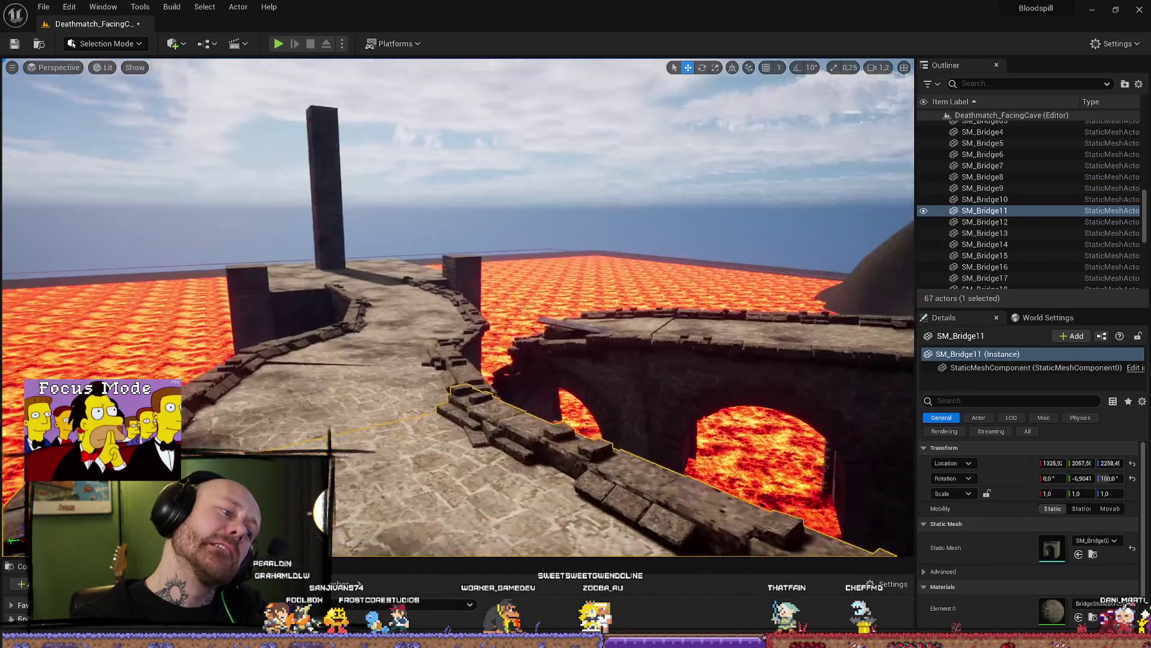
pyautogui.moveTo(401, 354); pyautogui.dragTo(401, 338)
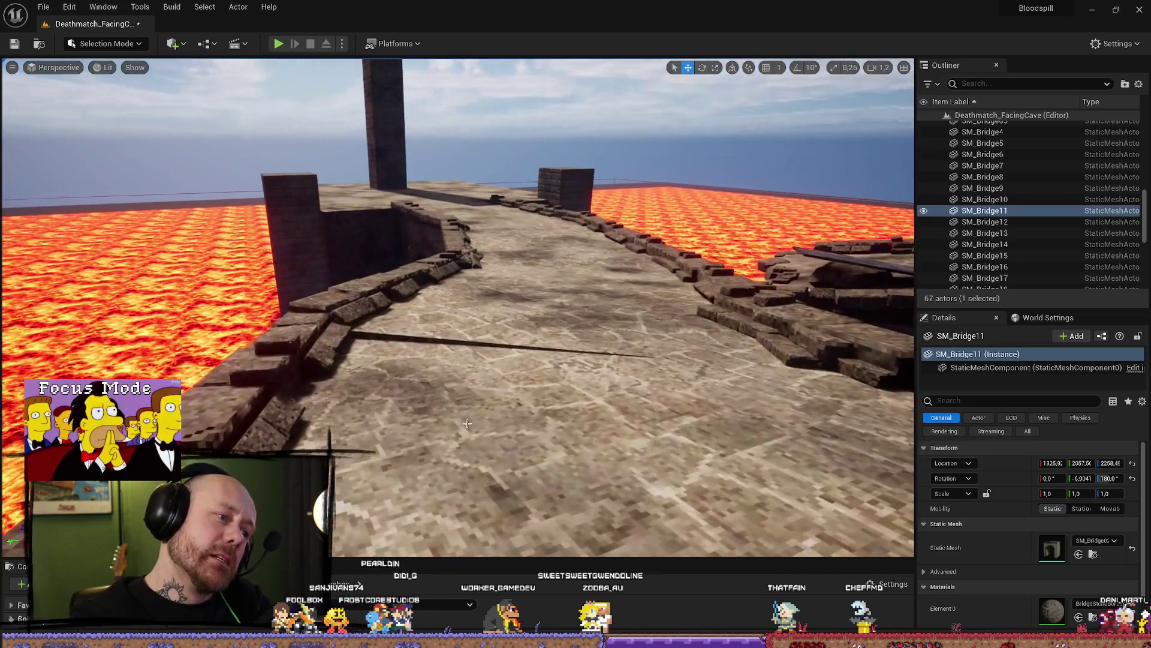
pyautogui.click(402, 337)
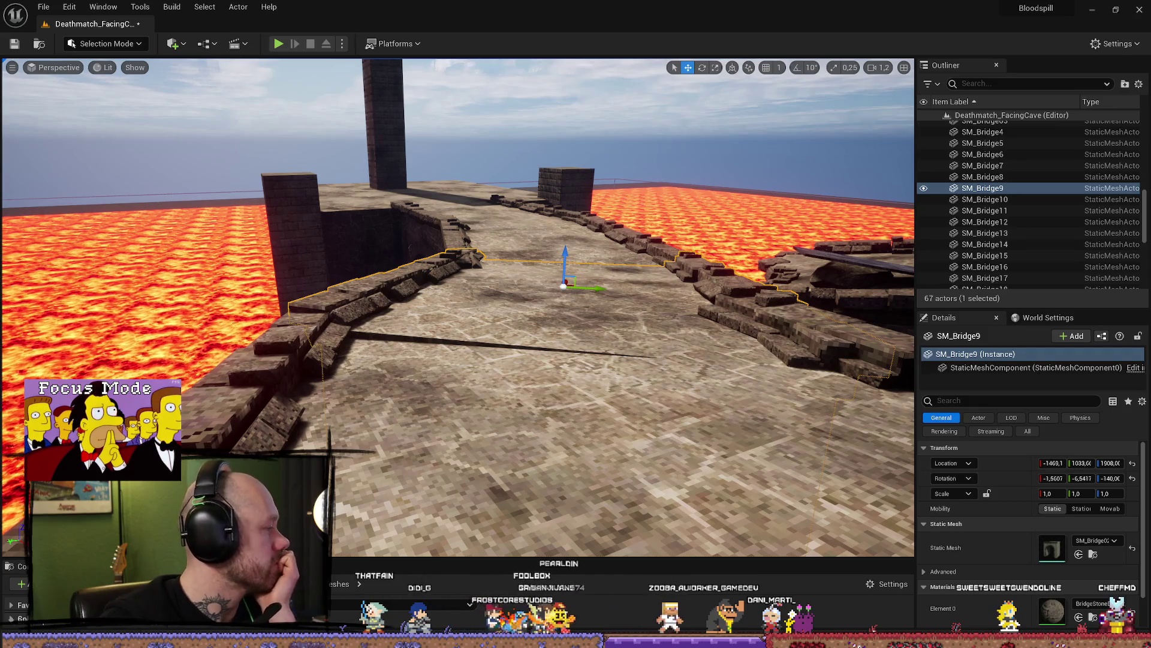
# Select the Cube_BP9 board ramp and lower it about 20 units
pyautogui.moveTo(571, 278)
pyautogui.mouseDown()
pyautogui.moveTo(509, 282)
pyautogui.moveTo(468, 264)
pyautogui.moveTo(469, 342)
pyautogui.mouseUp()
pyautogui.click(469, 342)
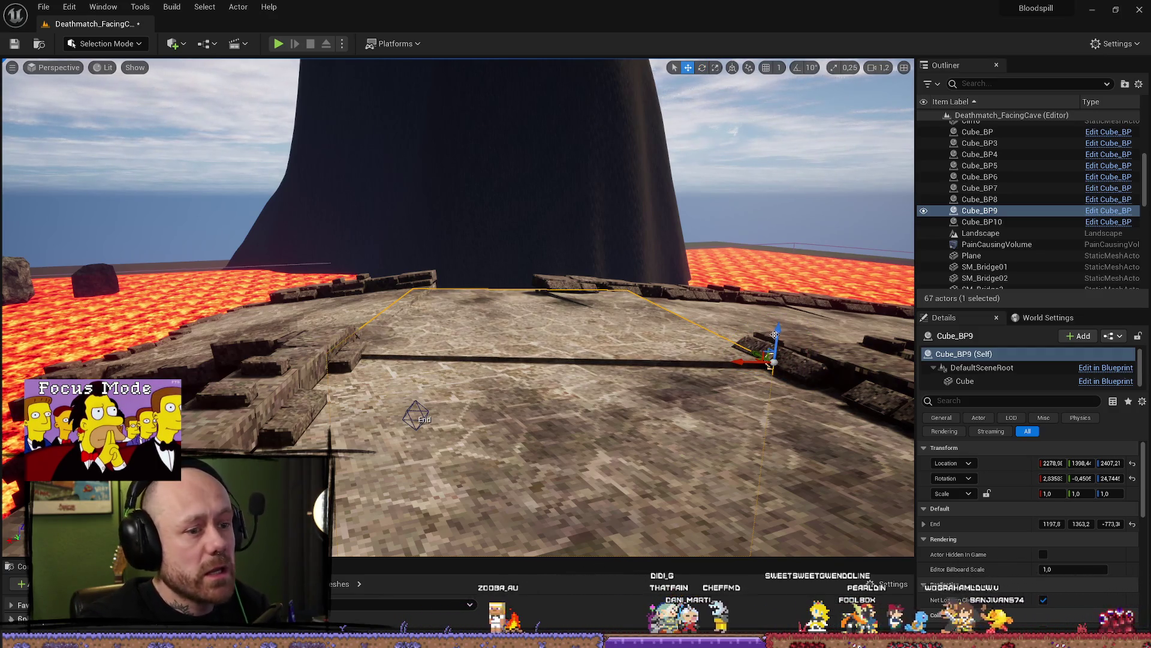
pyautogui.moveTo(770, 364); pyautogui.dragTo(773, 368)
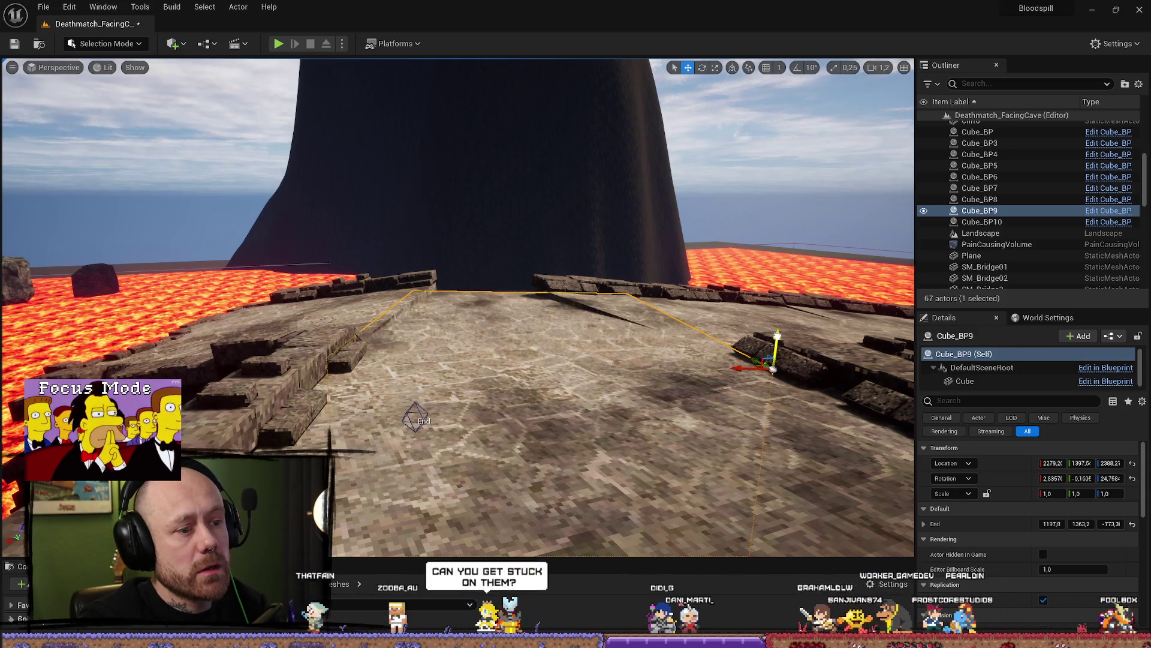
pyautogui.moveTo(772, 368)
pyautogui.mouseDown()
pyautogui.moveTo(701, 383)
pyautogui.moveTo(544, 346)
pyautogui.moveTo(445, 462)
pyautogui.moveTo(457, 447)
pyautogui.moveTo(450, 458)
pyautogui.moveTo(689, 443)
pyautogui.moveTo(690, 468)
pyautogui.moveTo(595, 316)
pyautogui.mouseUp()
# Tilt the SM_Bridge11 bridge deck further, then ease the tilt back partway
pyautogui.press('e')
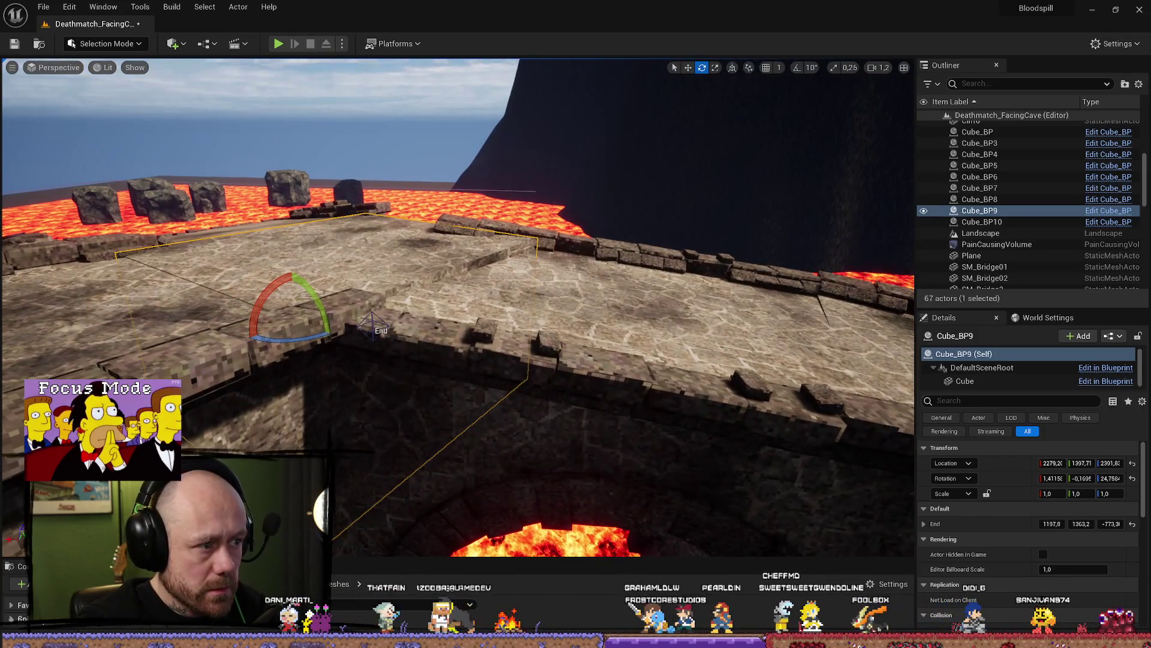
pyautogui.click(595, 316)
pyautogui.moveTo(625, 268); pyautogui.dragTo(647, 262)
pyautogui.press('w')
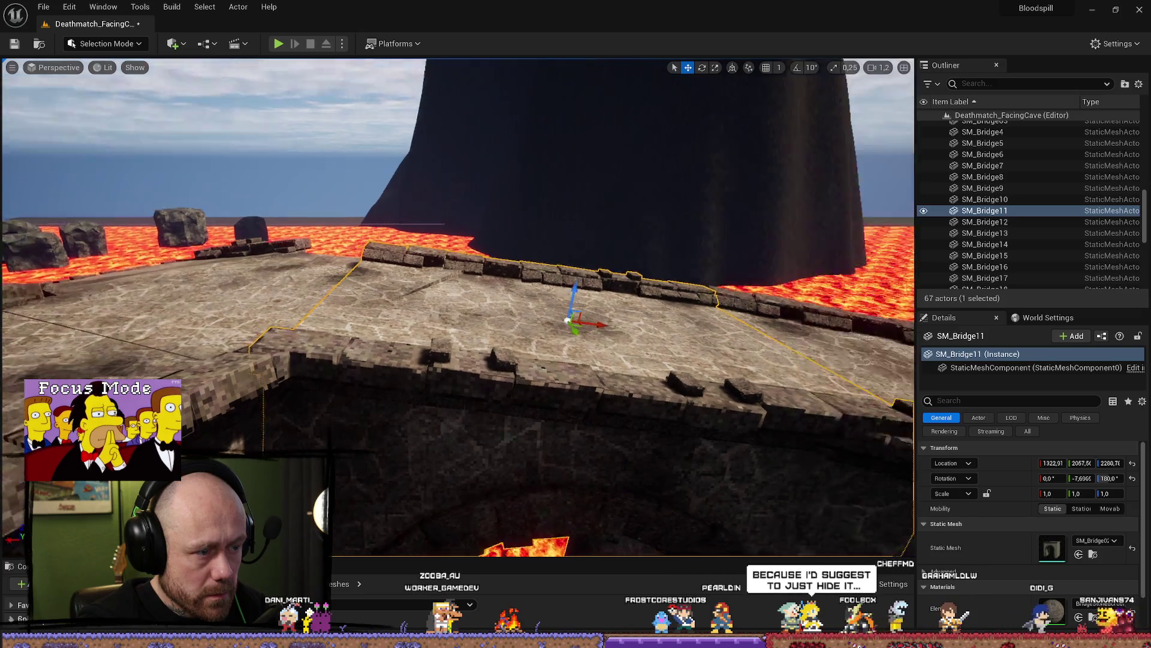
pyautogui.press('e')
pyautogui.moveTo(728, 343); pyautogui.dragTo(656, 352)
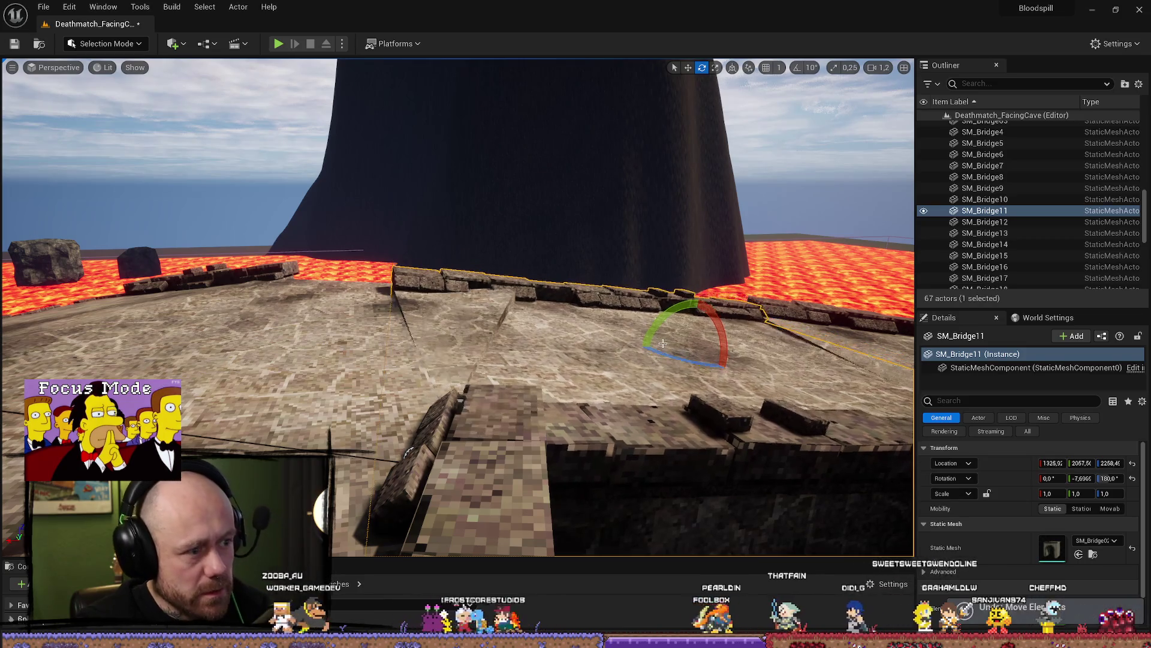
# Undo the ramp lowering and rotation edits with repeated Ctrl+Z
pyautogui.click(437, 340)
pyautogui.press('End')
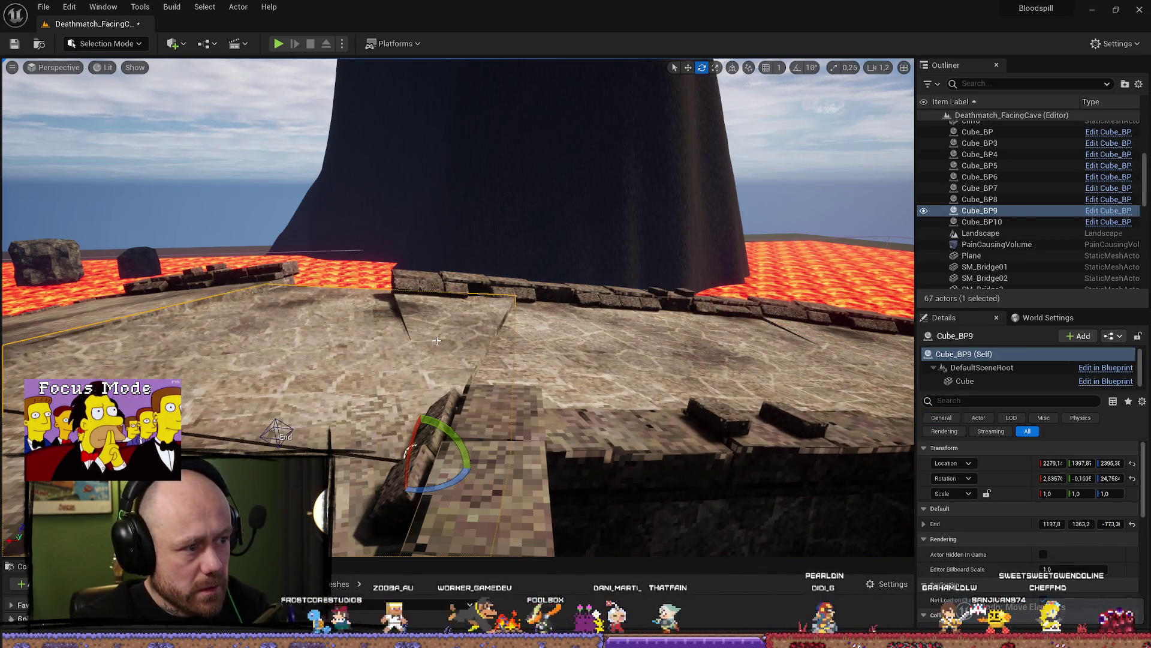
pyautogui.hotkey('ctrl', 'z')
pyautogui.hotkey('ctrl', 'z')
pyautogui.hotkey('ctrl', 'z')
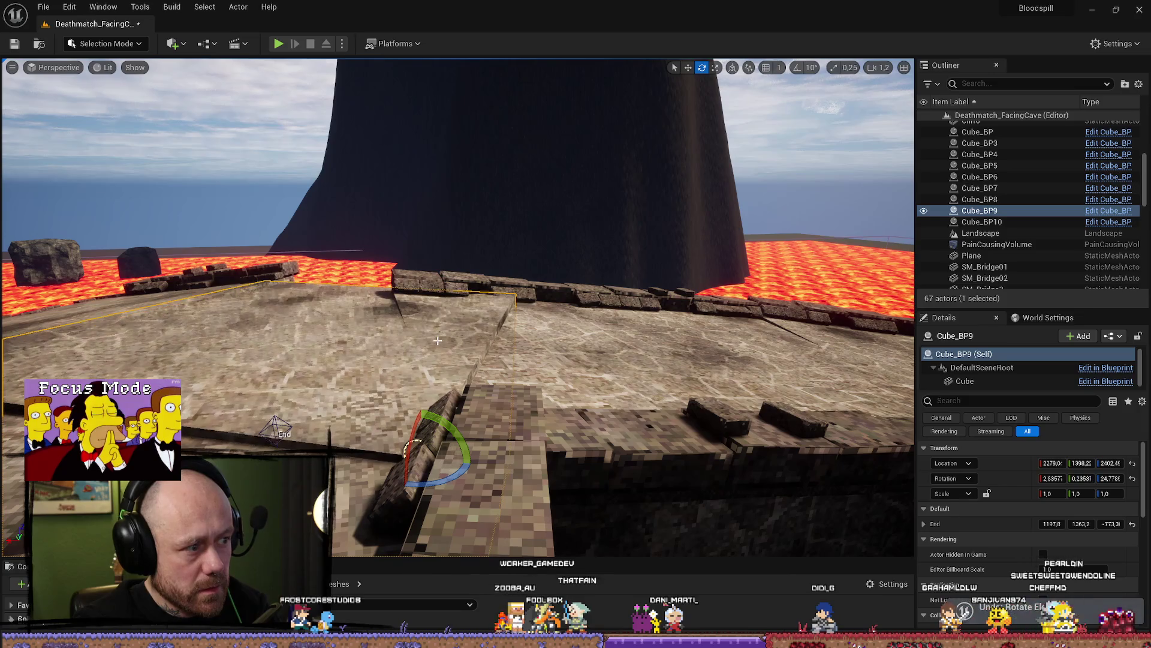
pyautogui.hotkey('ctrl', 'z')
pyautogui.hotkey('ctrl', 'z')
pyautogui.hotkey('ctrl', 'z')
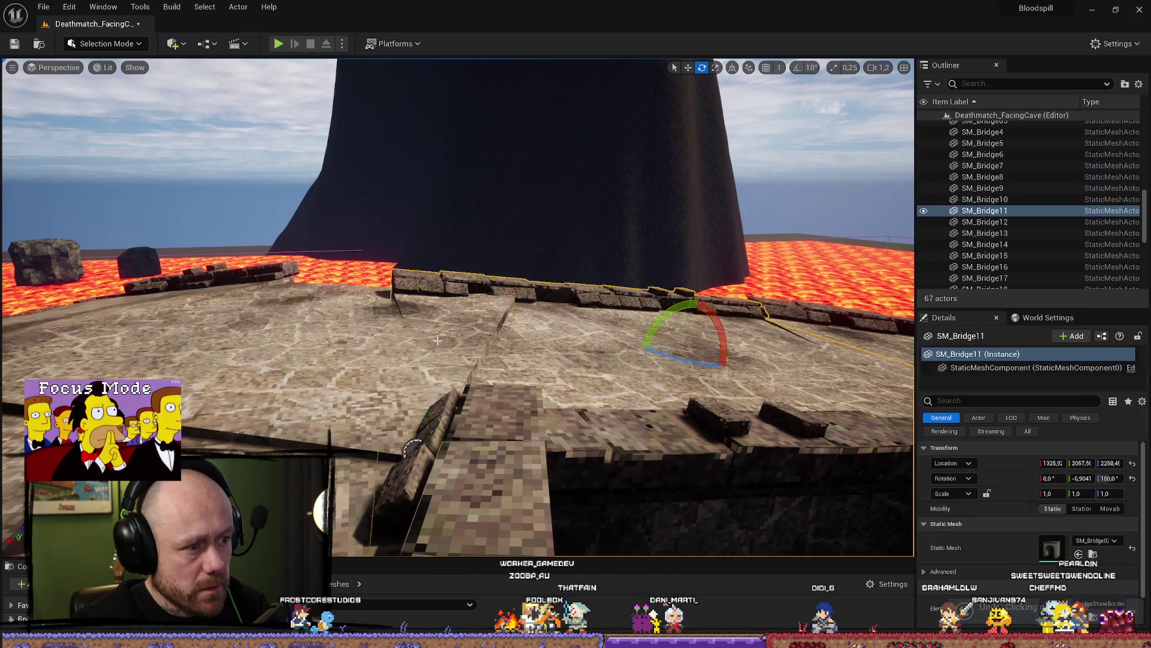
pyautogui.hotkey('ctrl', 'z')
pyautogui.hotkey('ctrl', 'z')
pyautogui.hotkey('ctrl', 'z')
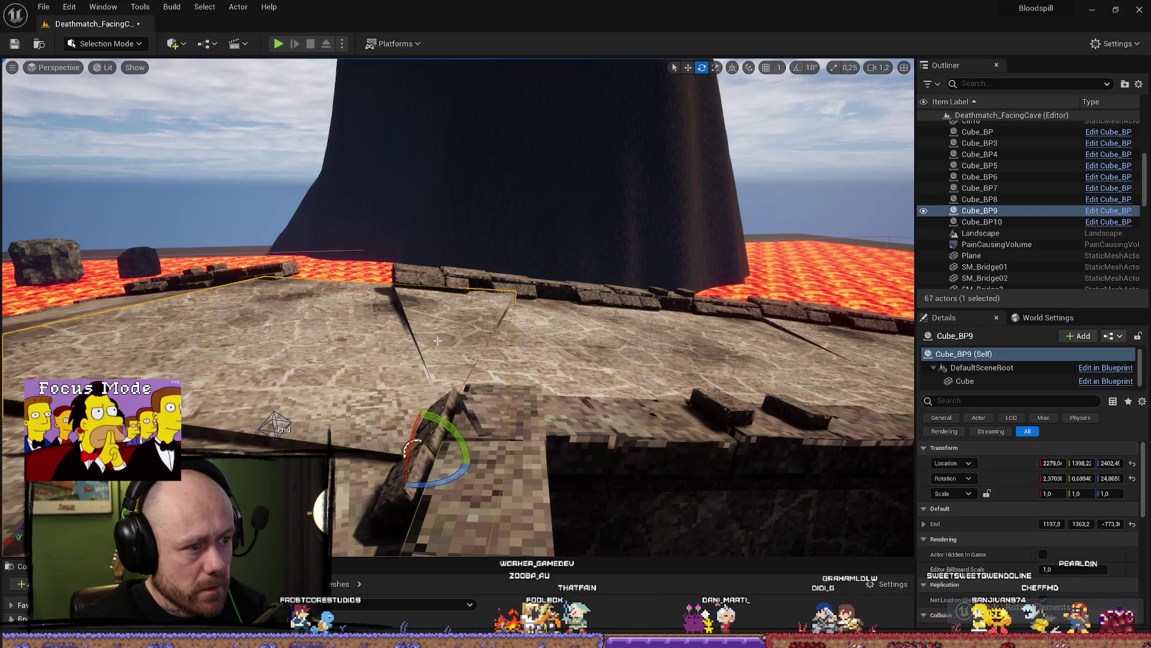
pyautogui.hotkey('ctrl', 'z')
pyautogui.hotkey('ctrl', 'z')
pyautogui.hotkey('ctrl', 'z')
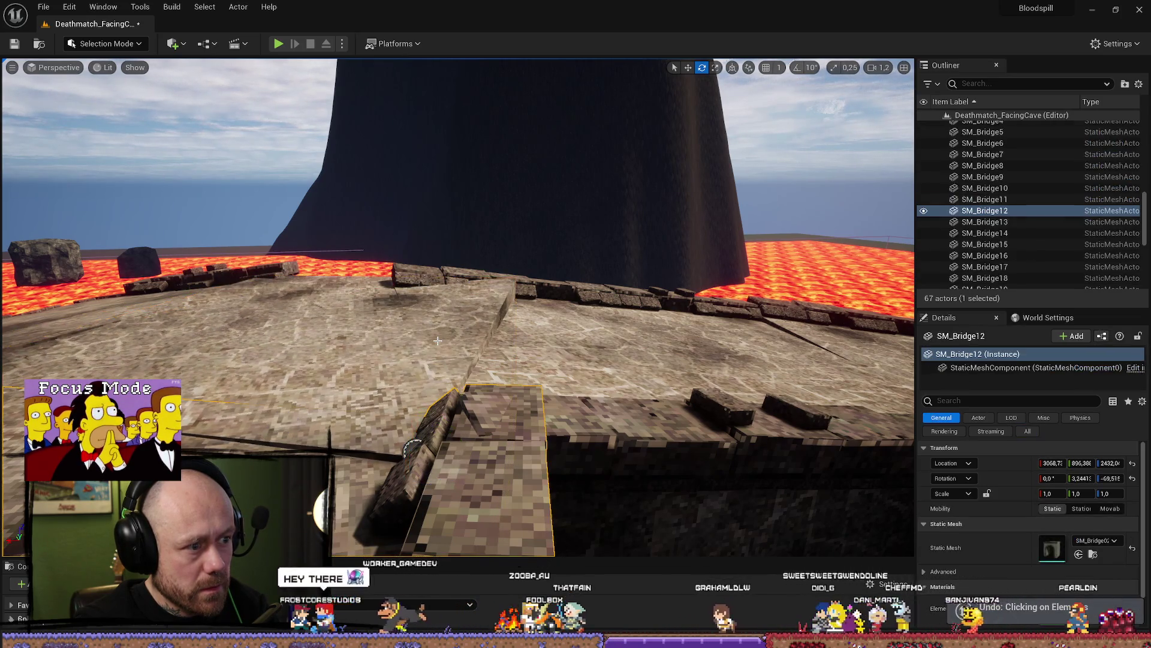
pyautogui.hotkey('ctrl', 'z')
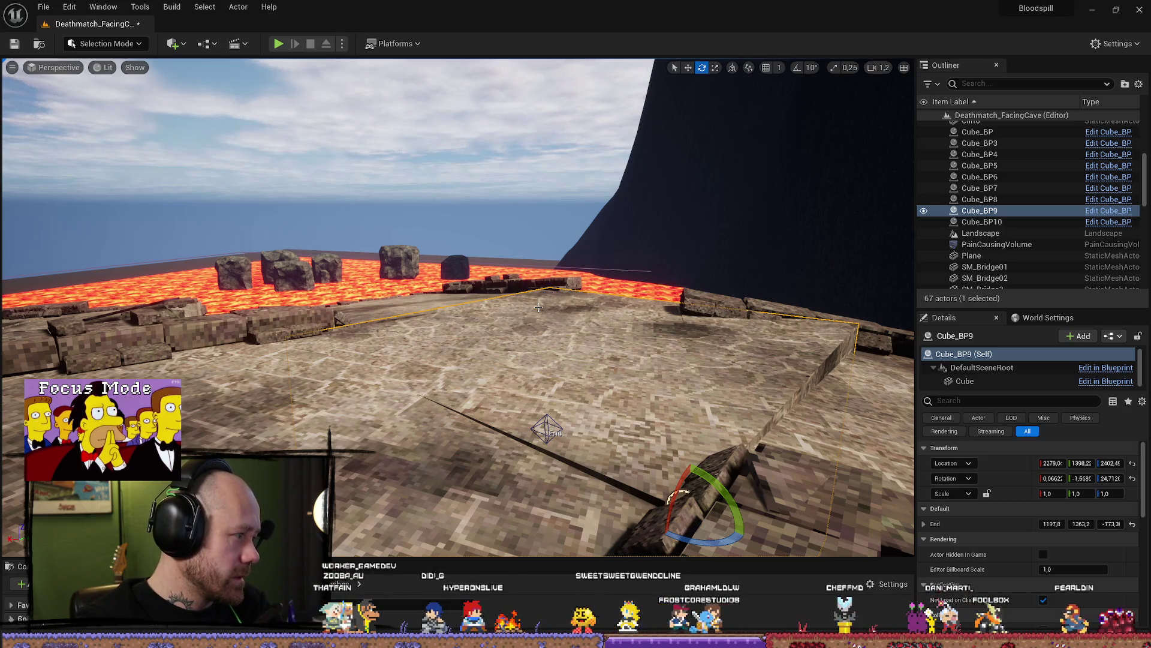
# Adjust Cube_BP9's rotation, lowering the board about 20 units then raising it 5
pyautogui.moveTo(538, 307)
pyautogui.mouseDown()
pyautogui.moveTo(408, 308)
pyautogui.moveTo(509, 341)
pyautogui.mouseUp()
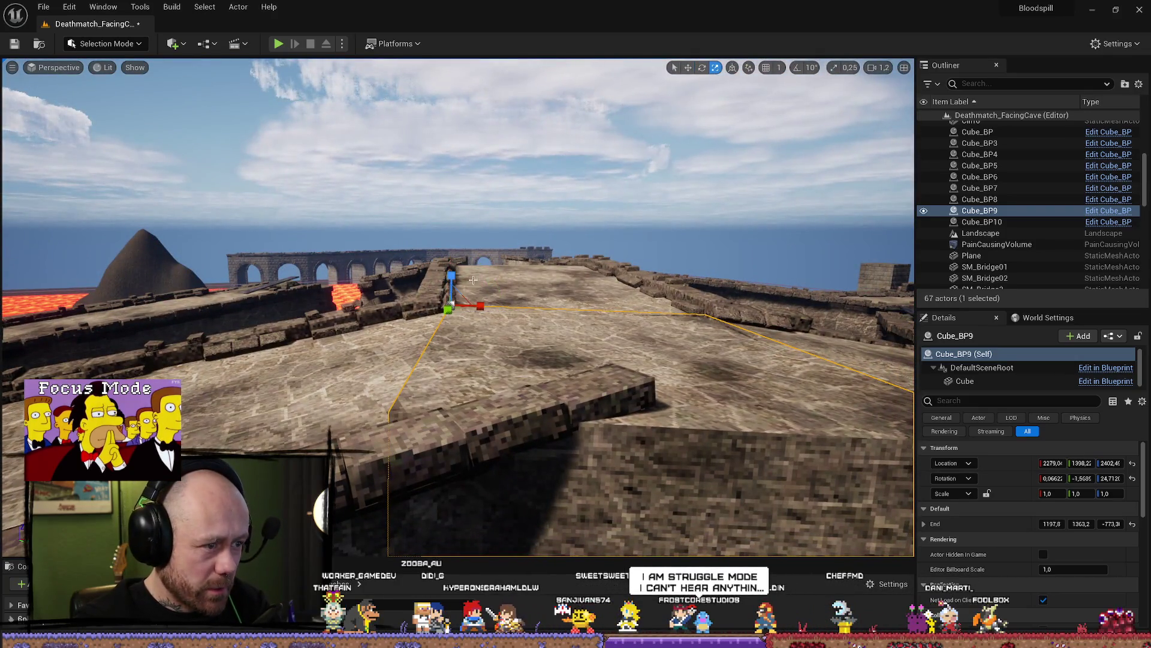
pyautogui.moveTo(468, 276); pyautogui.dragTo(471, 272)
pyautogui.press('r')
pyautogui.moveTo(217, 292); pyautogui.dragTo(250, 305)
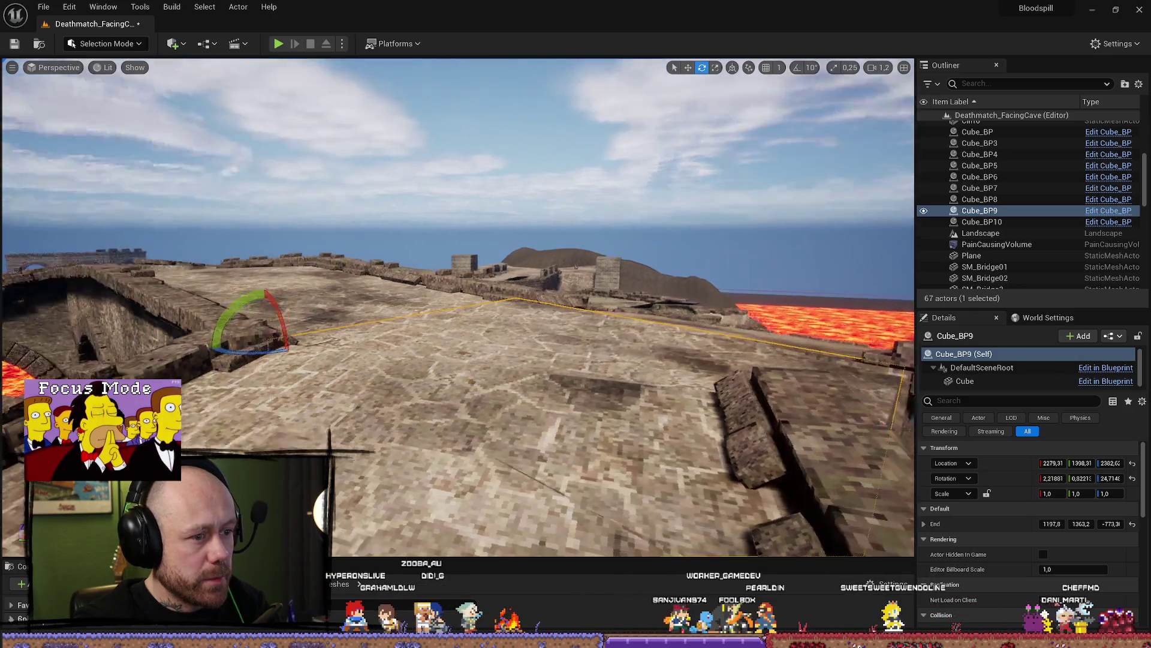
pyautogui.scroll(1, 458, 307)
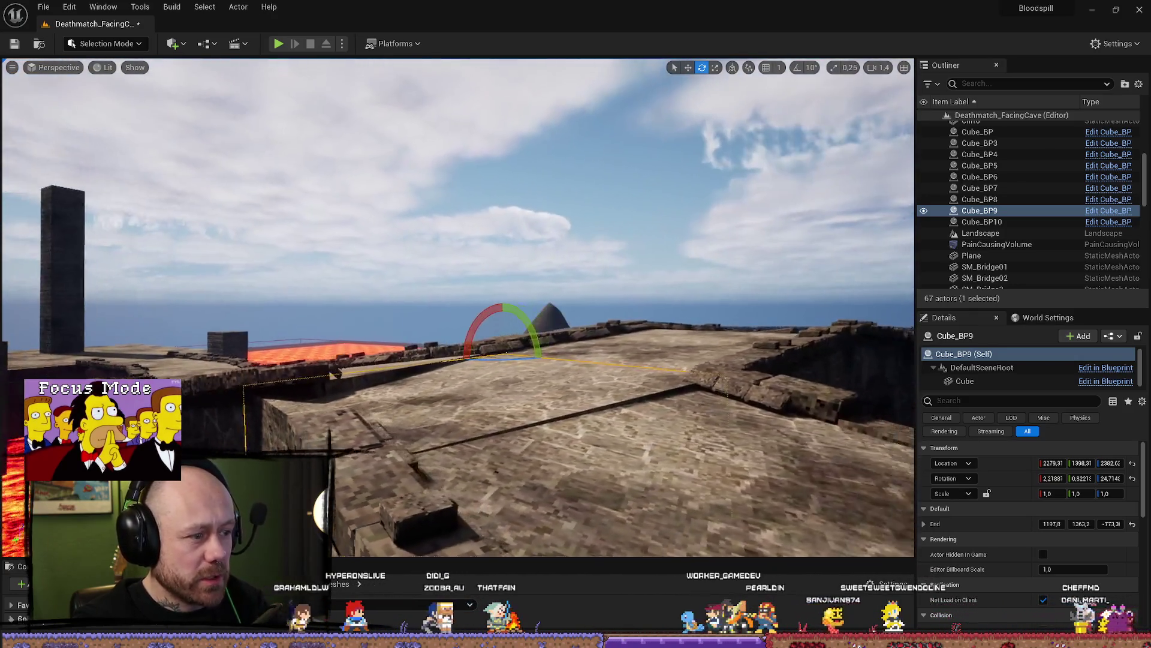
pyautogui.moveTo(335, 371); pyautogui.dragTo(327, 292)
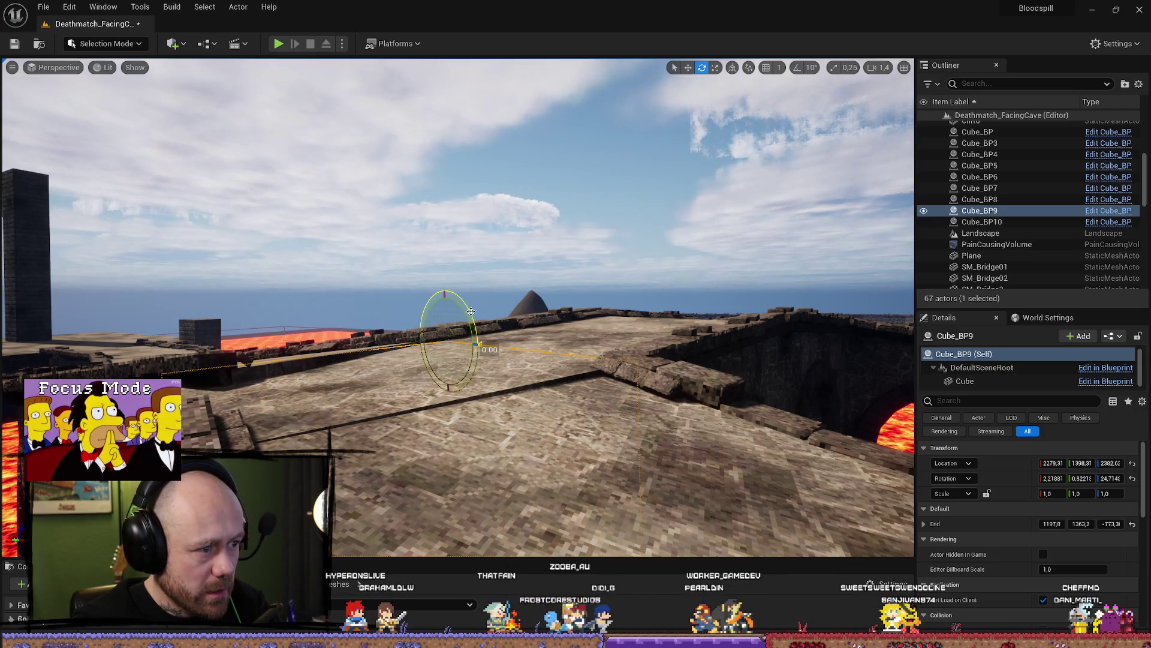
pyautogui.moveTo(446, 309); pyautogui.dragTo(435, 307)
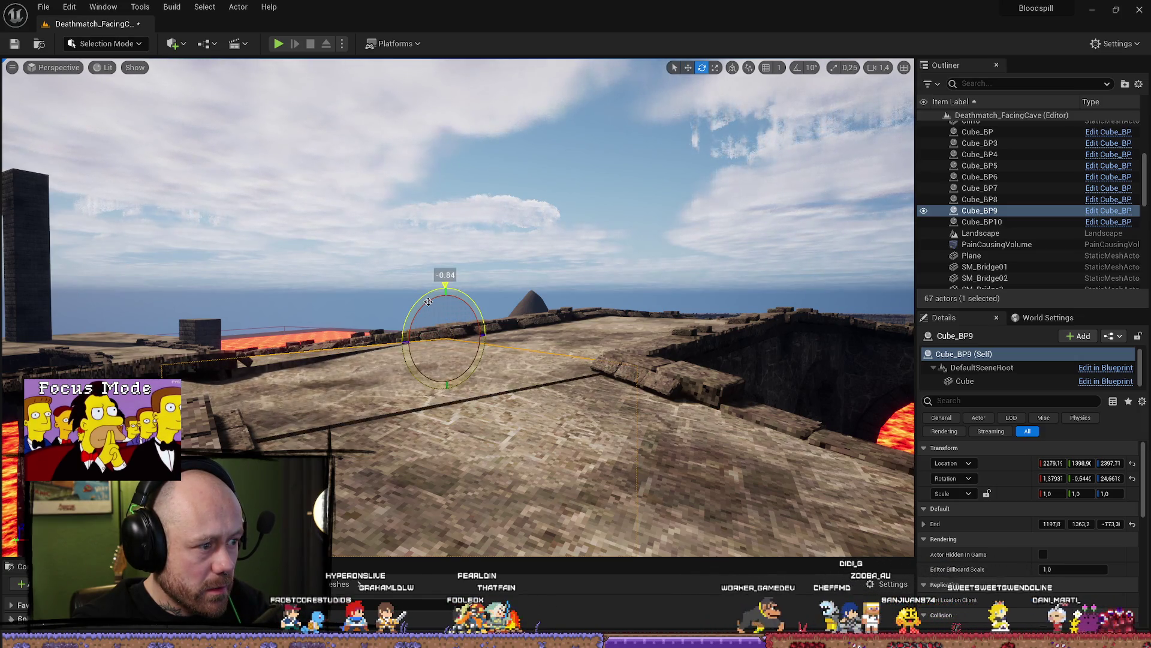
# Turn the board about 14 degrees around vertical and pull its End point in to shorten it
pyautogui.press('w')
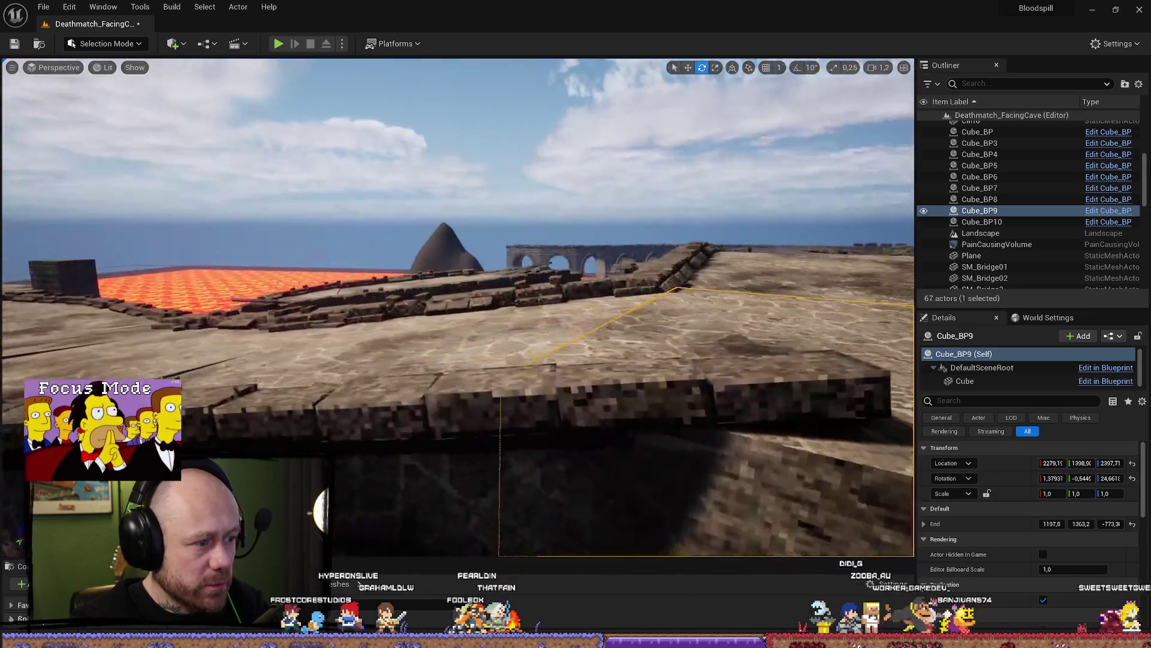
pyautogui.press('q')
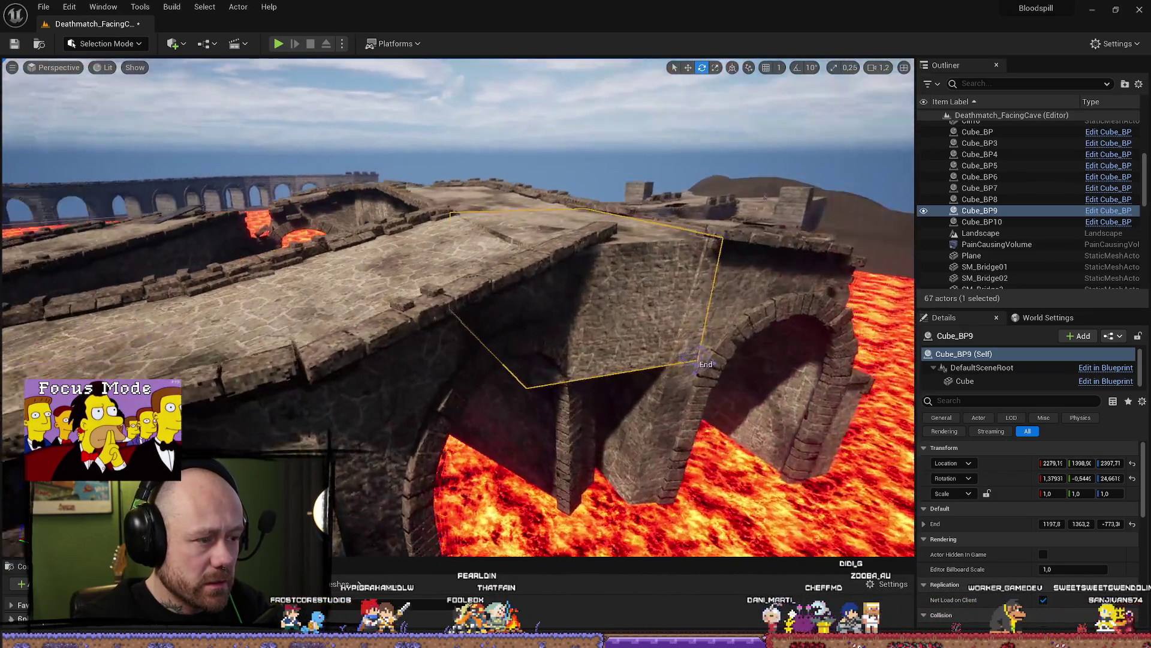
pyautogui.press('e')
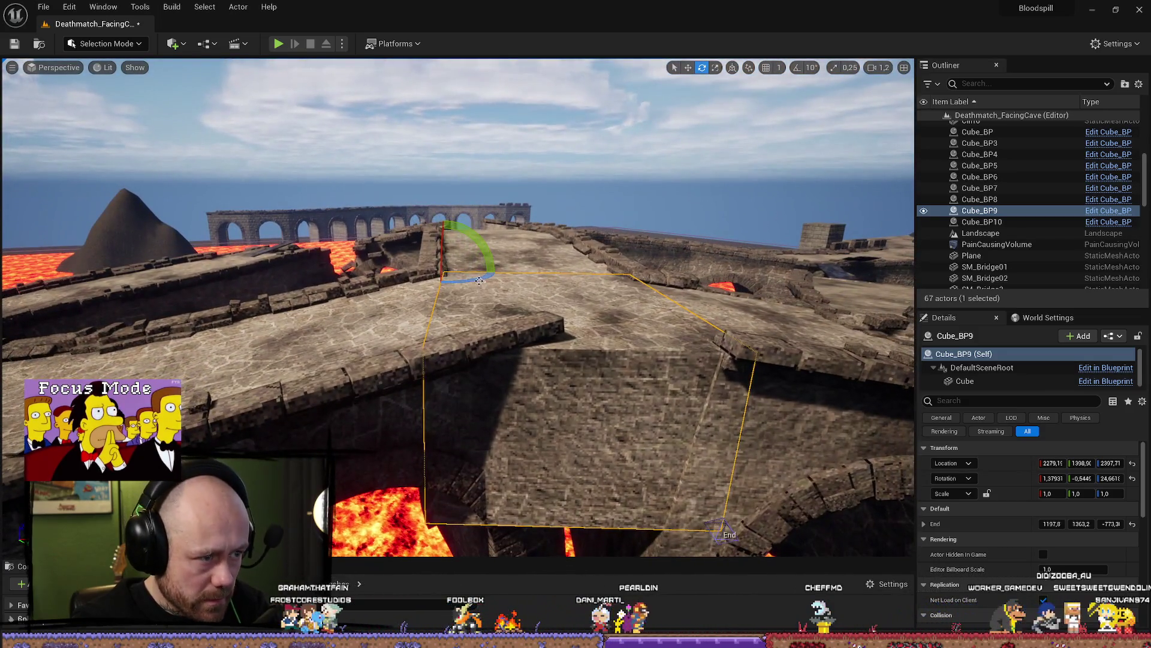
pyautogui.moveTo(480, 277); pyautogui.dragTo(438, 277)
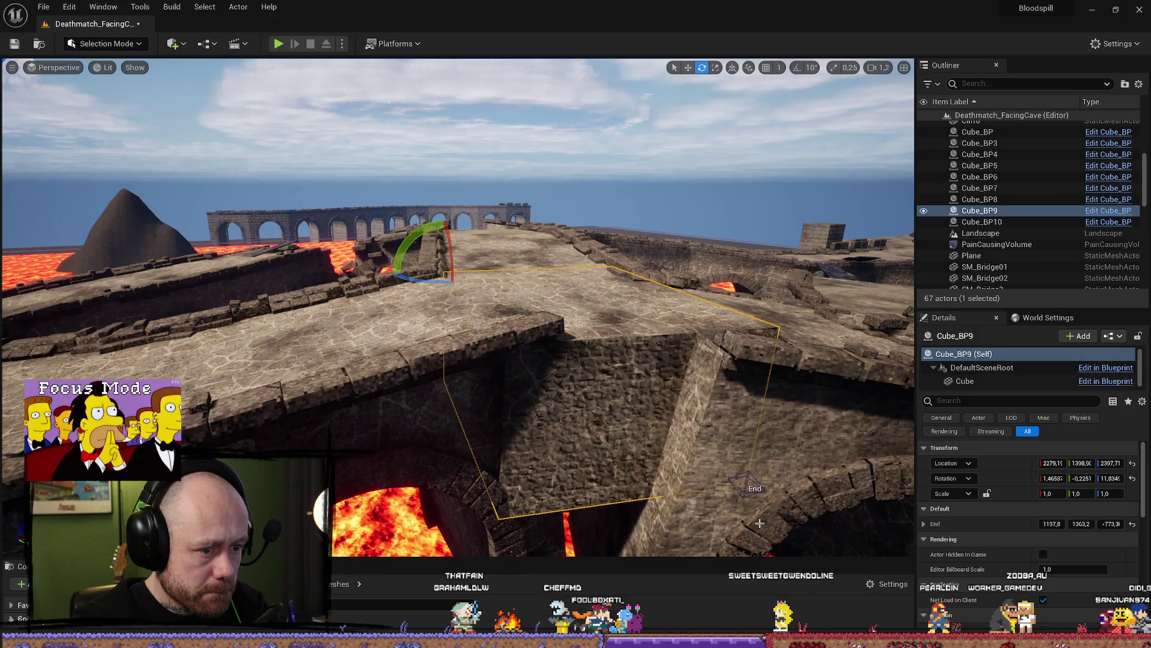
pyautogui.moveTo(610, 414); pyautogui.dragTo(611, 472)
pyautogui.press('w')
pyautogui.moveTo(590, 411)
pyautogui.mouseDown()
pyautogui.moveTo(482, 411)
pyautogui.moveTo(494, 411)
pyautogui.moveTo(470, 474)
pyautogui.moveTo(480, 444)
pyautogui.moveTo(348, 423)
pyautogui.moveTo(367, 388)
pyautogui.moveTo(394, 383)
pyautogui.moveTo(432, 419)
pyautogui.moveTo(654, 476)
pyautogui.moveTo(539, 424)
pyautogui.mouseUp()
# Reposition the ramp along the walkway, widen its End point, and slide it sideways over the gap
pyautogui.click(352, 391)
pyautogui.press('e')
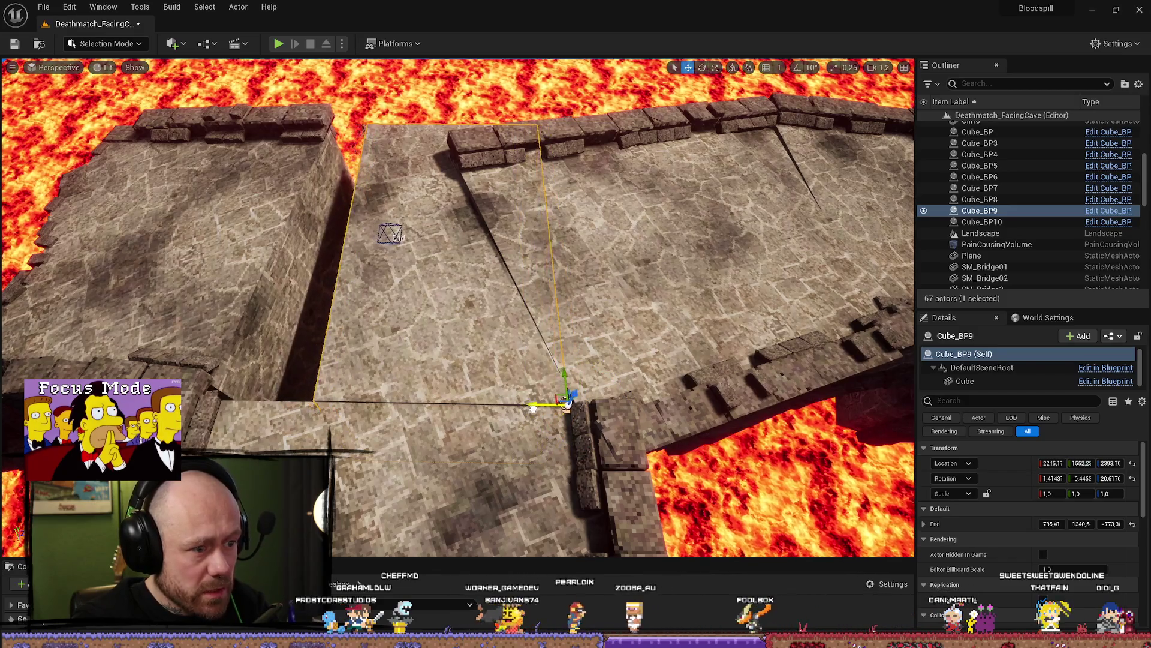
pyautogui.moveTo(538, 408); pyautogui.dragTo(564, 392)
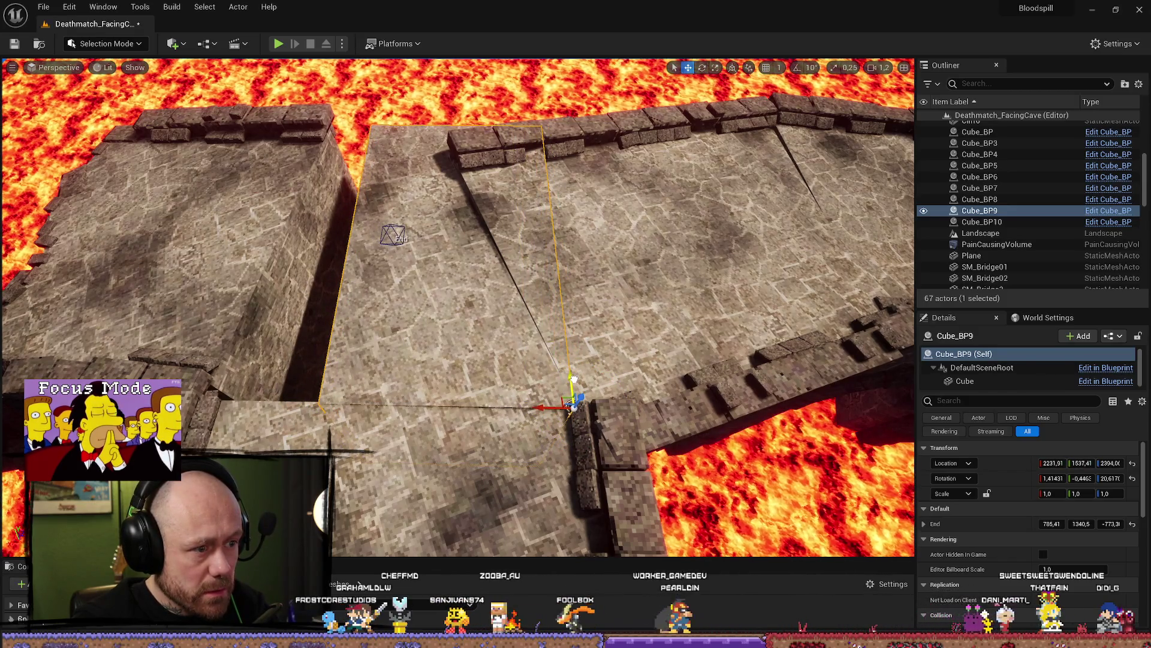
pyautogui.click(392, 235)
pyautogui.moveTo(364, 235); pyautogui.dragTo(309, 234)
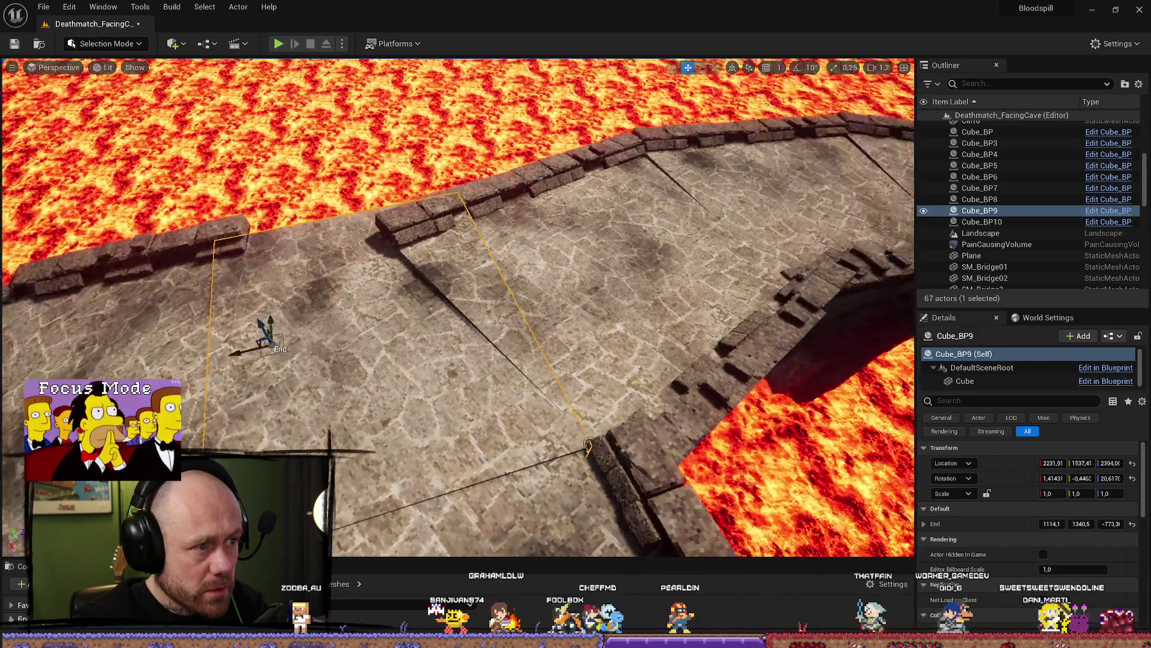
pyautogui.moveTo(588, 444)
pyautogui.mouseDown()
pyautogui.moveTo(611, 396)
pyautogui.moveTo(612, 324)
pyautogui.moveTo(588, 318)
pyautogui.moveTo(587, 300)
pyautogui.moveTo(614, 460)
pyautogui.mouseUp()
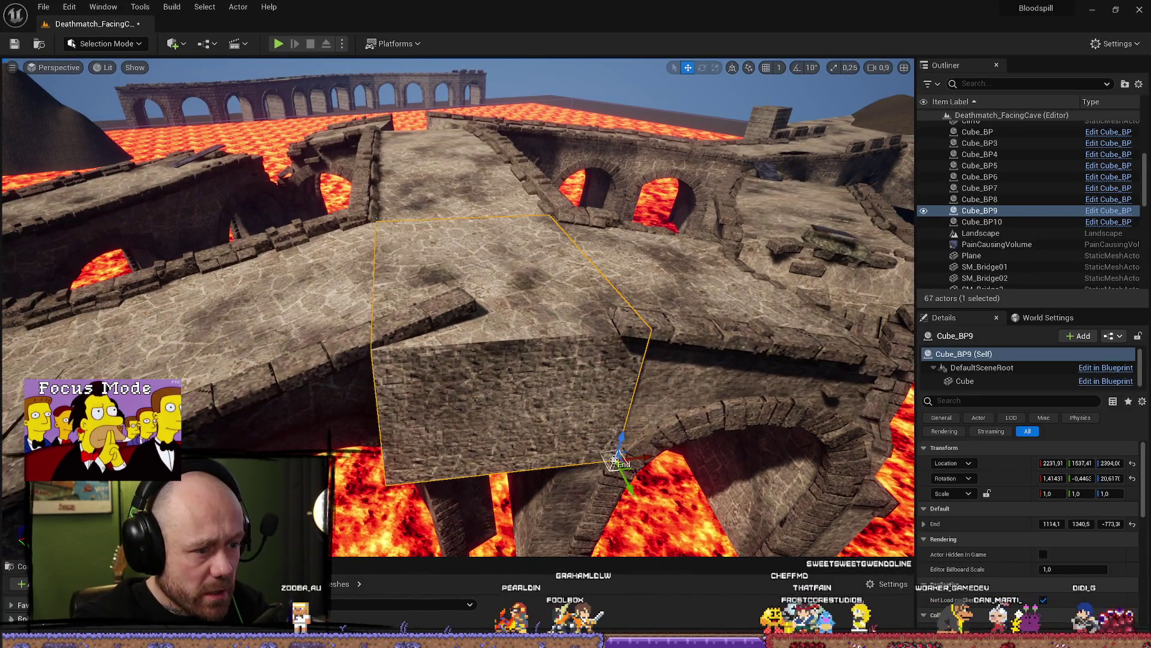
pyautogui.click(396, 248)
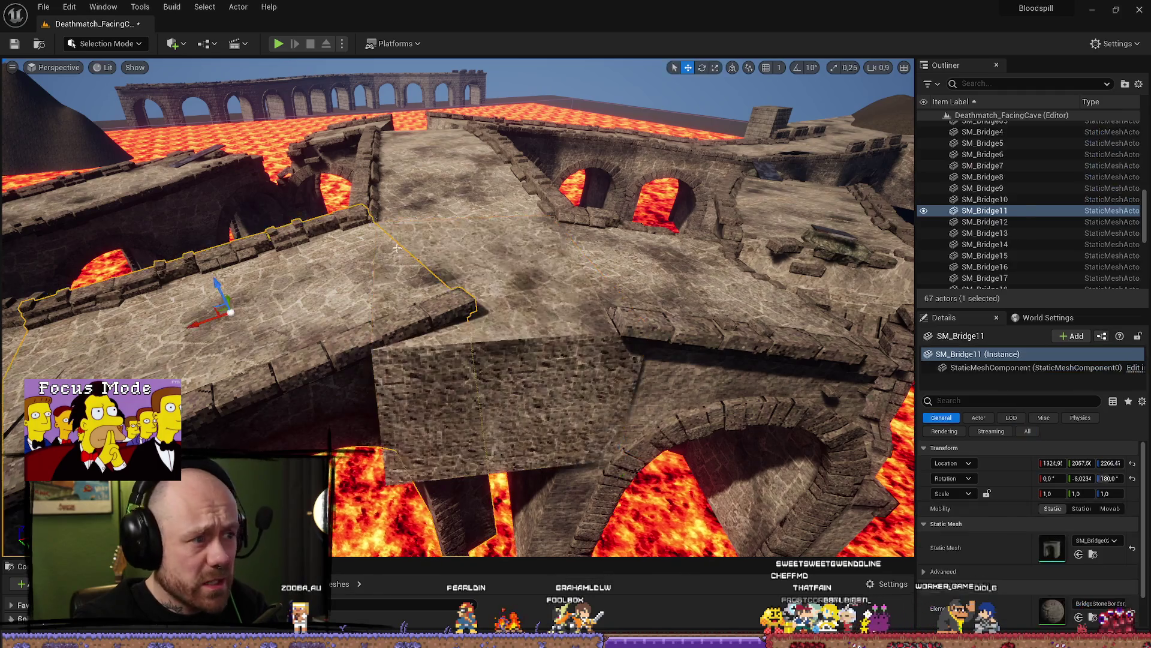
pyautogui.hotkey('ctrl', 'z')
pyautogui.moveTo(429, 221); pyautogui.dragTo(472, 221)
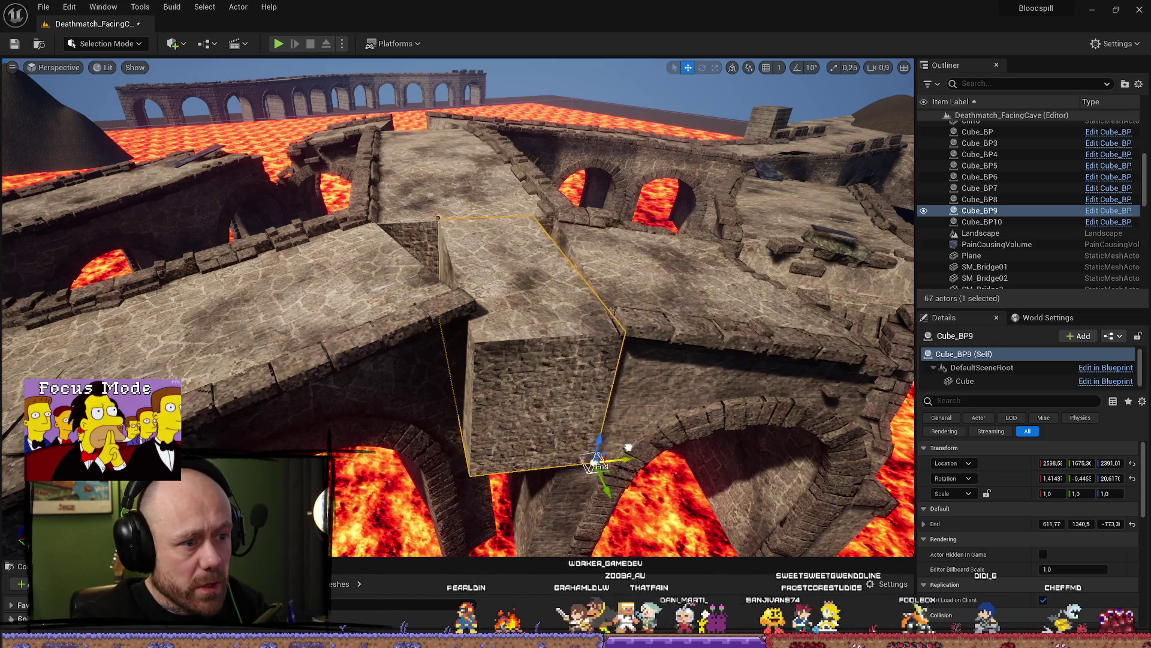
# Raise the ramp block slightly and reduce its tilt by a few degrees
pyautogui.moveTo(649, 442)
pyautogui.mouseDown()
pyautogui.moveTo(626, 381)
pyautogui.moveTo(627, 465)
pyautogui.mouseUp()
pyautogui.moveTo(486, 359)
pyautogui.mouseDown()
pyautogui.moveTo(521, 325)
pyautogui.moveTo(545, 325)
pyautogui.moveTo(533, 295)
pyautogui.moveTo(543, 324)
pyautogui.mouseUp()
pyautogui.press('e')
pyautogui.press('w')
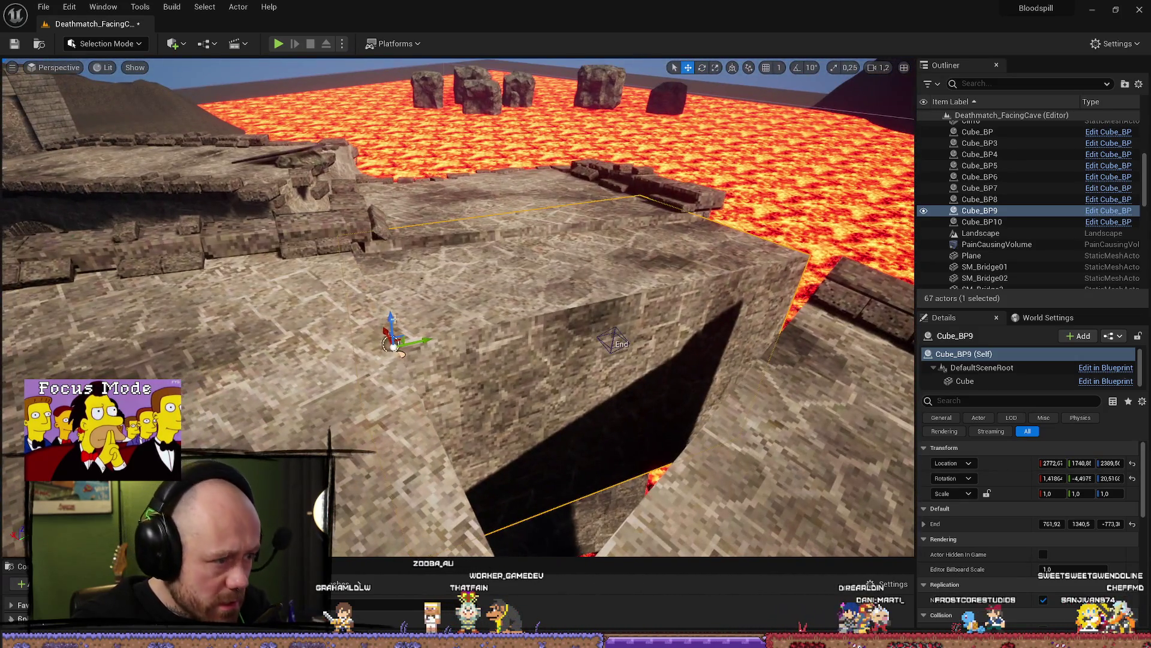
pyautogui.moveTo(392, 320); pyautogui.dragTo(393, 314)
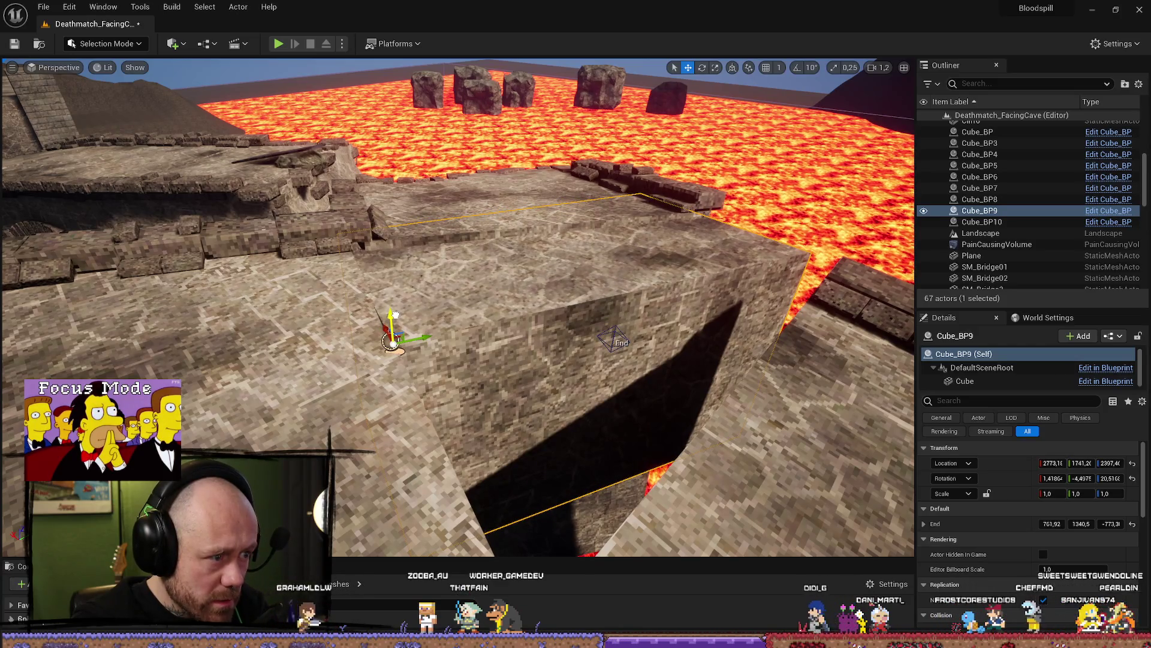
pyautogui.press('f')
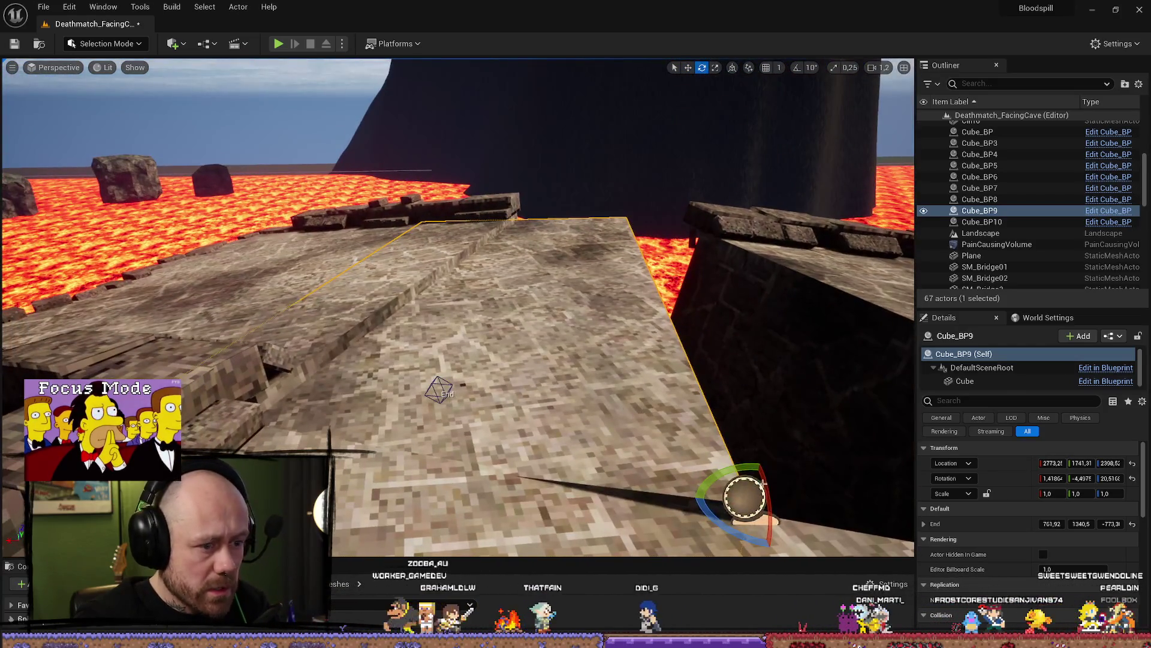
pyautogui.press('e')
pyautogui.moveTo(730, 473); pyautogui.dragTo(665, 447)
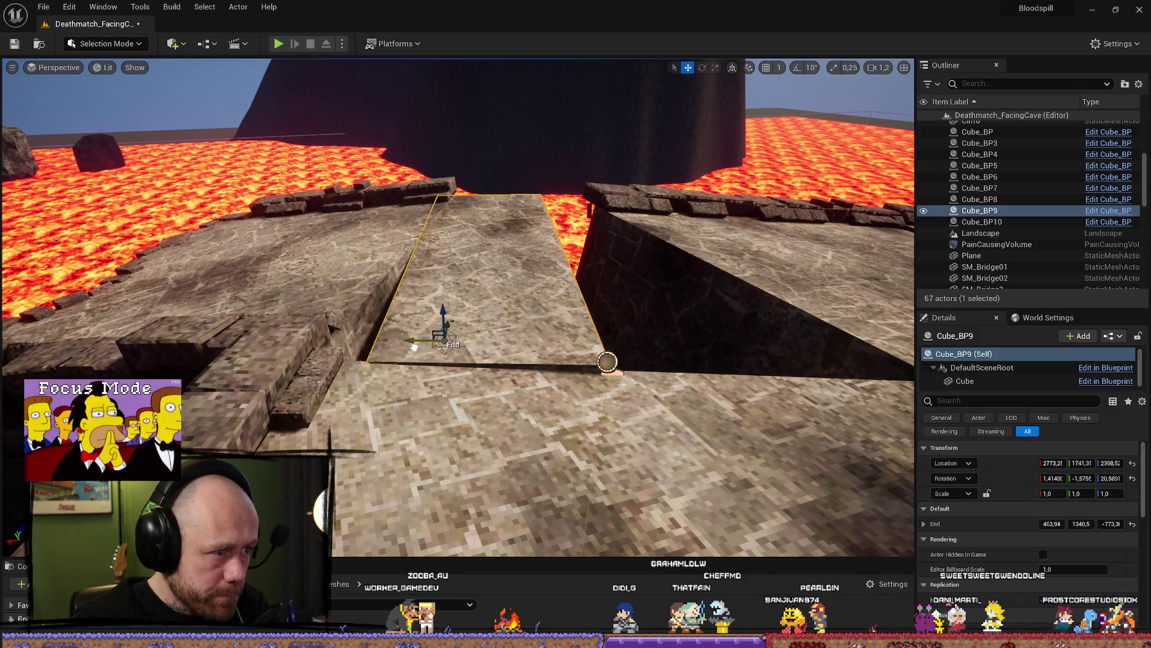
pyautogui.moveTo(607, 361)
pyautogui.mouseDown()
pyautogui.moveTo(598, 306)
pyautogui.moveTo(603, 378)
pyautogui.mouseUp()
# Duplicate the ramp block into a second ramp, Cube_BP11
pyautogui.moveTo(487, 399)
pyautogui.mouseDown()
pyautogui.moveTo(402, 368)
pyautogui.moveTo(557, 377)
pyautogui.moveTo(537, 354)
pyautogui.mouseUp()
pyautogui.hotkey('ctrl', 'd')
pyautogui.press('e')
# Lower the Cube_BP11 copy and push its End point further out along X
pyautogui.press('w')
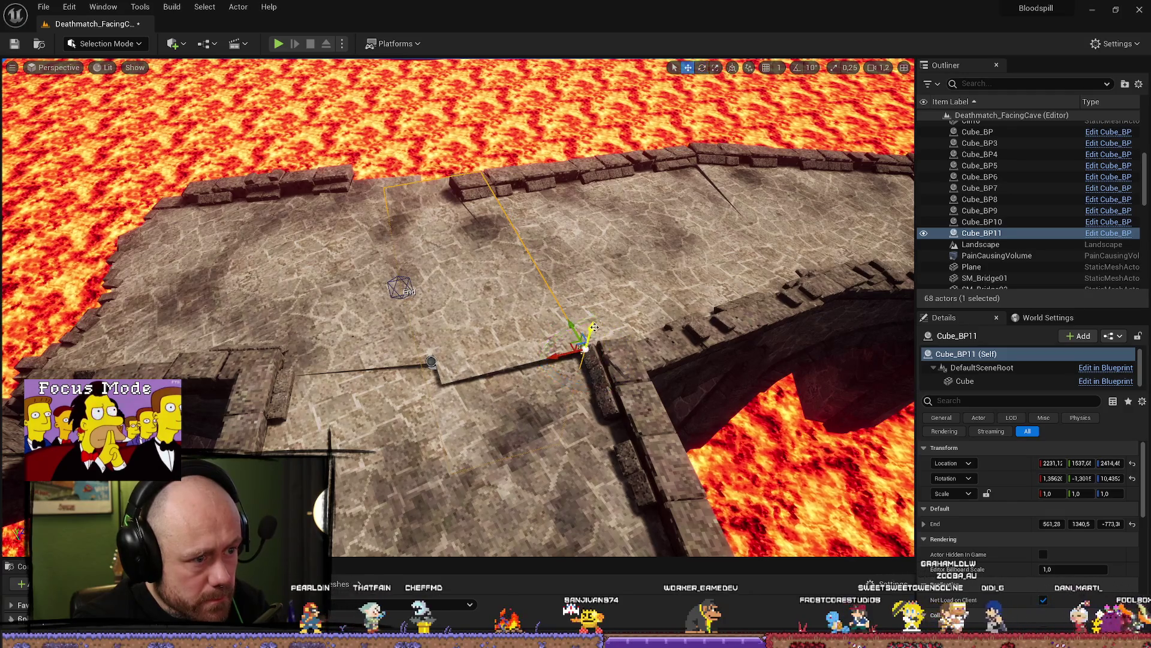
pyautogui.moveTo(594, 326); pyautogui.dragTo(598, 354)
pyautogui.press('e')
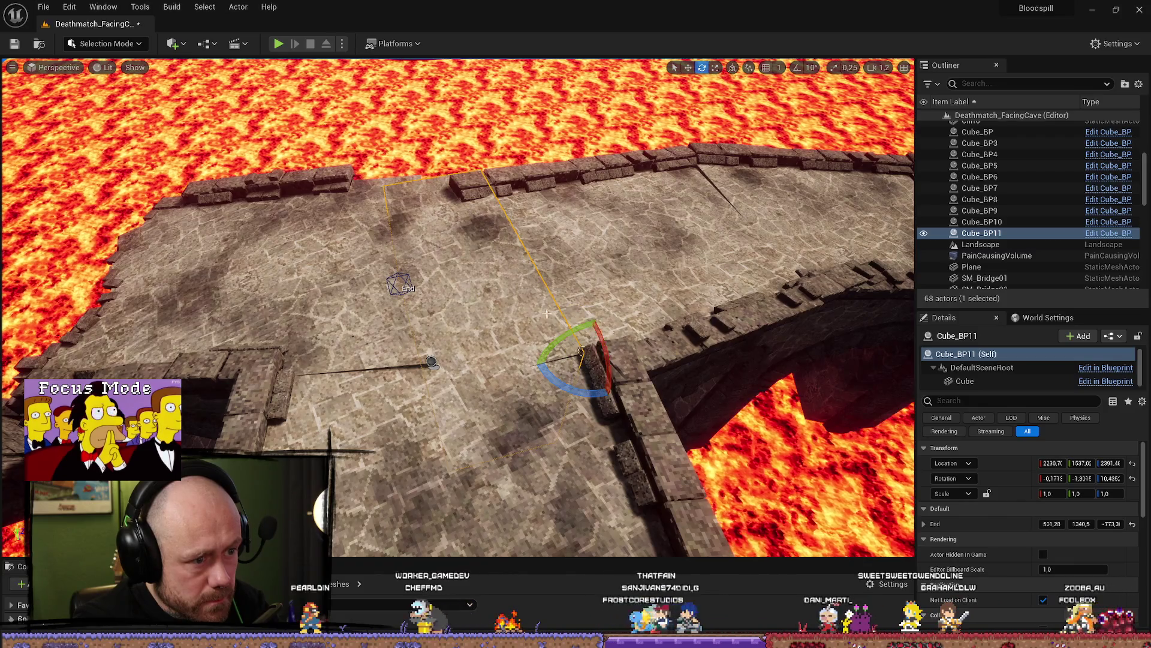
pyautogui.click(398, 284)
pyautogui.press('w')
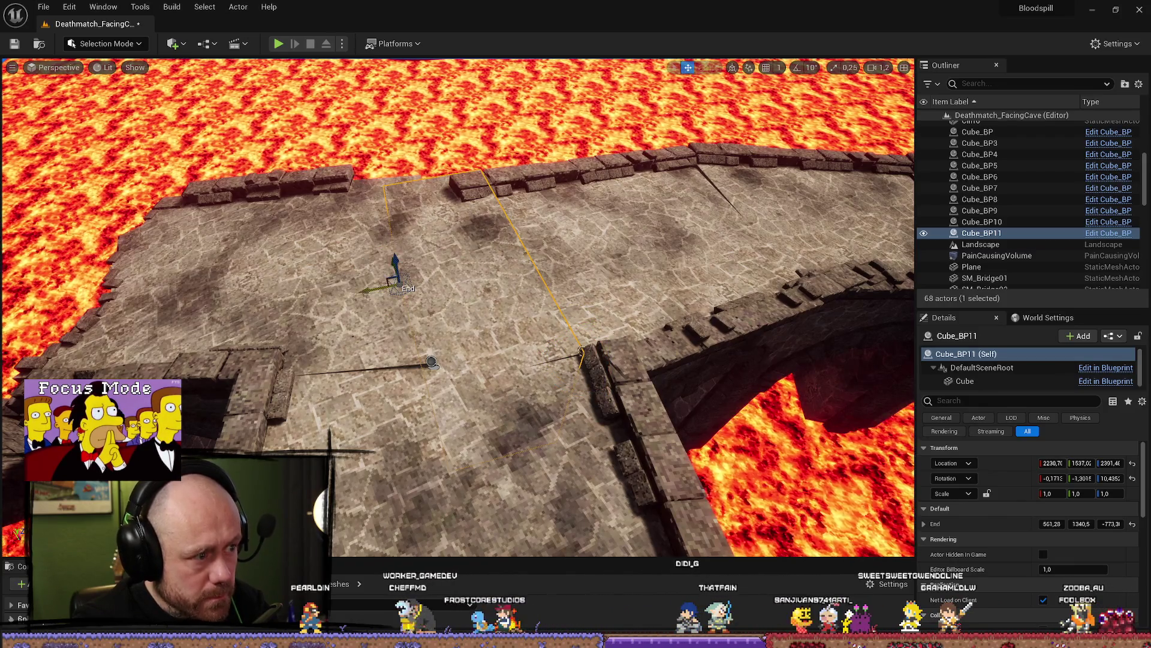
pyautogui.moveTo(373, 290); pyautogui.dragTo(384, 287)
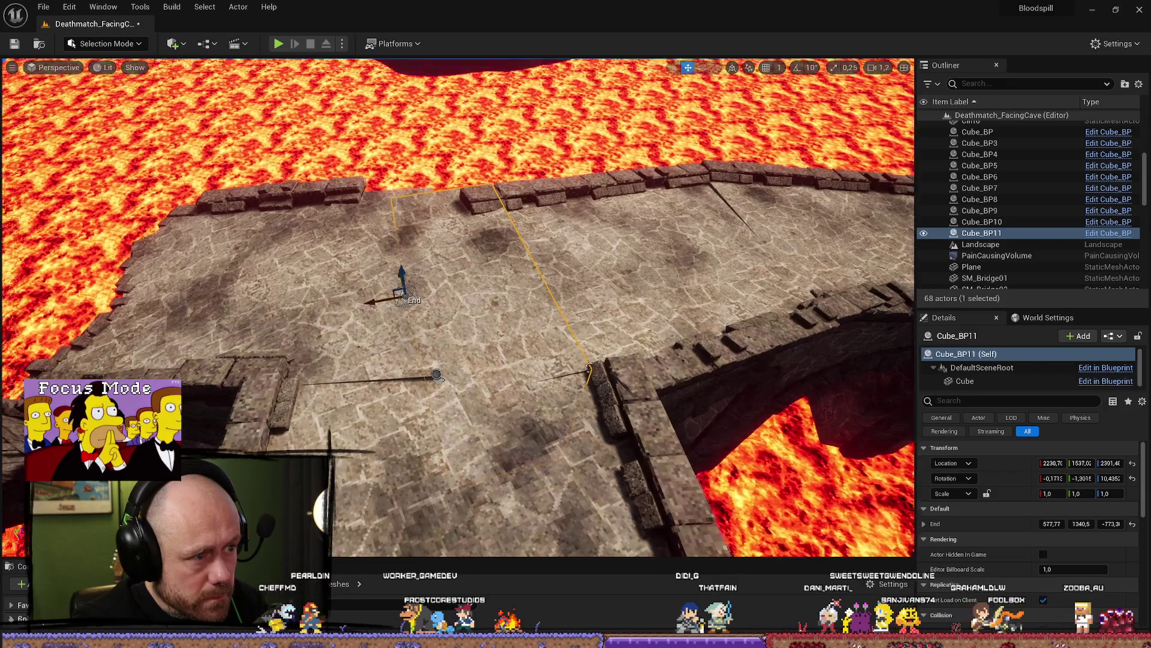
# Level the rotation of Cube_BP11's end and tilt it back slightly
pyautogui.moveTo(436, 375); pyautogui.dragTo(182, 347)
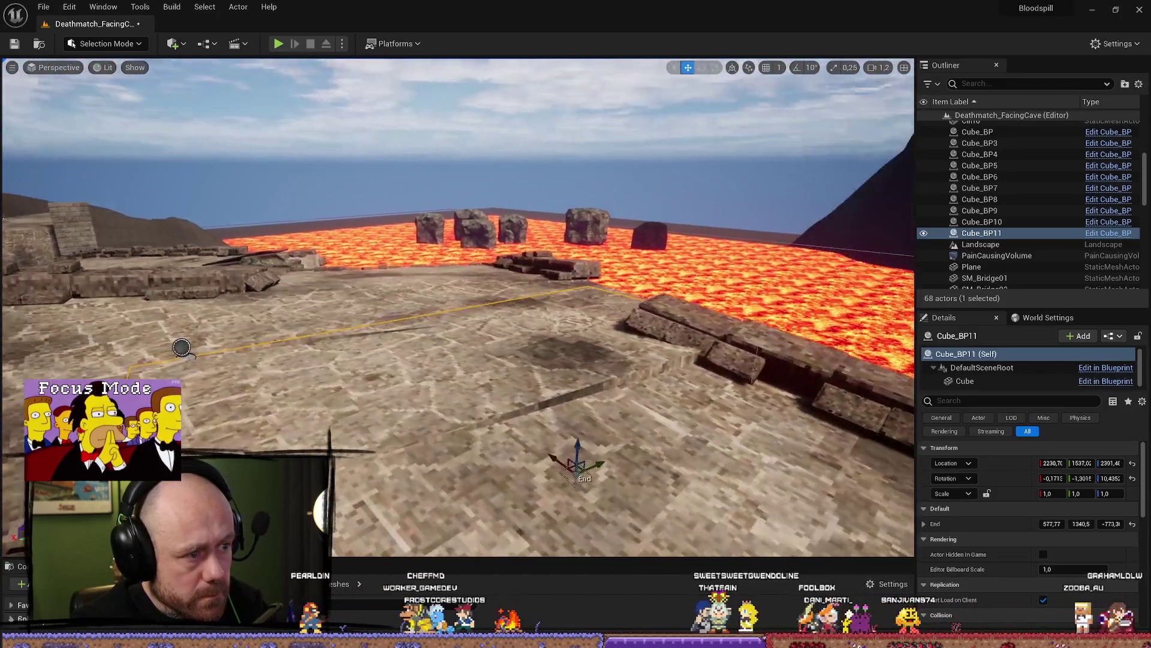
pyautogui.moveTo(426, 420); pyautogui.dragTo(300, 418)
pyautogui.press('e')
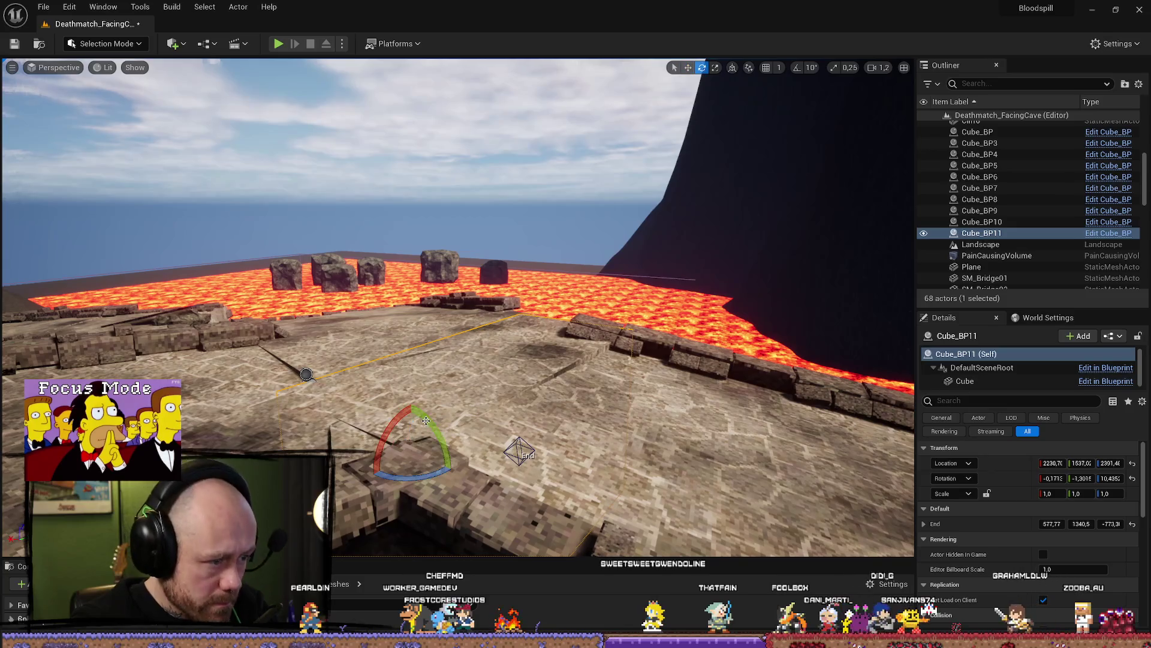
pyautogui.moveTo(426, 421); pyautogui.dragTo(412, 428)
pyautogui.press('w')
pyautogui.press('e')
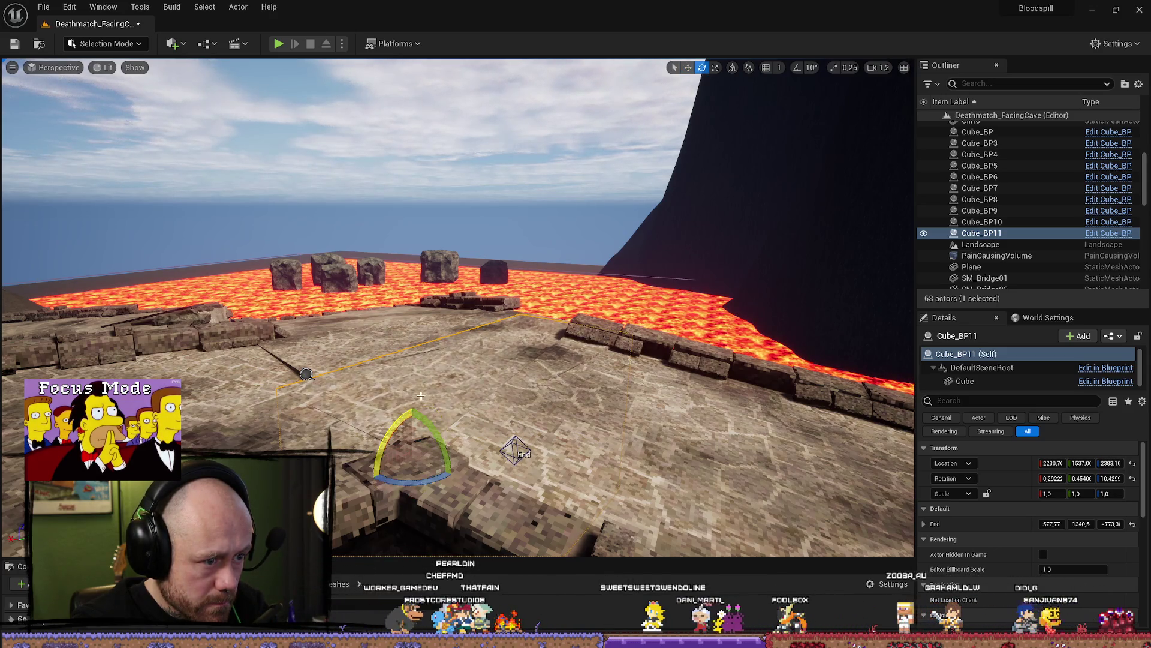
pyautogui.moveTo(456, 360); pyautogui.dragTo(576, 354)
pyautogui.moveTo(444, 381); pyautogui.dragTo(565, 375)
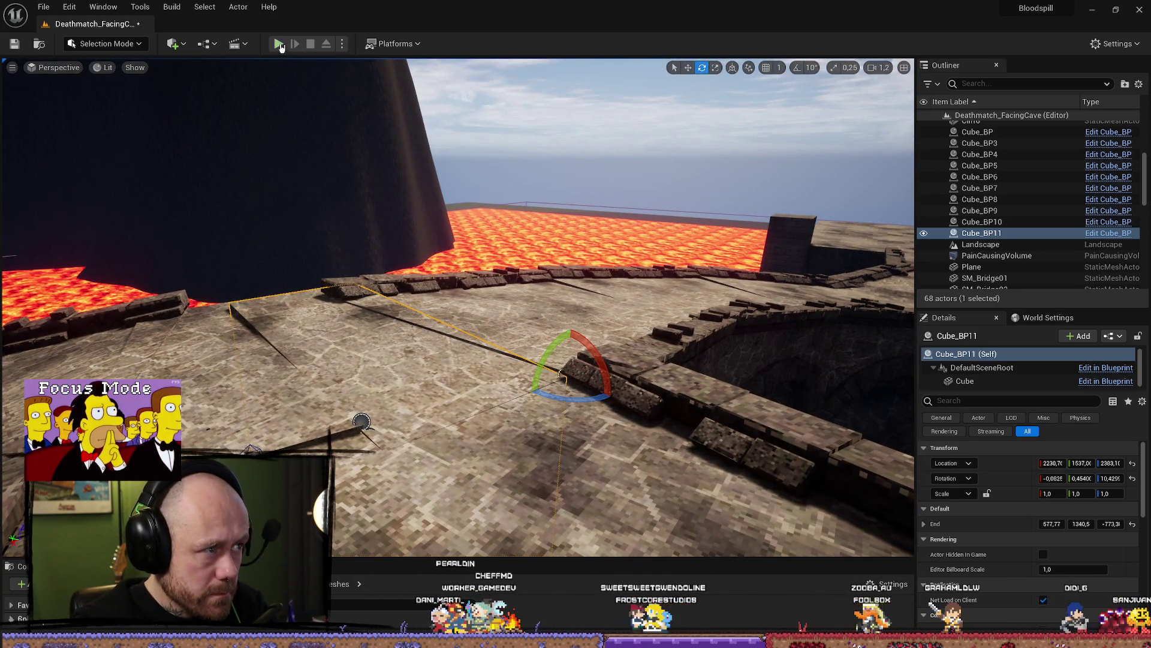
# Play the level, walking over the wooden ramps, platform and stone bridges, then stop with Esc
pyautogui.click(279, 44)
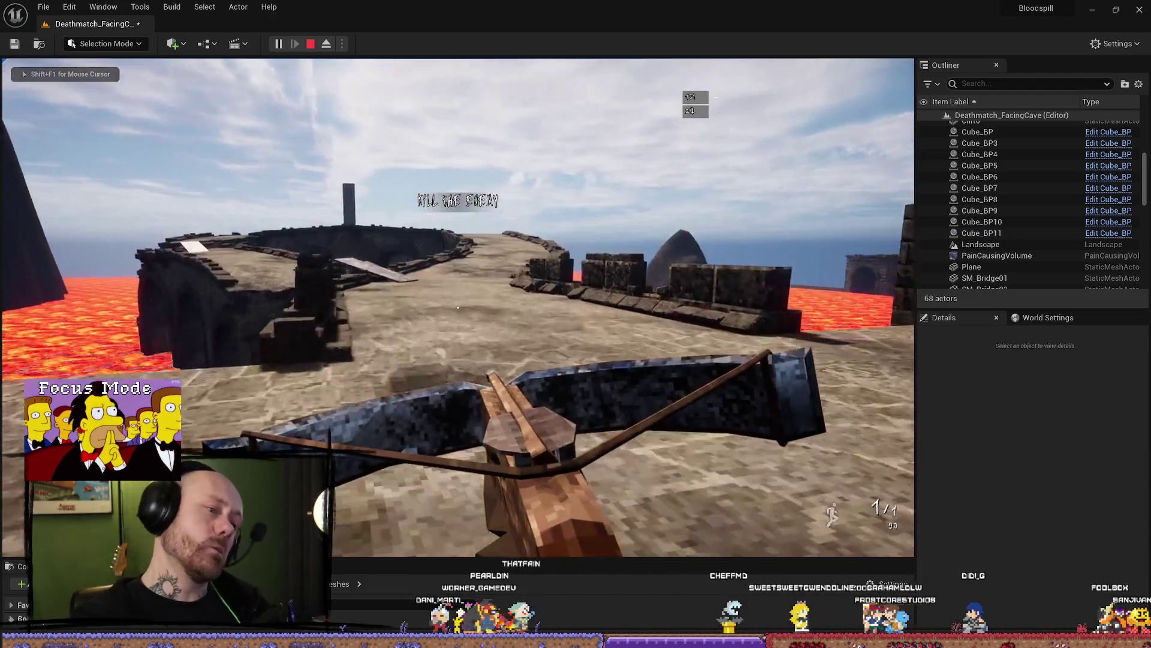
pyautogui.press('w')
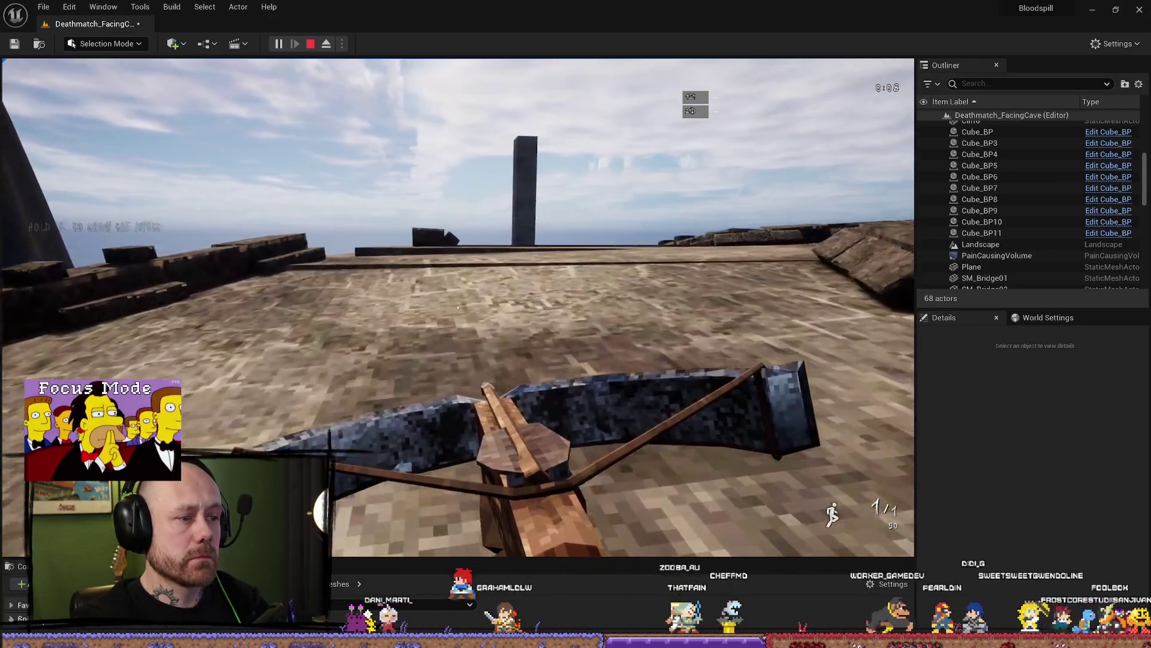
pyautogui.press('w')
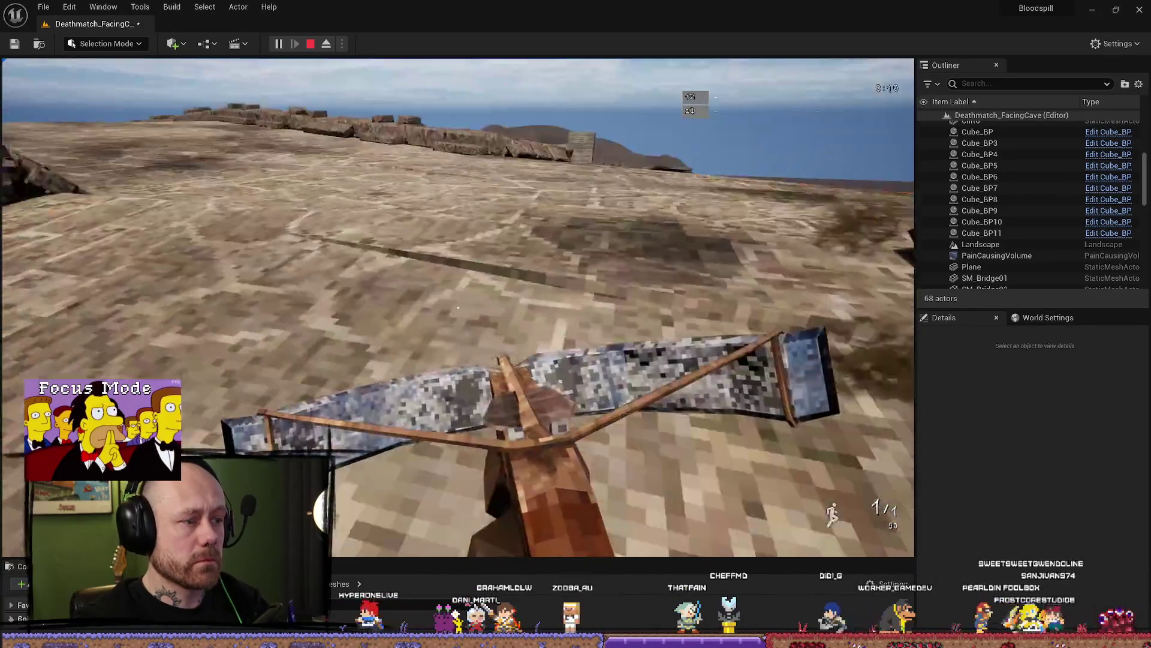
pyautogui.press('w')
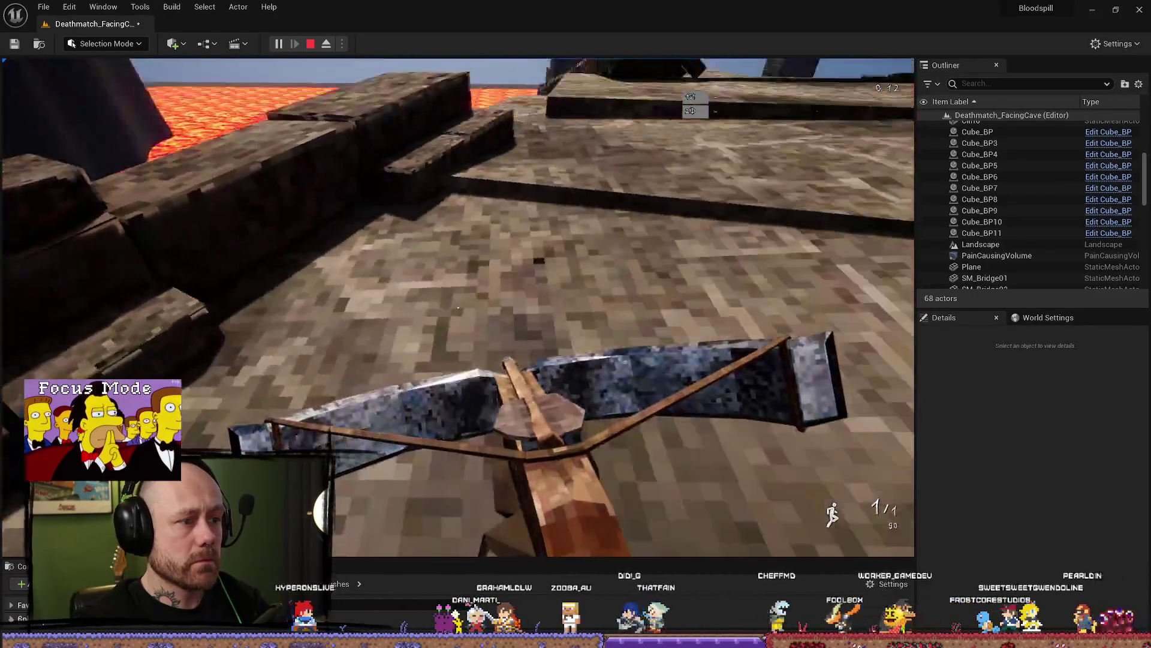
pyautogui.press('w')
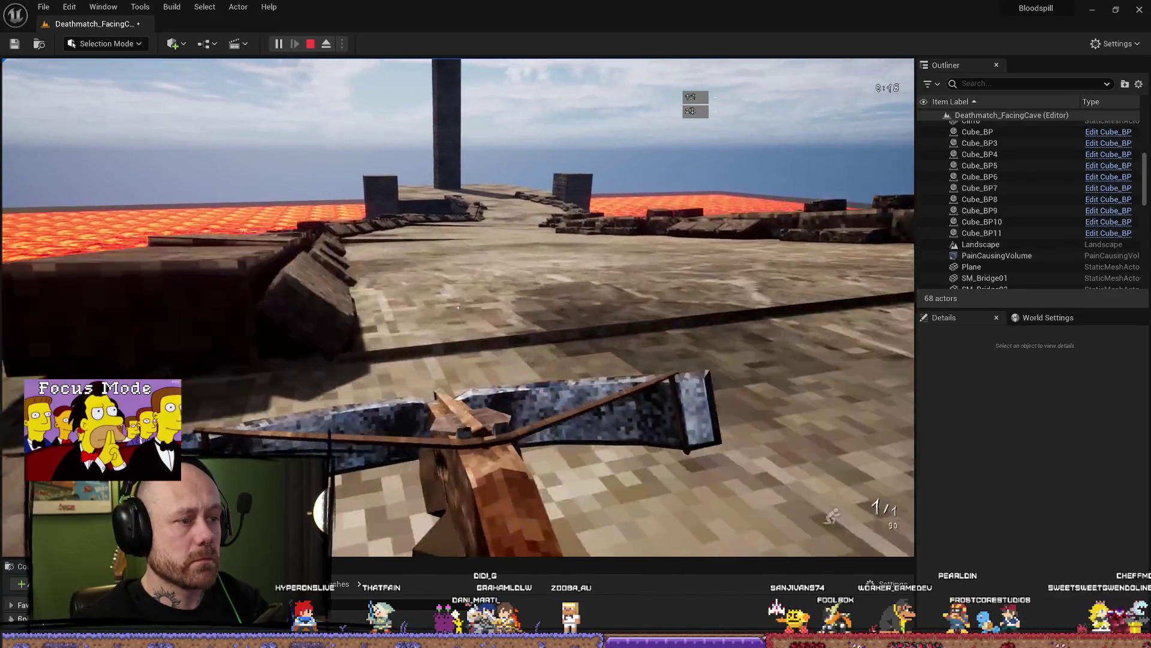
pyautogui.press('w')
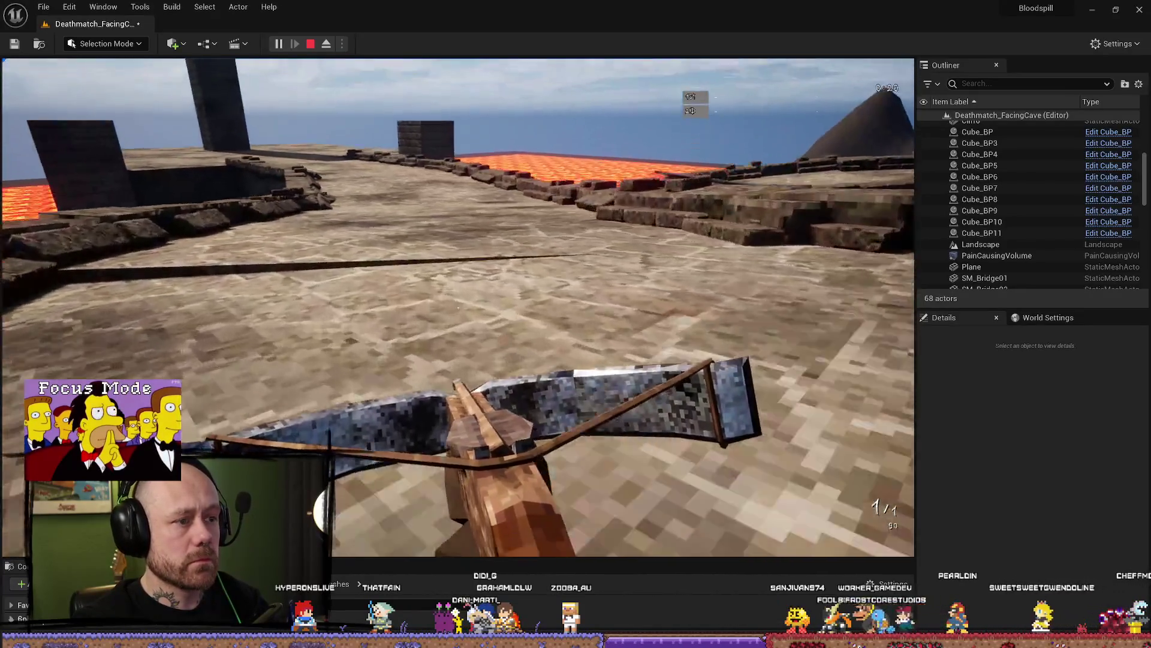
pyautogui.press('w')
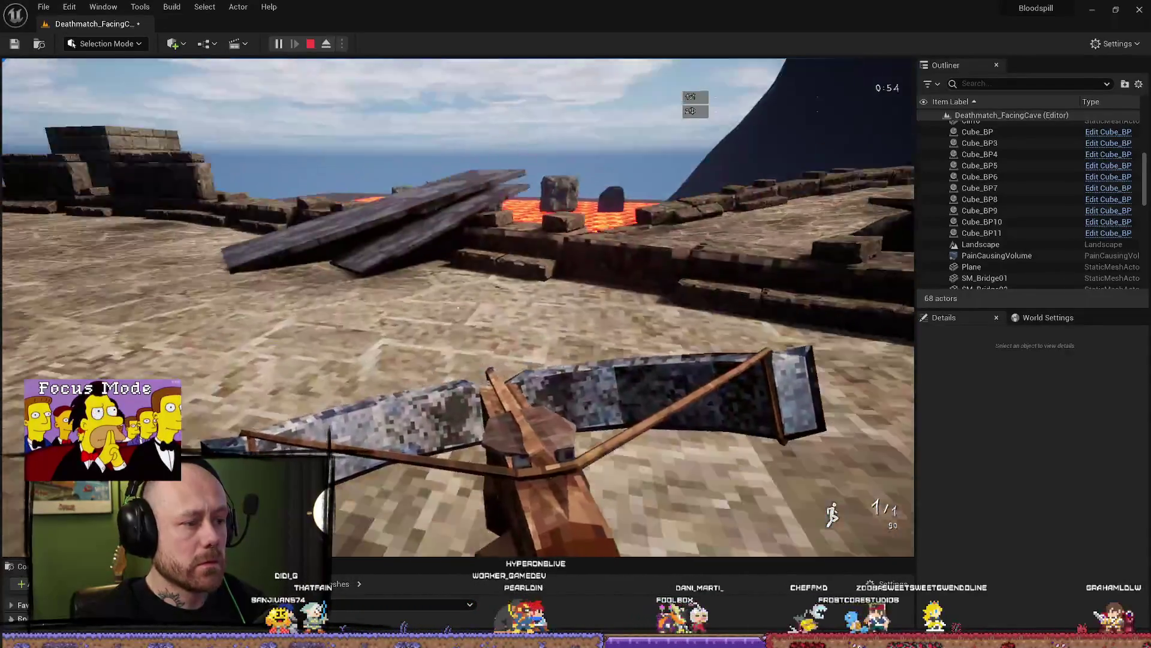
pyautogui.press('w')
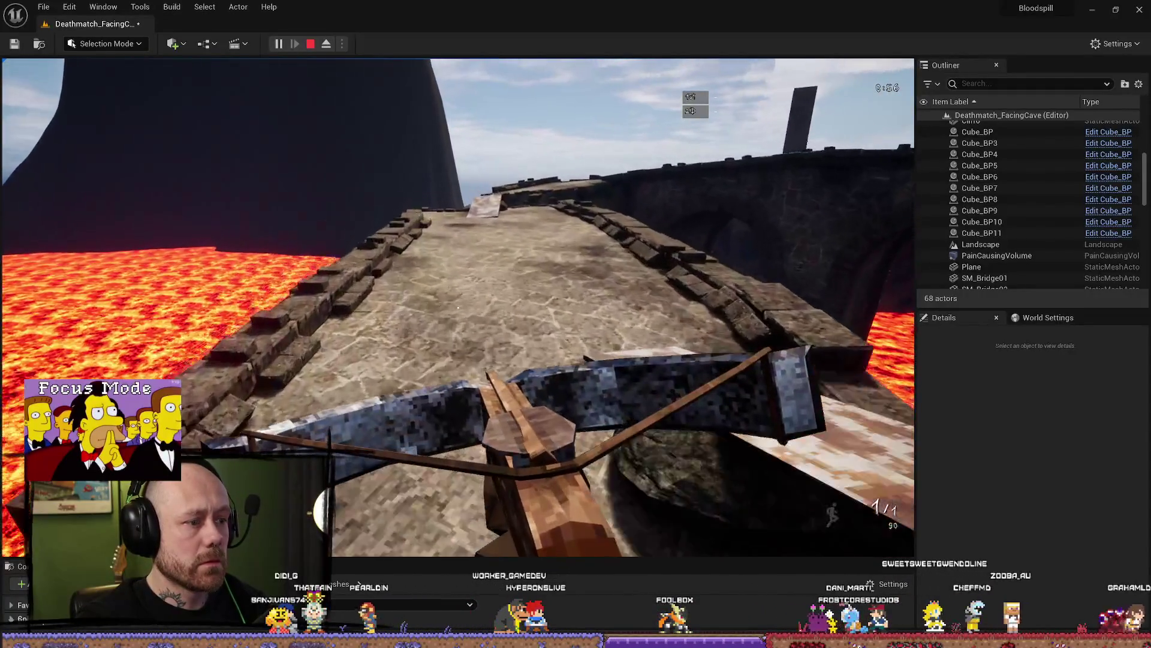
pyautogui.press('w')
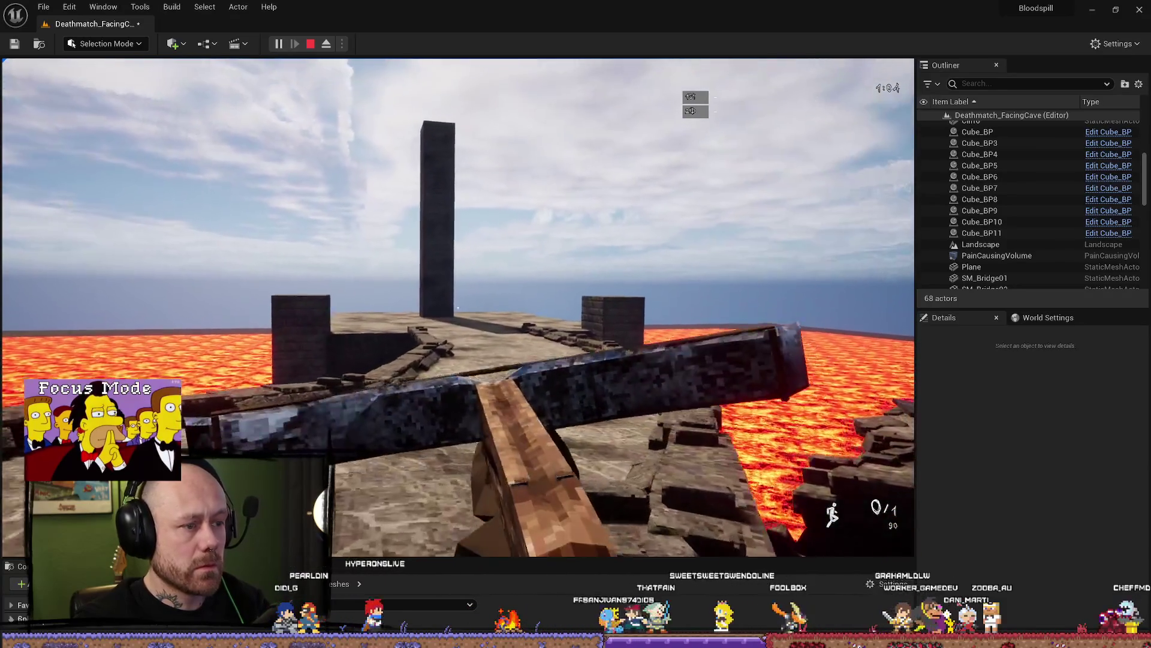
pyautogui.press('Escape')
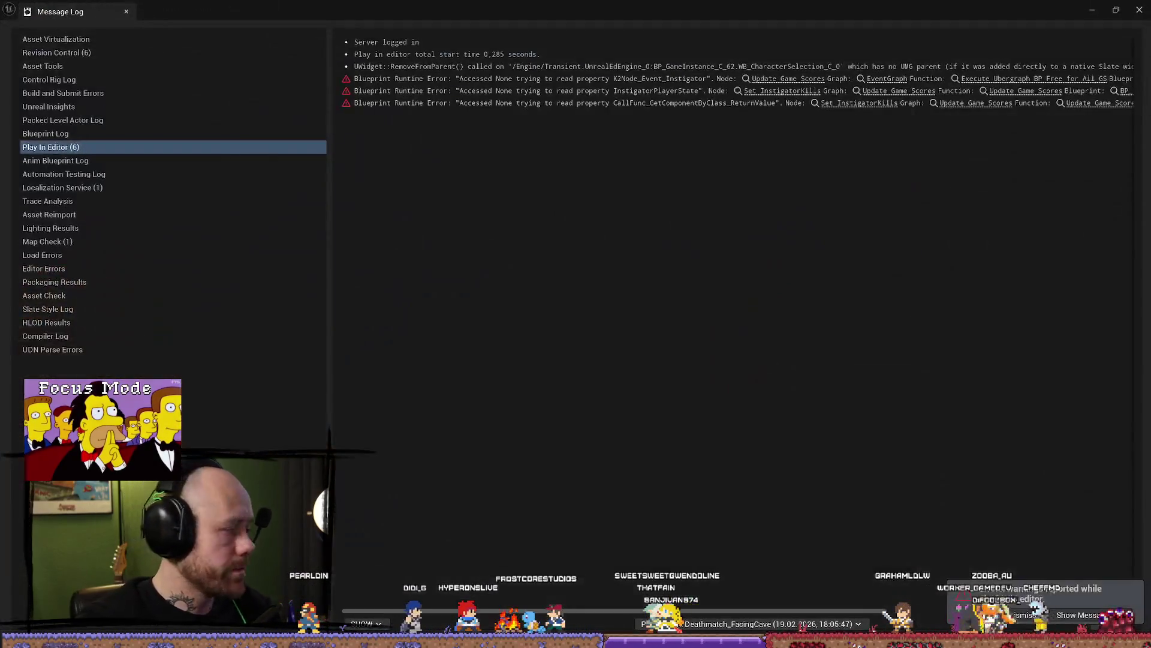
# Close the Message Log listing the Play In Editor errors
pyautogui.click(1138, 11)
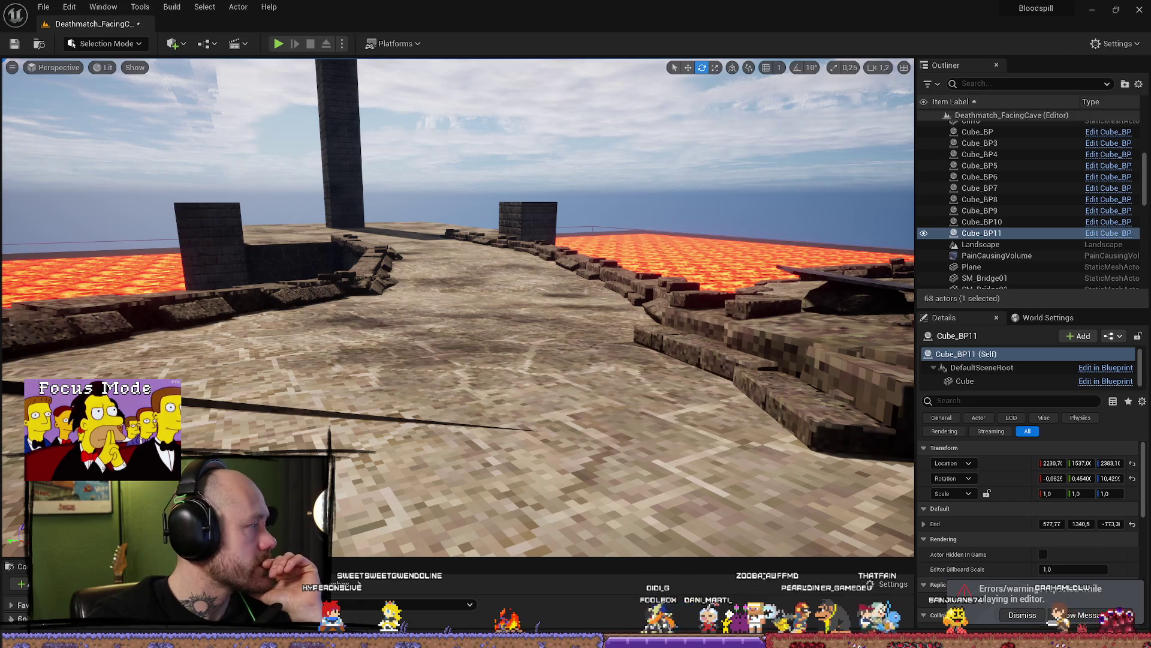
pyautogui.moveTo(500, 258); pyautogui.dragTo(543, 239)
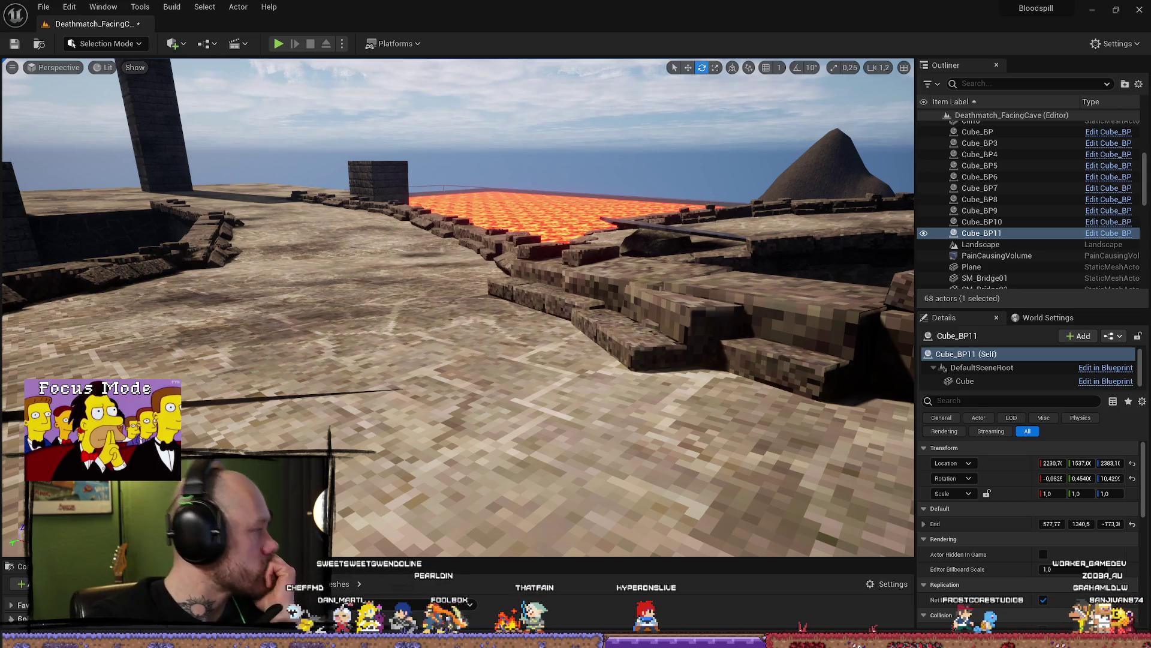
pyautogui.moveTo(584, 346)
pyautogui.mouseDown()
pyautogui.moveTo(186, 413)
pyautogui.moveTo(216, 359)
pyautogui.moveTo(228, 420)
pyautogui.moveTo(239, 366)
pyautogui.moveTo(285, 498)
pyautogui.moveTo(300, 366)
pyautogui.mouseUp()
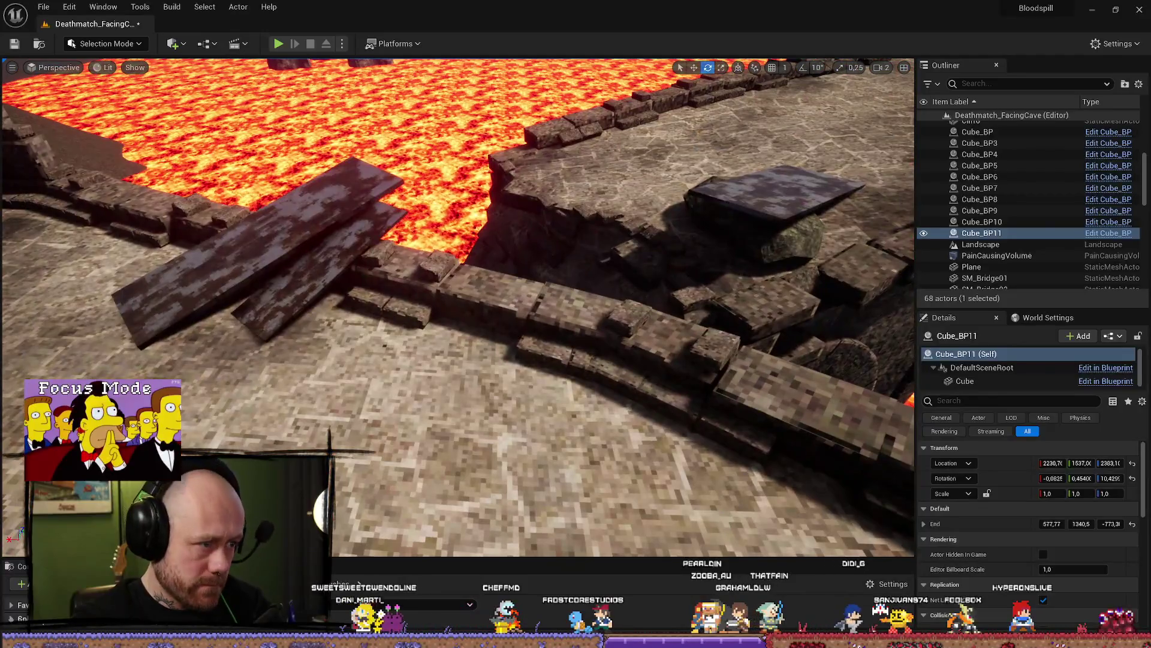
# Select the first WoodBoard and WoodBoard2 and duplicate the pair
pyautogui.click(258, 240)
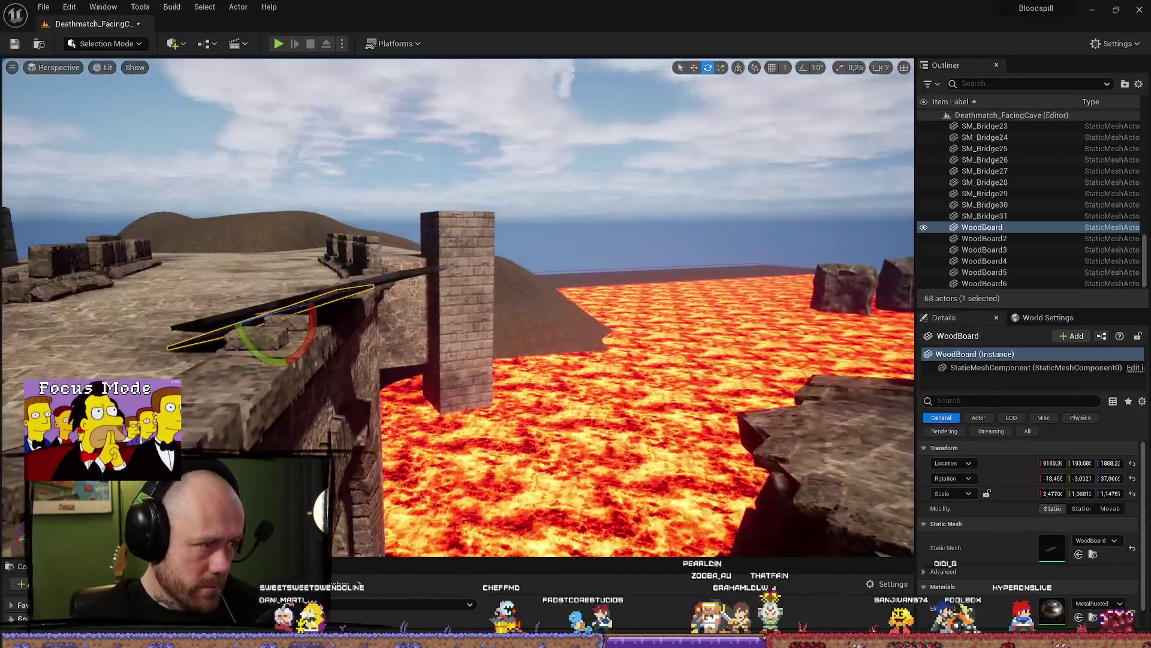
pyautogui.keyDown('ctrl'); pyautogui.click(392, 276); pyautogui.keyUp('ctrl')
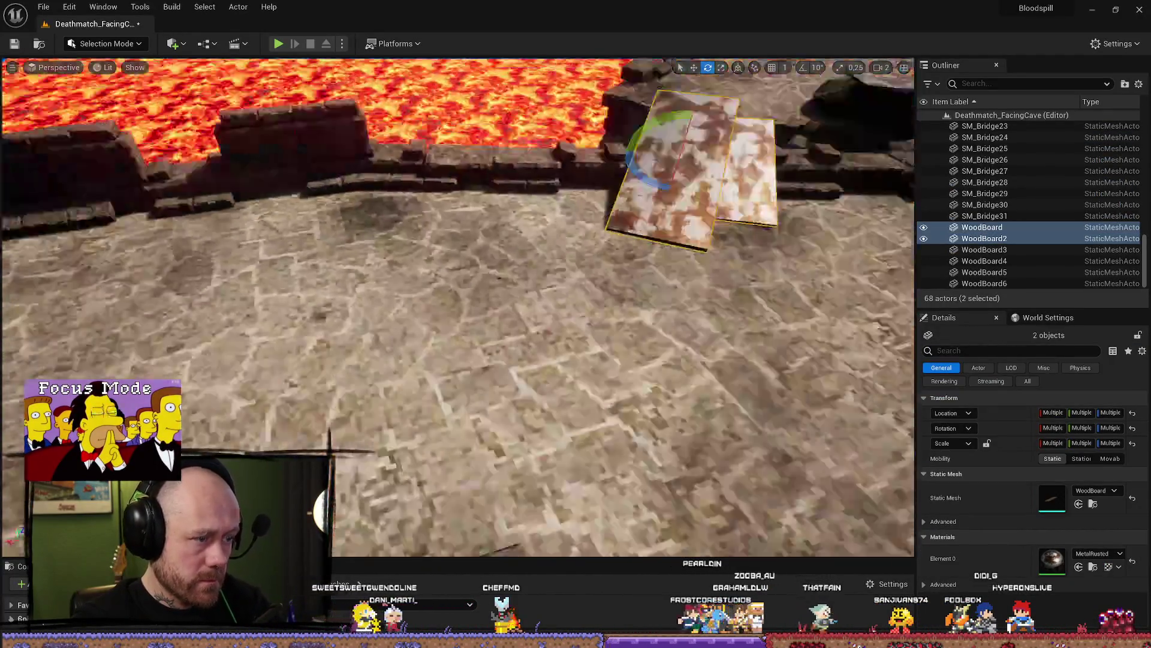
pyautogui.hotkey('ctrl', 'd')
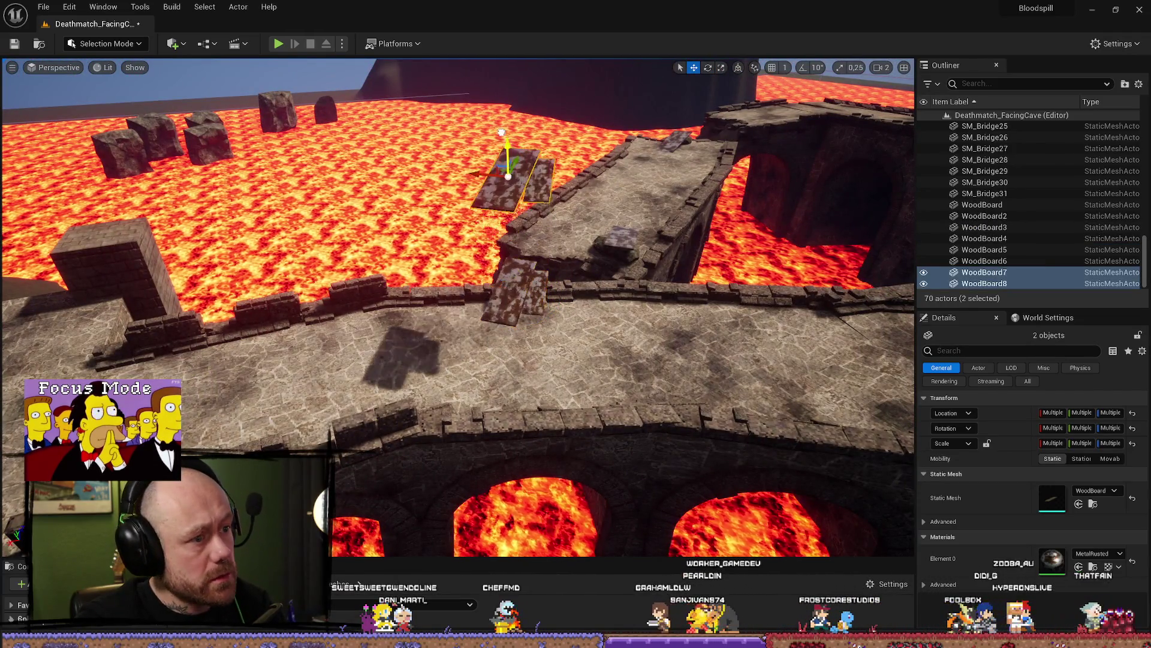
# Focus on the new boards, rotate them slightly, and raise them out of the ground
pyautogui.moveTo(501, 132); pyautogui.dragTo(420, 228)
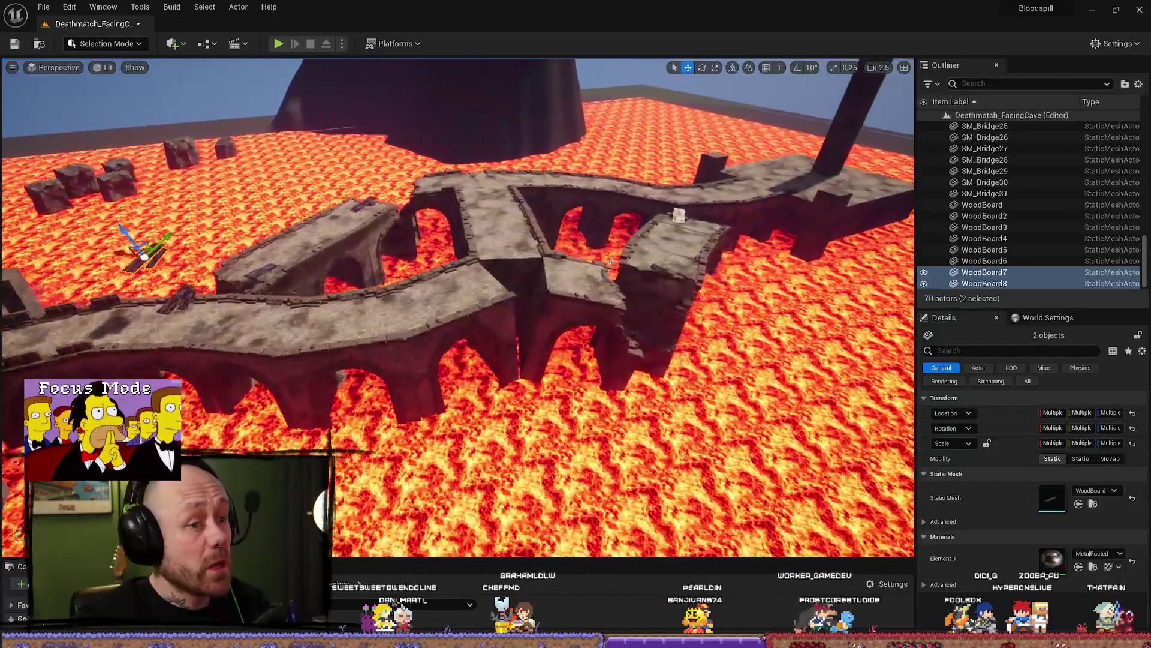
pyautogui.moveTo(611, 262)
pyautogui.mouseDown()
pyautogui.moveTo(492, 273)
pyautogui.moveTo(500, 108)
pyautogui.mouseUp()
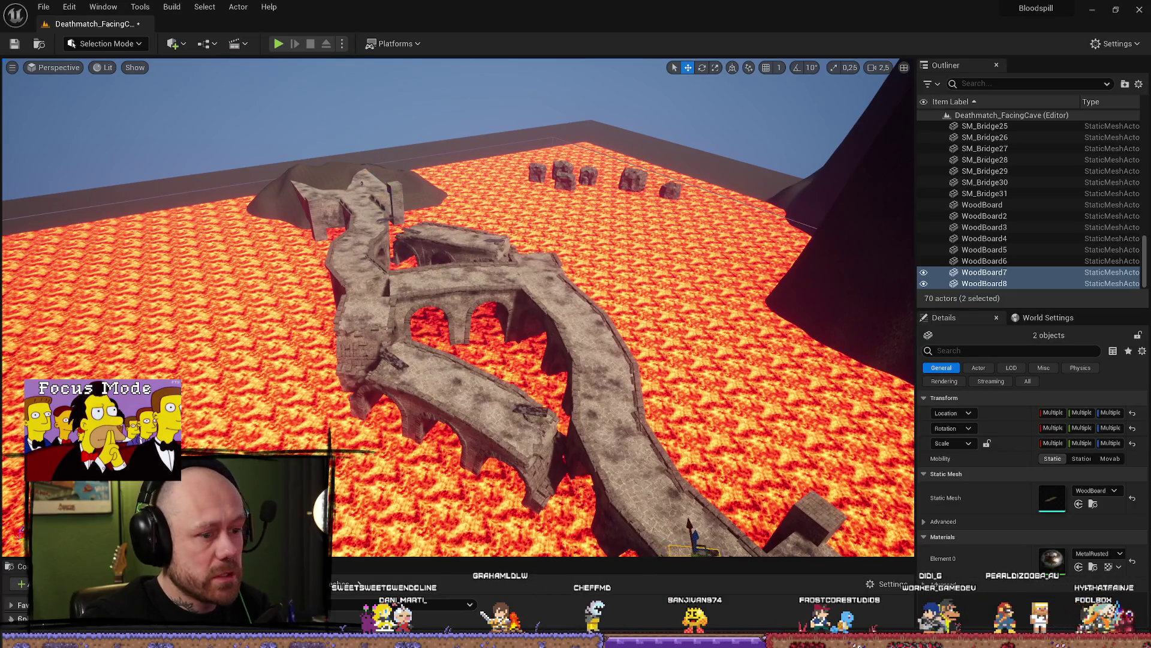
pyautogui.press('f')
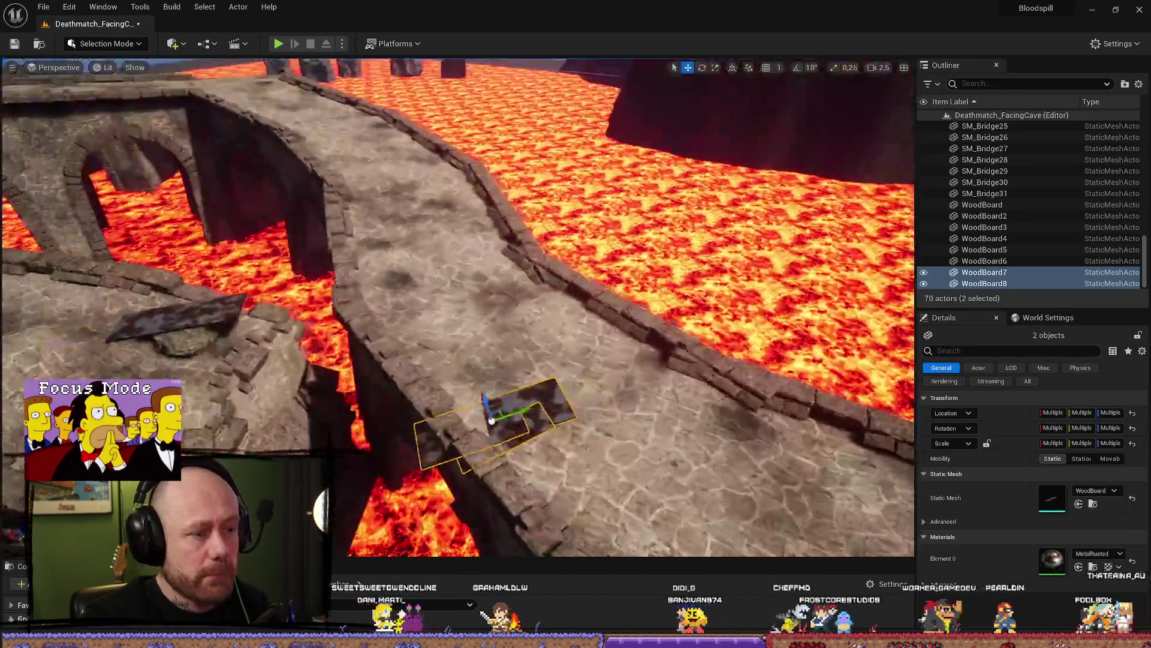
pyautogui.moveTo(491, 421); pyautogui.dragTo(396, 416)
pyautogui.press('f')
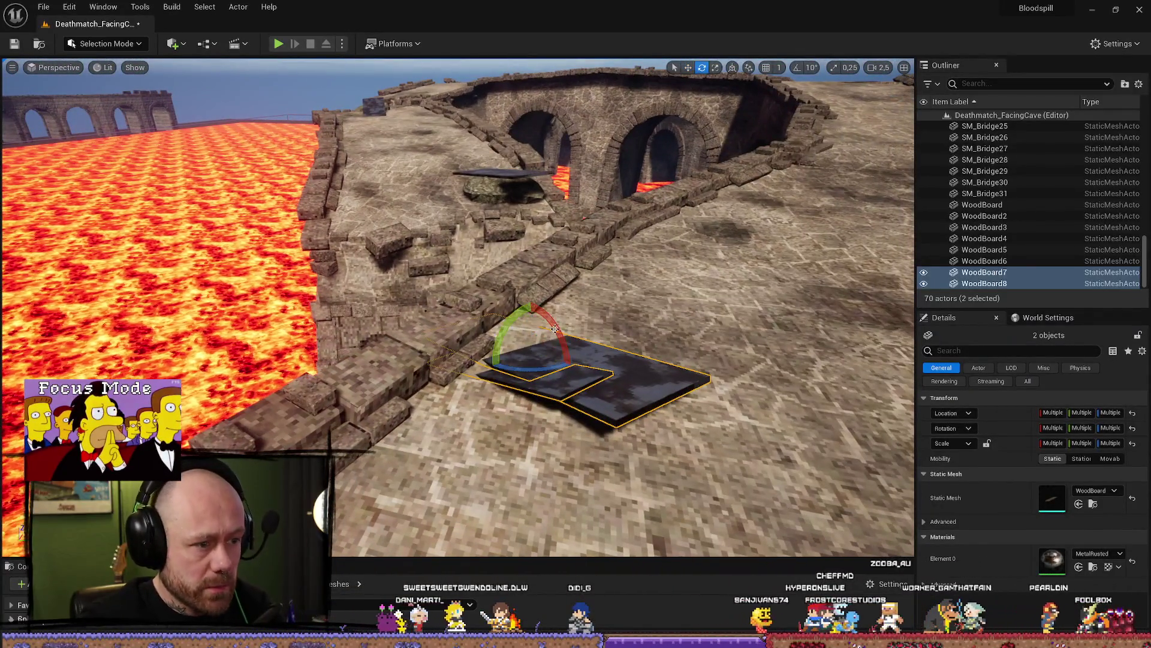
pyautogui.moveTo(525, 369); pyautogui.dragTo(525, 369)
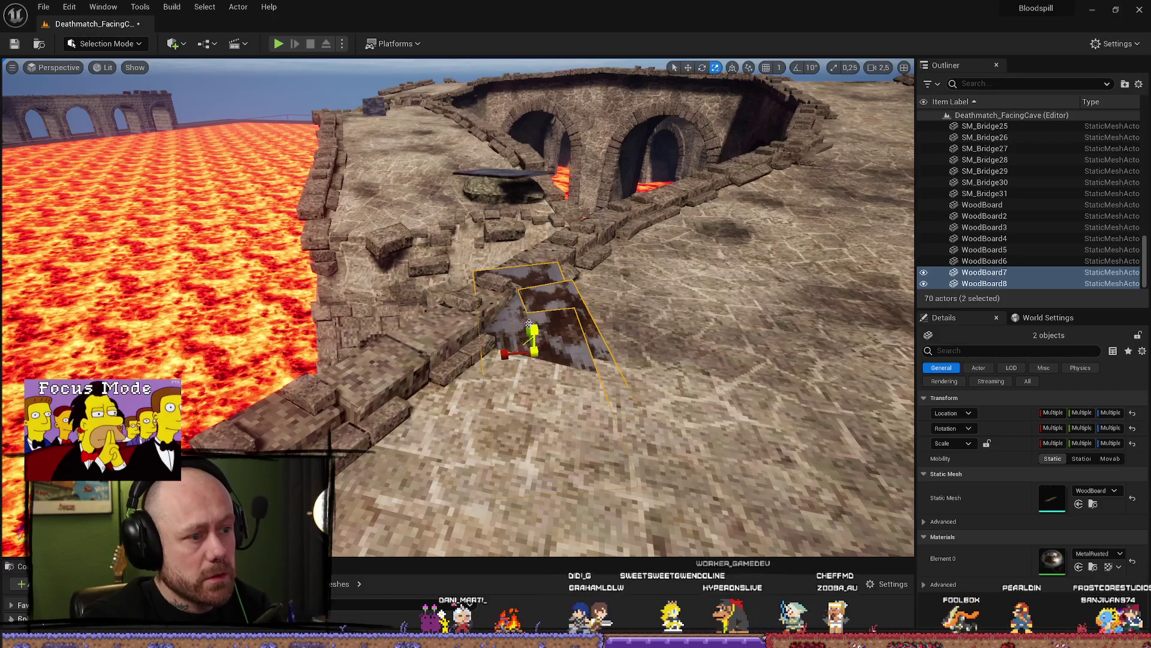
pyautogui.moveTo(533, 333); pyautogui.dragTo(557, 281)
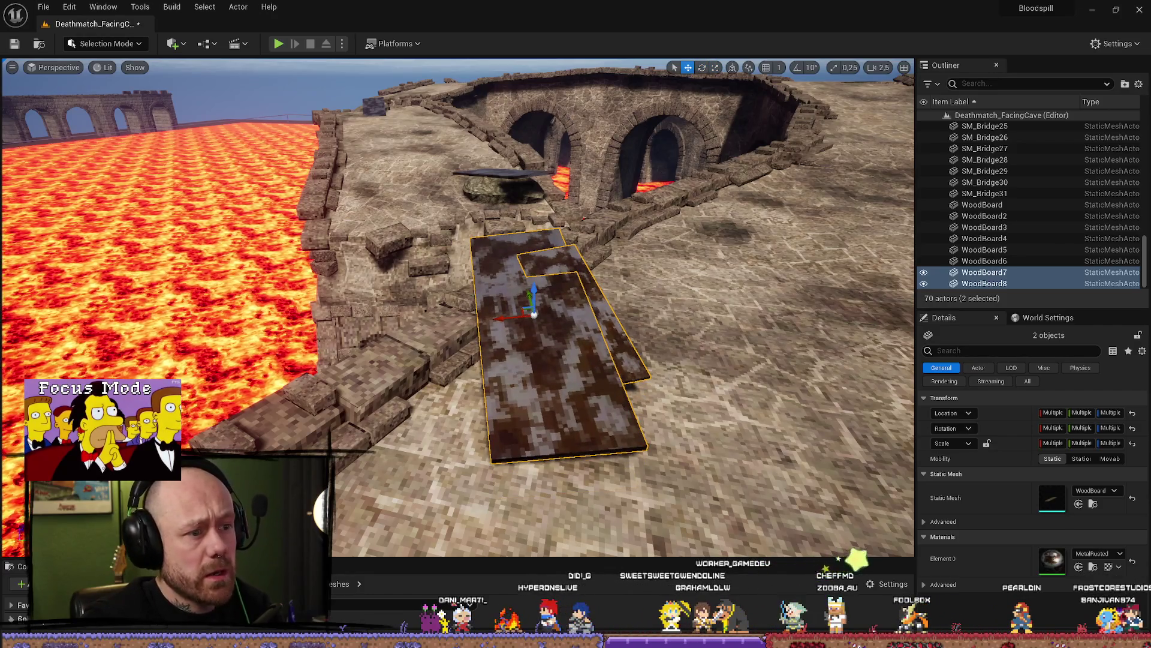
# Tilt WoodBoard8 into a ramp angle, lower it slightly, and fine-tune its tilt
pyautogui.click(481, 312)
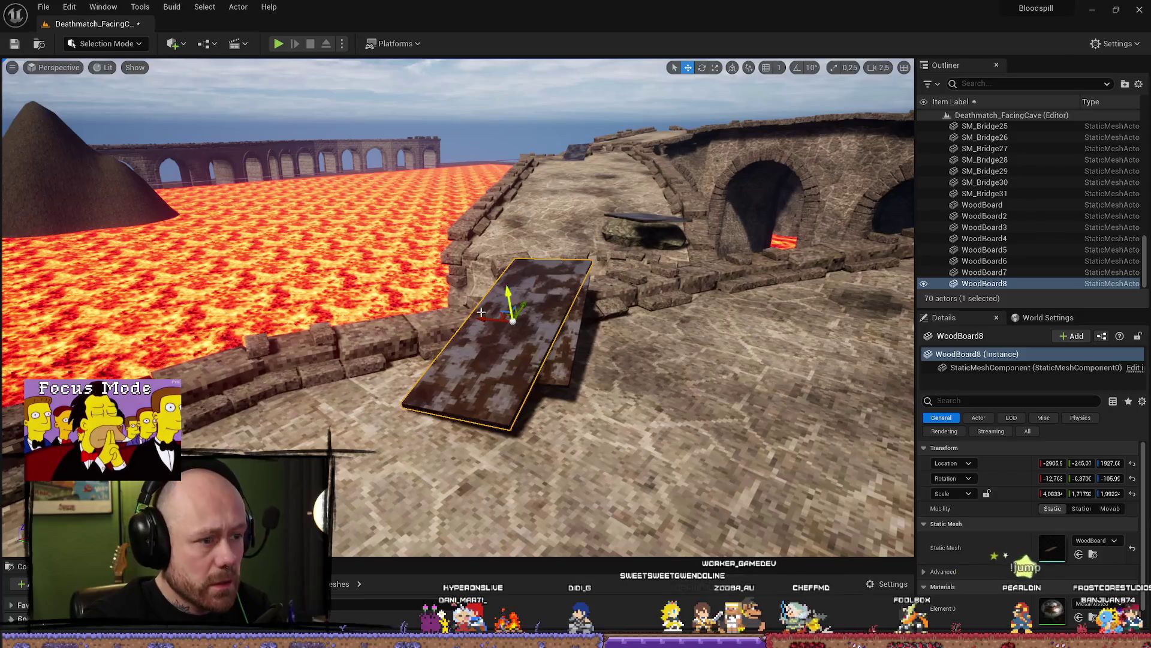
pyautogui.click(548, 312)
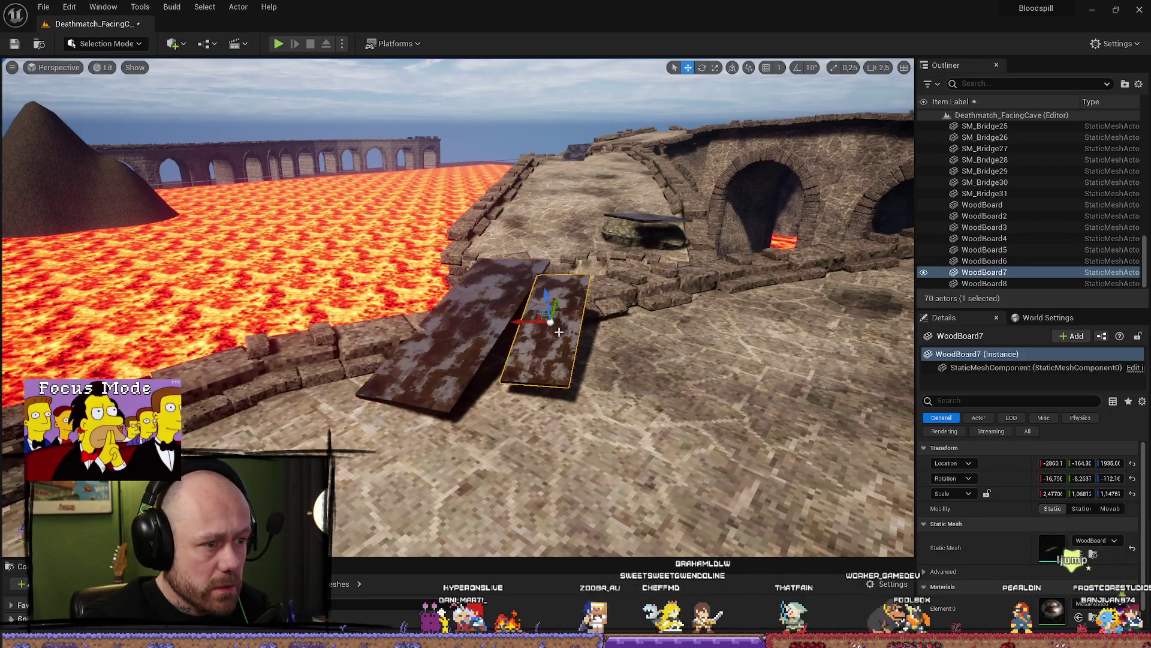
pyautogui.moveTo(588, 304); pyautogui.dragTo(589, 303)
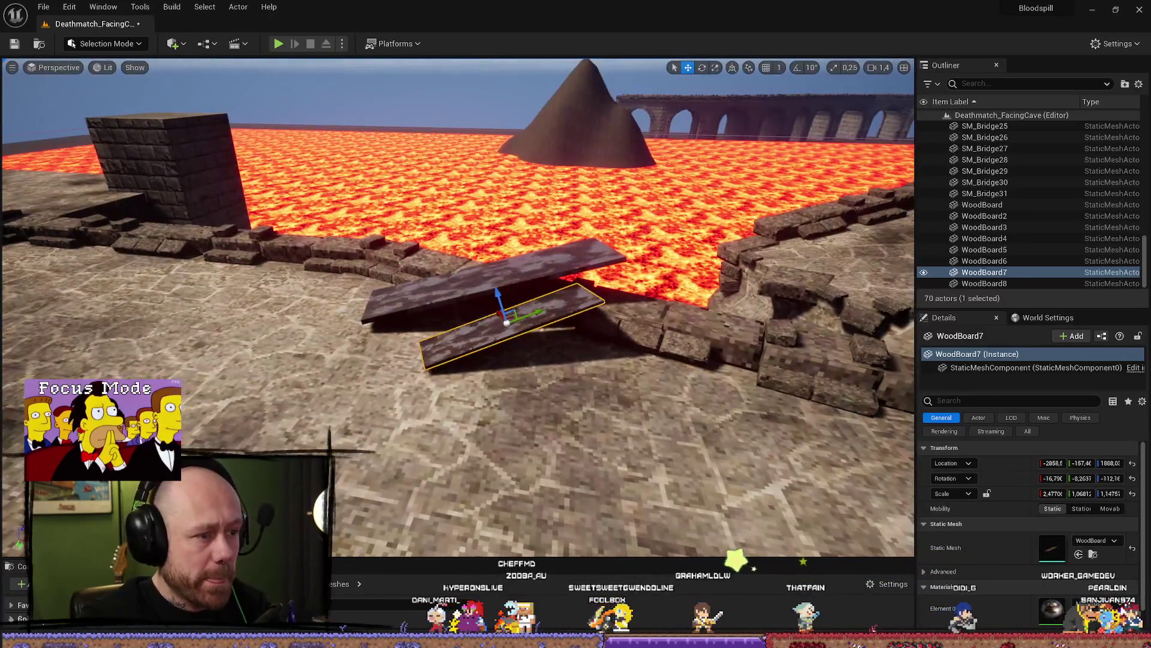
pyautogui.click(479, 282)
pyautogui.press('e')
pyautogui.moveTo(480, 282); pyautogui.dragTo(474, 258)
pyautogui.press('w')
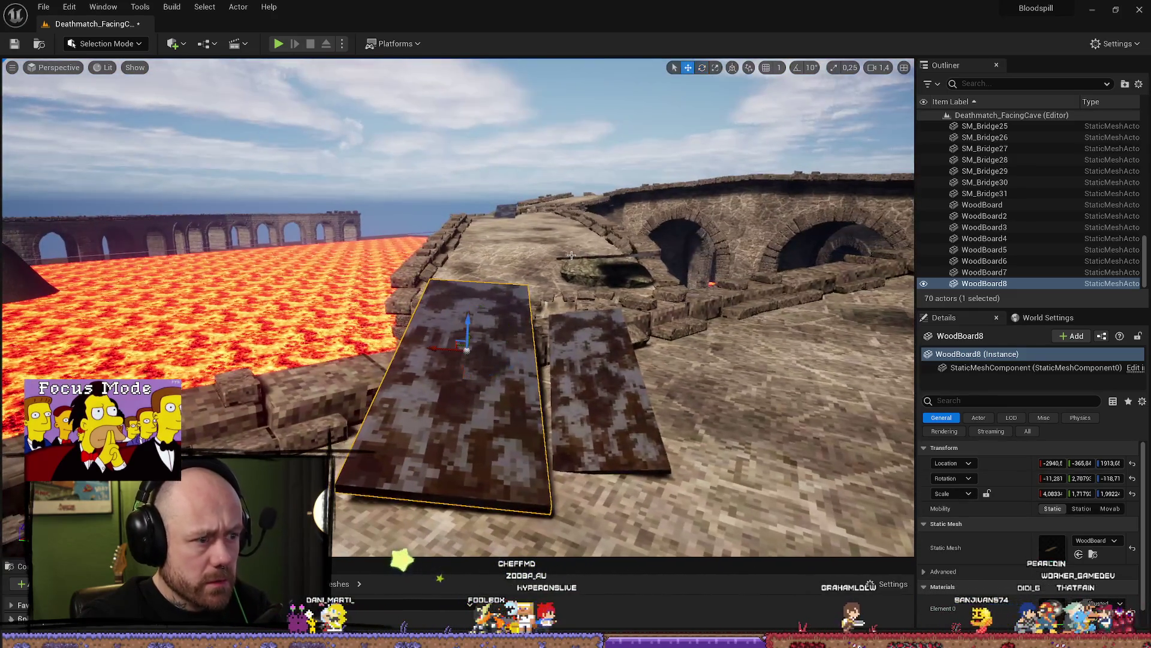
pyautogui.moveTo(466, 328); pyautogui.dragTo(480, 345)
pyautogui.press('e')
pyautogui.scroll(1, 474, 335)
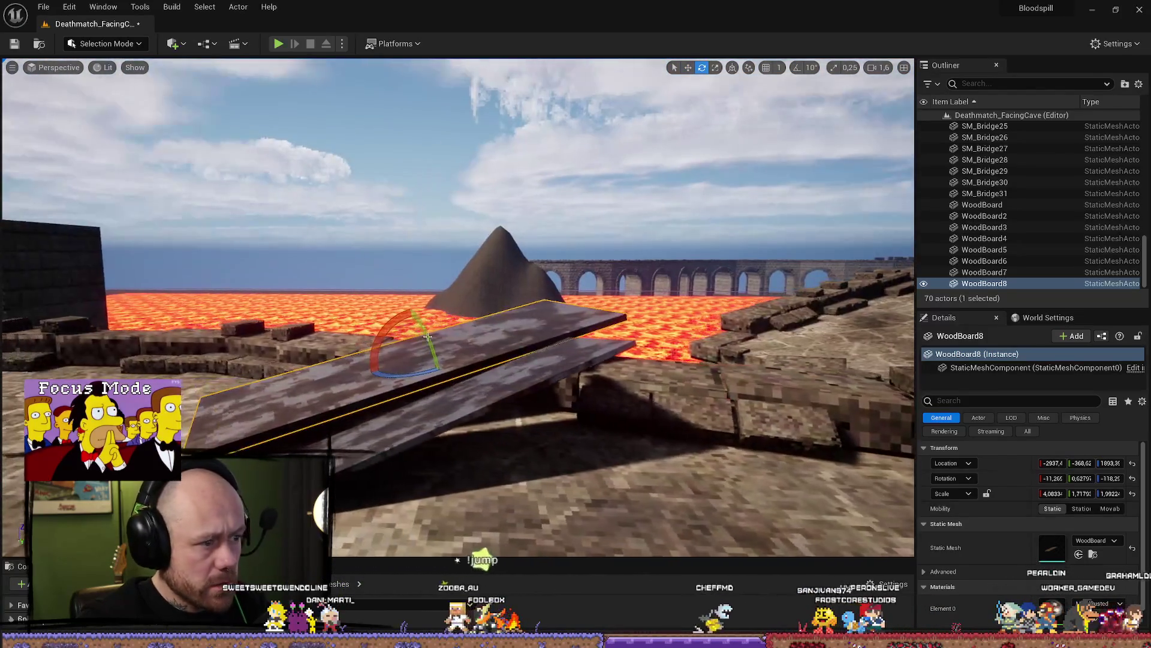
pyautogui.moveTo(398, 334)
pyautogui.mouseDown()
pyautogui.moveTo(418, 329)
pyautogui.moveTo(425, 355)
pyautogui.mouseUp()
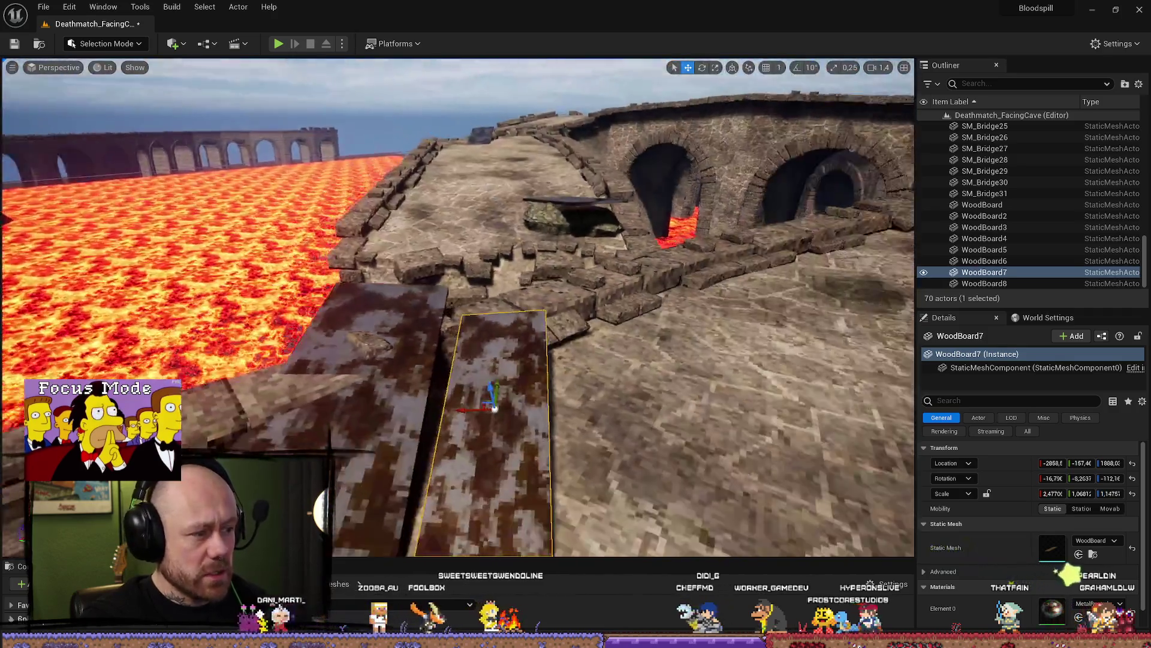
# Raise and shift WoodBoard8 into position, then tilt it steeper
pyautogui.click(584, 298)
pyautogui.click(531, 381)
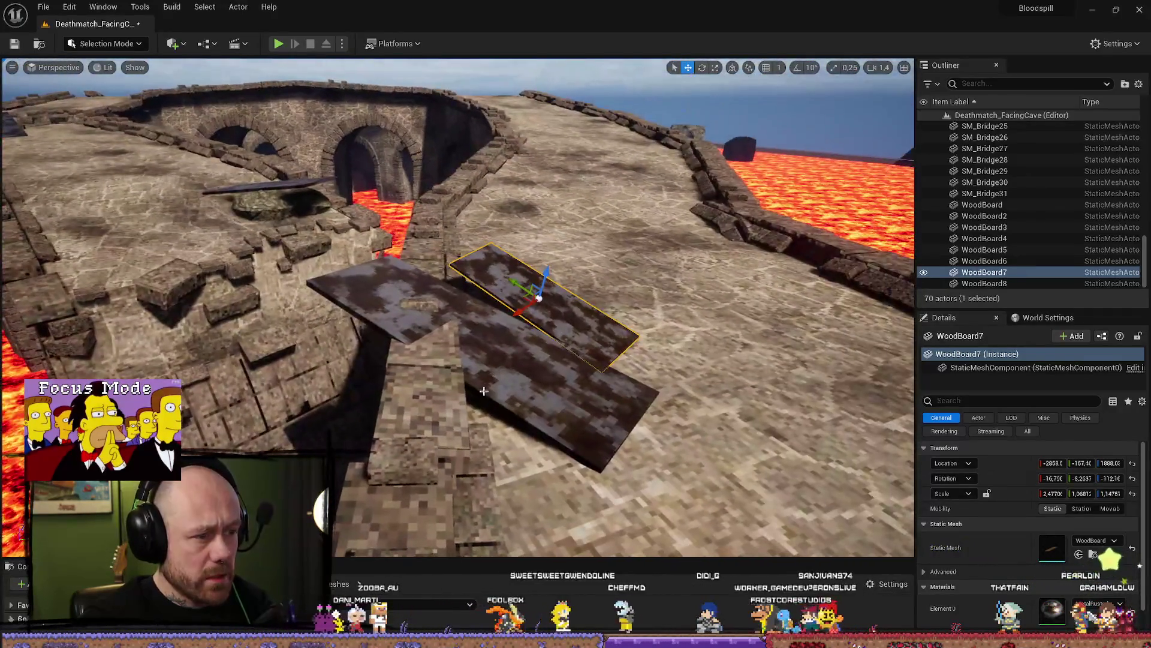
pyautogui.press('f')
pyautogui.moveTo(531, 381); pyautogui.dragTo(519, 363)
pyautogui.press('e')
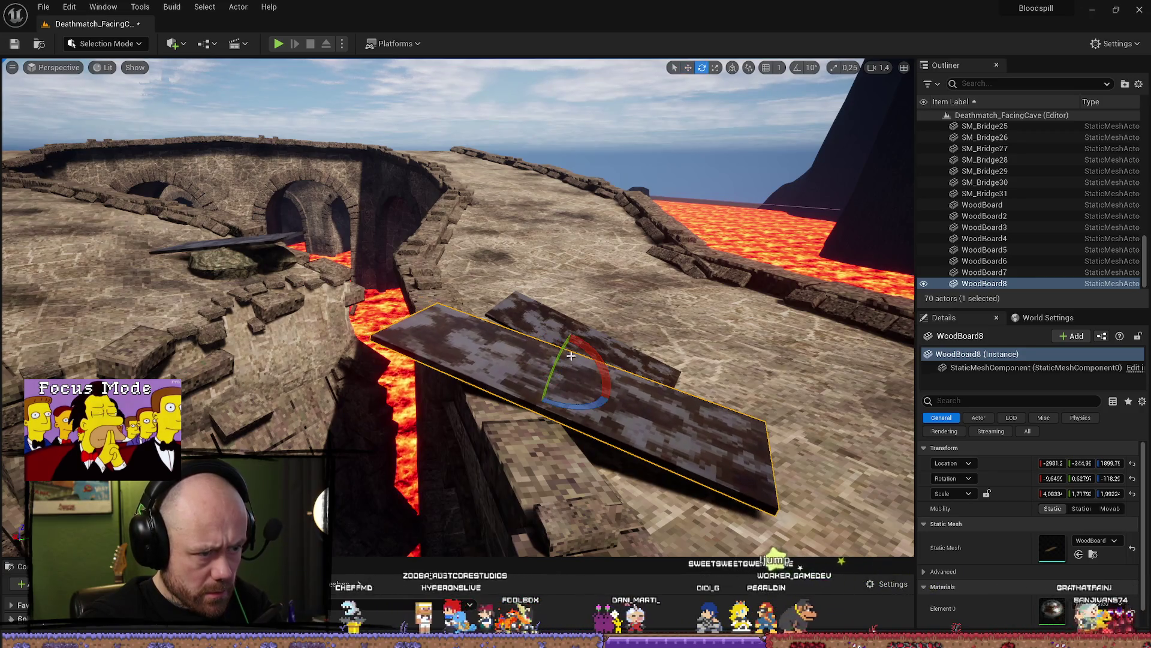
pyautogui.moveTo(591, 350)
pyautogui.mouseDown()
pyautogui.moveTo(554, 374)
pyautogui.moveTo(603, 357)
pyautogui.mouseUp()
pyautogui.press('w')
pyautogui.press('e')
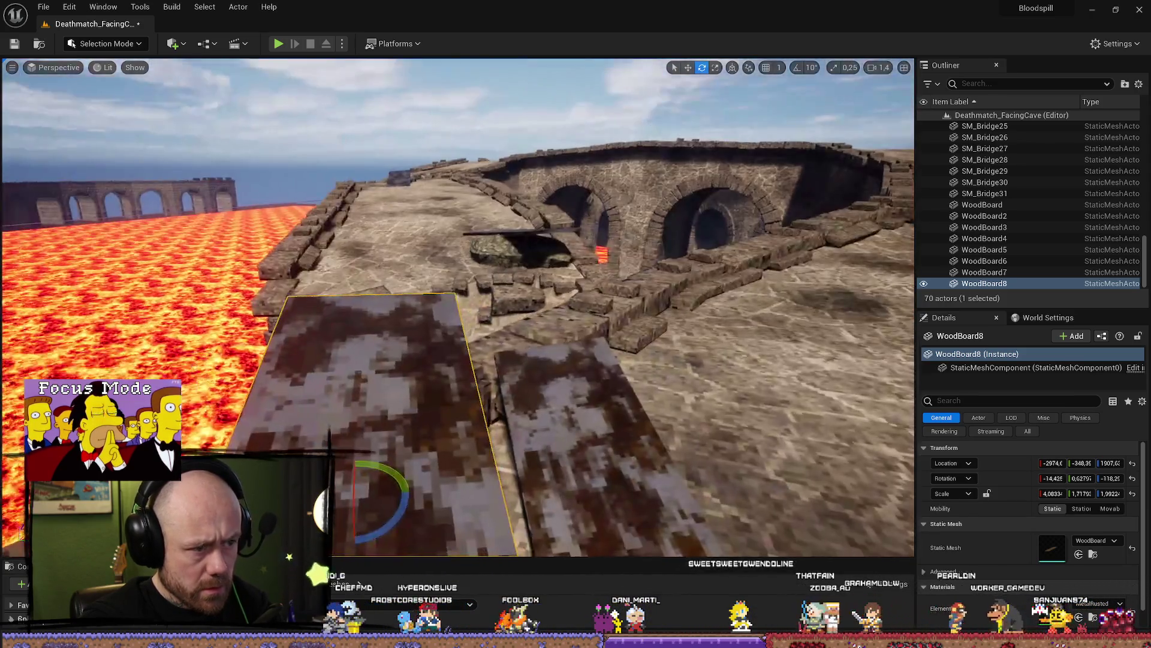
# Turn WoodBoard7 to a new angle and flatten its tilt by about 6 degrees
pyautogui.click(539, 420)
pyautogui.press('r')
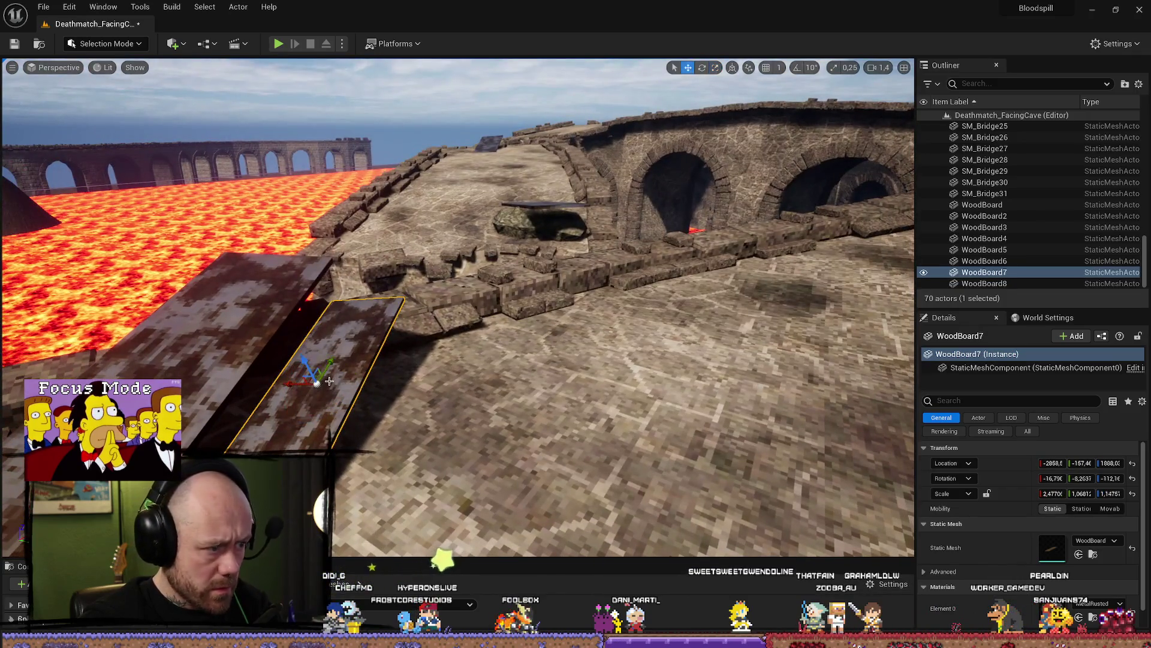
pyautogui.press('e')
pyautogui.moveTo(324, 390)
pyautogui.mouseDown()
pyautogui.moveTo(311, 388)
pyautogui.moveTo(318, 381)
pyautogui.mouseUp()
pyautogui.press('r')
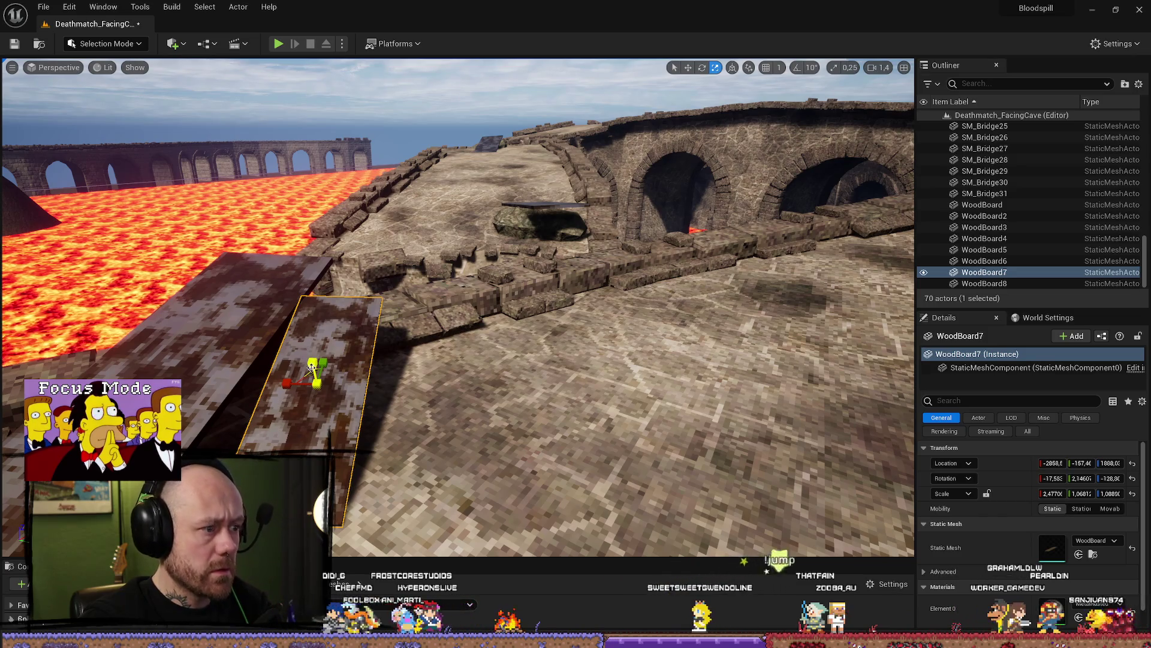
pyautogui.press('e')
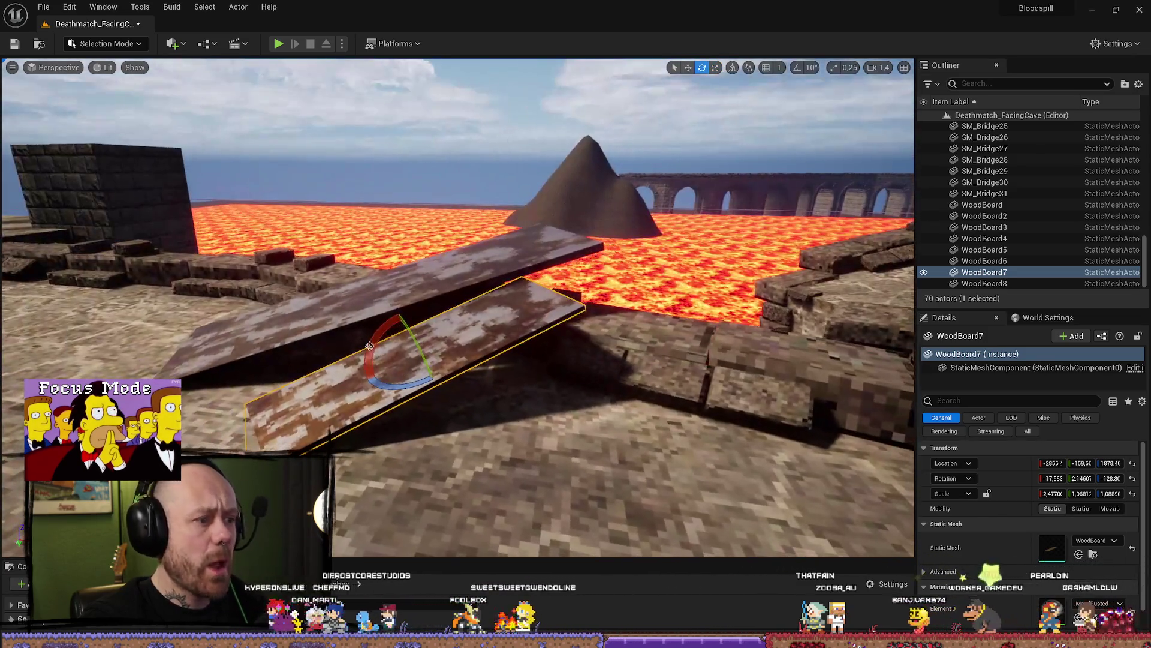
pyautogui.moveTo(414, 324)
pyautogui.mouseDown()
pyautogui.moveTo(398, 303)
pyautogui.moveTo(467, 343)
pyautogui.moveTo(414, 327)
pyautogui.moveTo(431, 321)
pyautogui.moveTo(428, 334)
pyautogui.moveTo(441, 318)
pyautogui.moveTo(360, 312)
pyautogui.moveTo(300, 342)
pyautogui.mouseUp()
pyautogui.press('w')
pyautogui.press('e')
# Start a Play In Editor test and close the loadout menu to enter the match
pyautogui.moveTo(472, 334)
pyautogui.mouseDown()
pyautogui.moveTo(471, 304)
pyautogui.moveTo(459, 300)
pyautogui.moveTo(472, 318)
pyautogui.mouseUp()
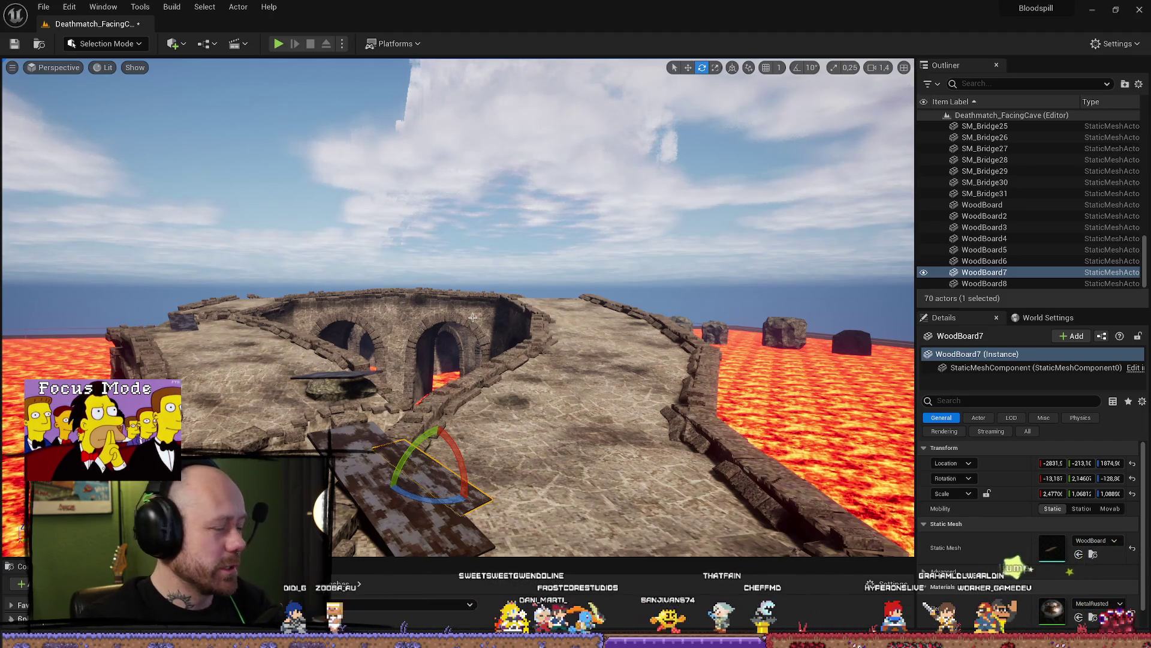
pyautogui.hotkey('alt', 'p')
pyautogui.click(457, 492)
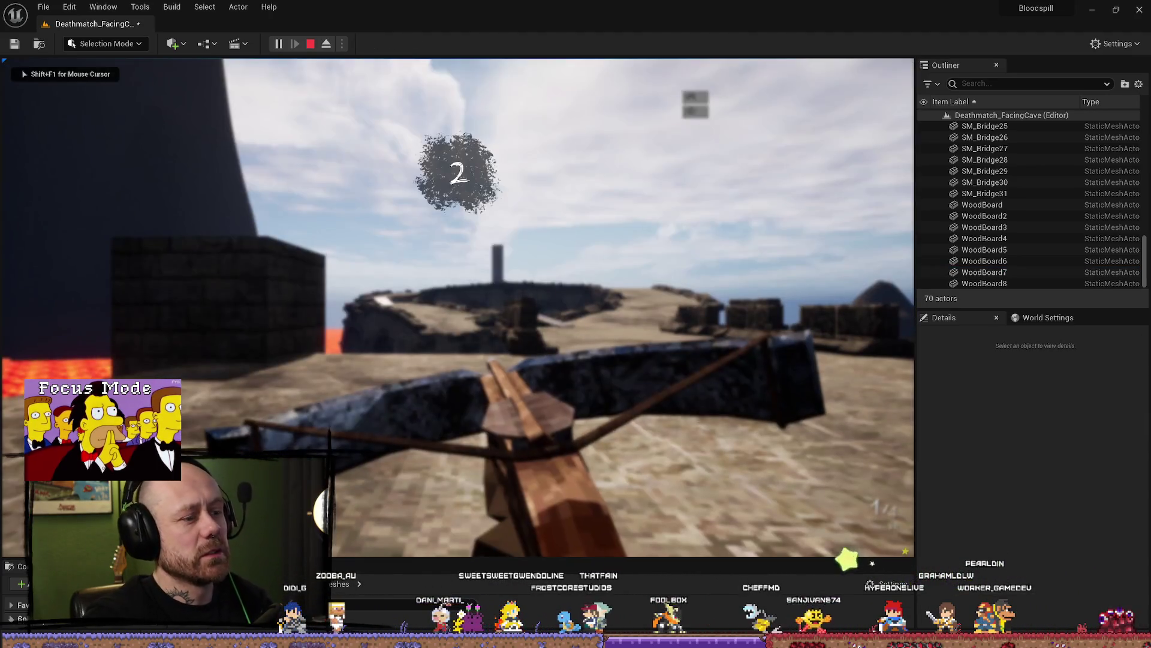
# Walk first-person onto the platform, along the stone bridge over lava, and onto the stone platform
pyautogui.press('F11')
pyautogui.press('w')
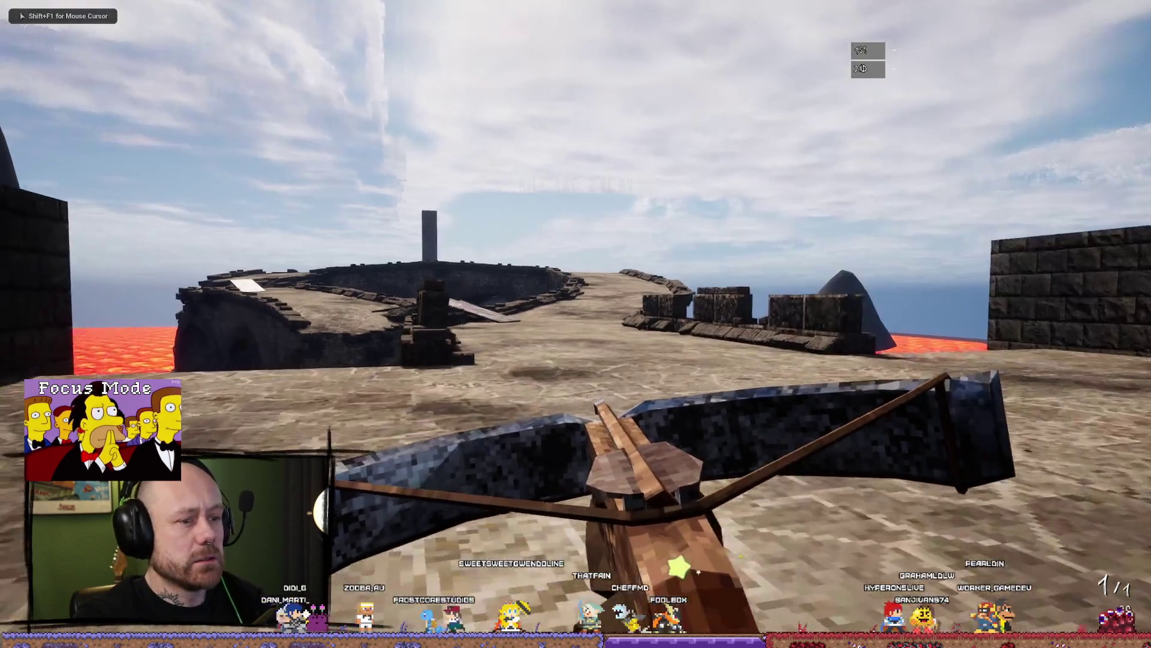
pyautogui.press('w')
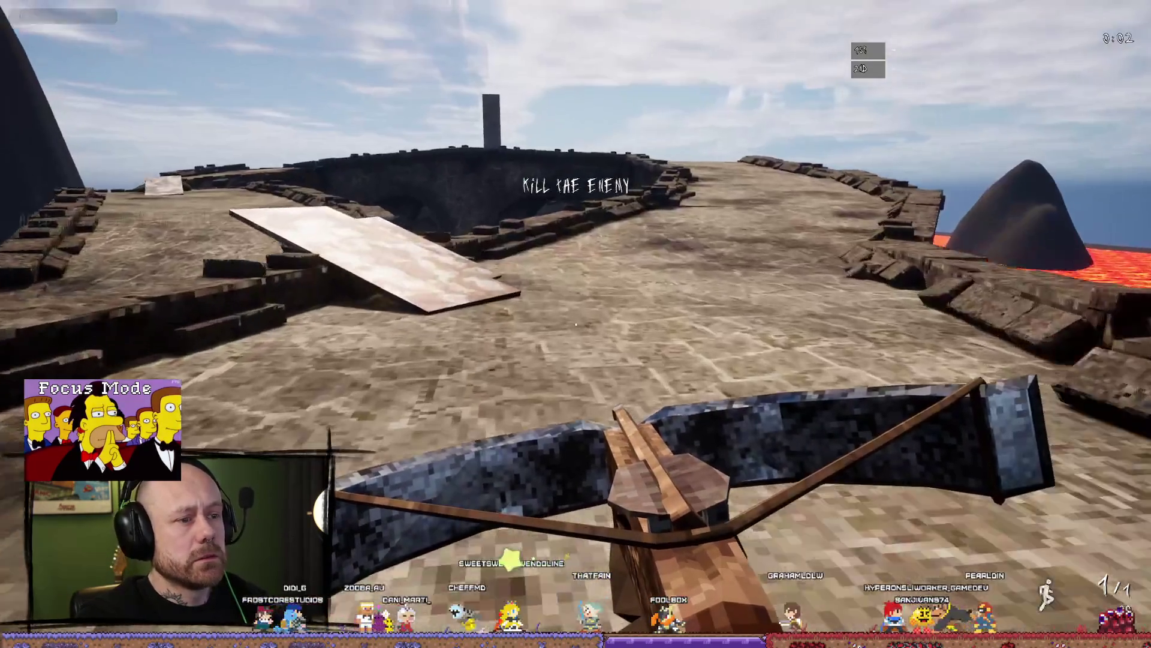
pyautogui.press('w')
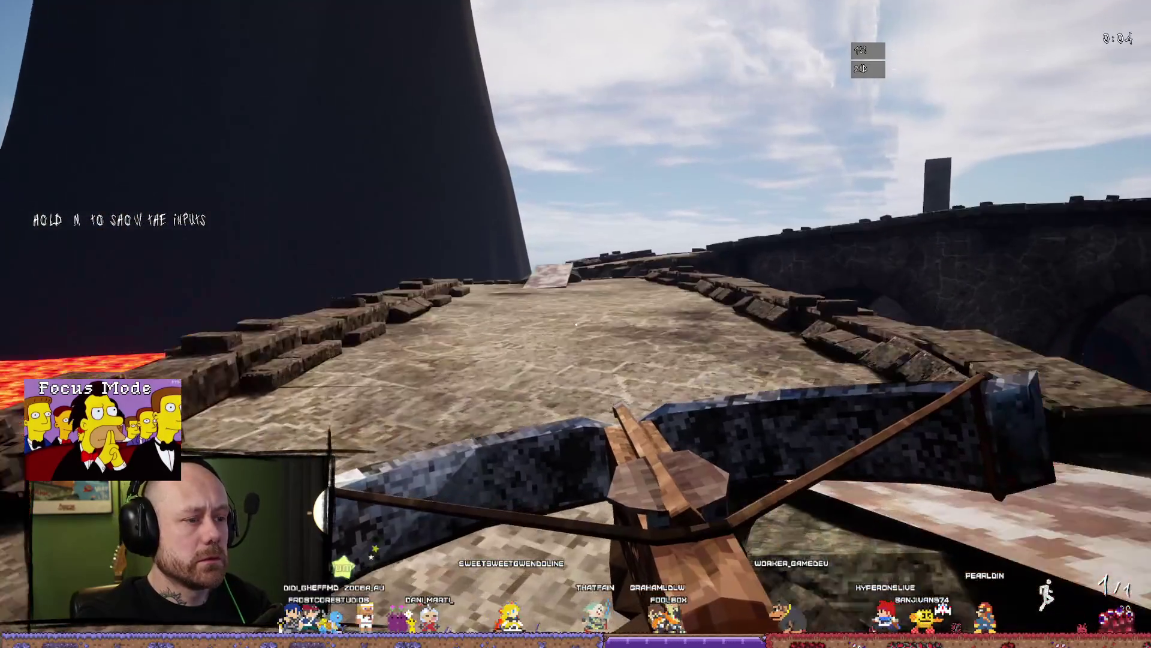
pyautogui.press('w')
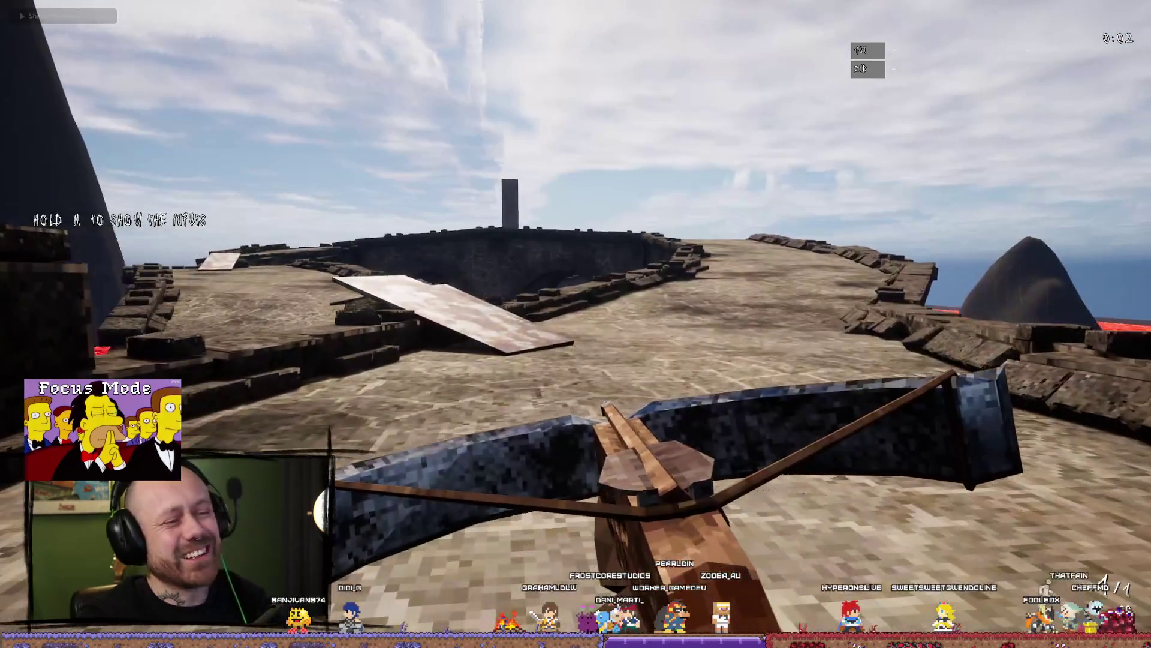
pyautogui.press('w')
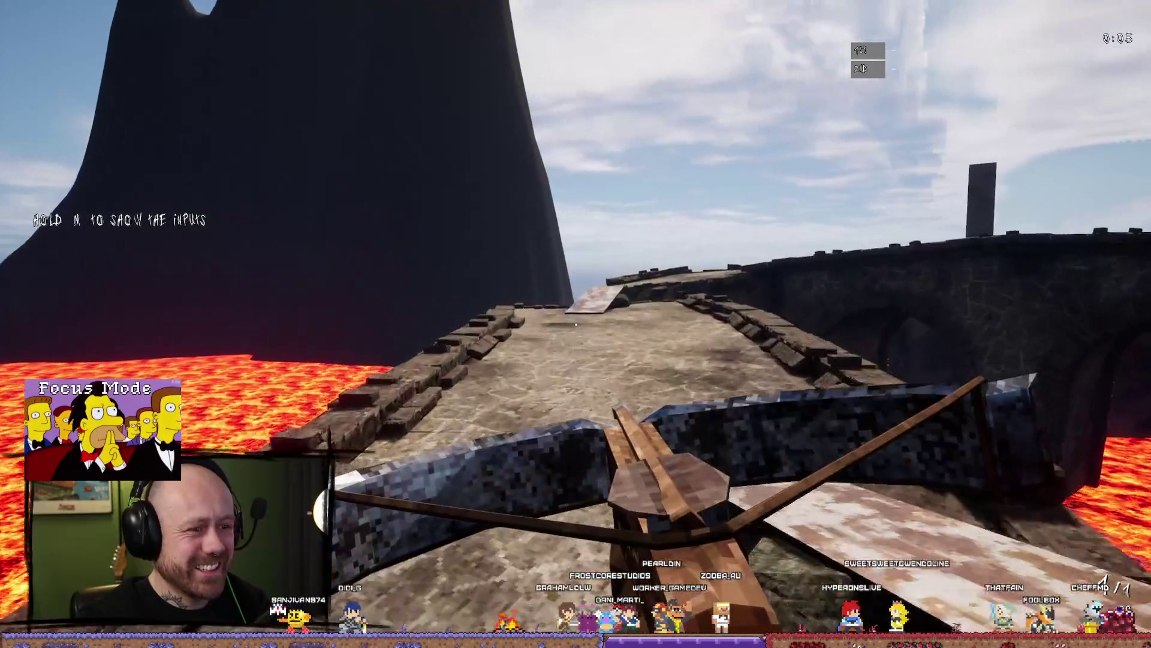
pyautogui.press('w')
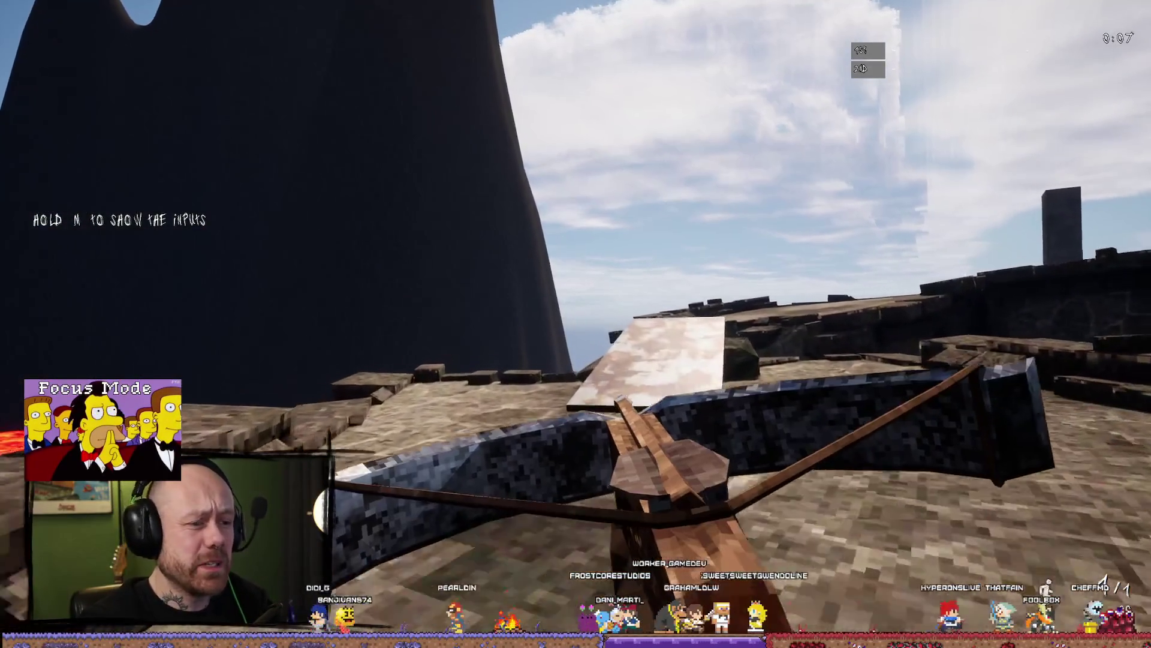
pyautogui.press('w')
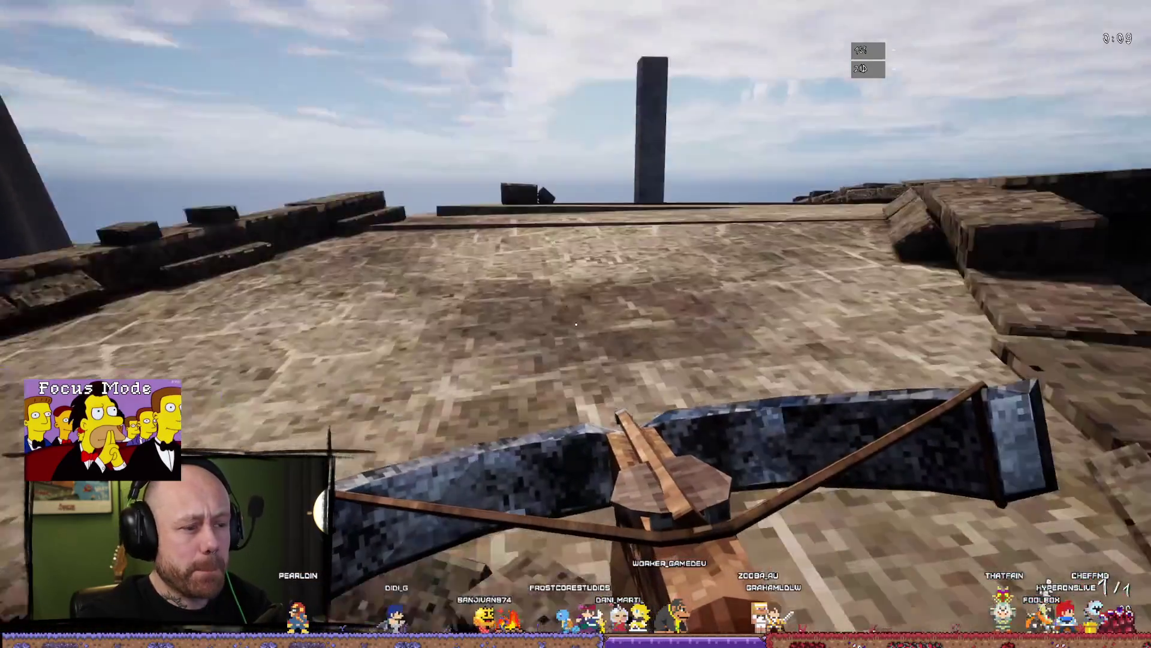
pyautogui.press('w')
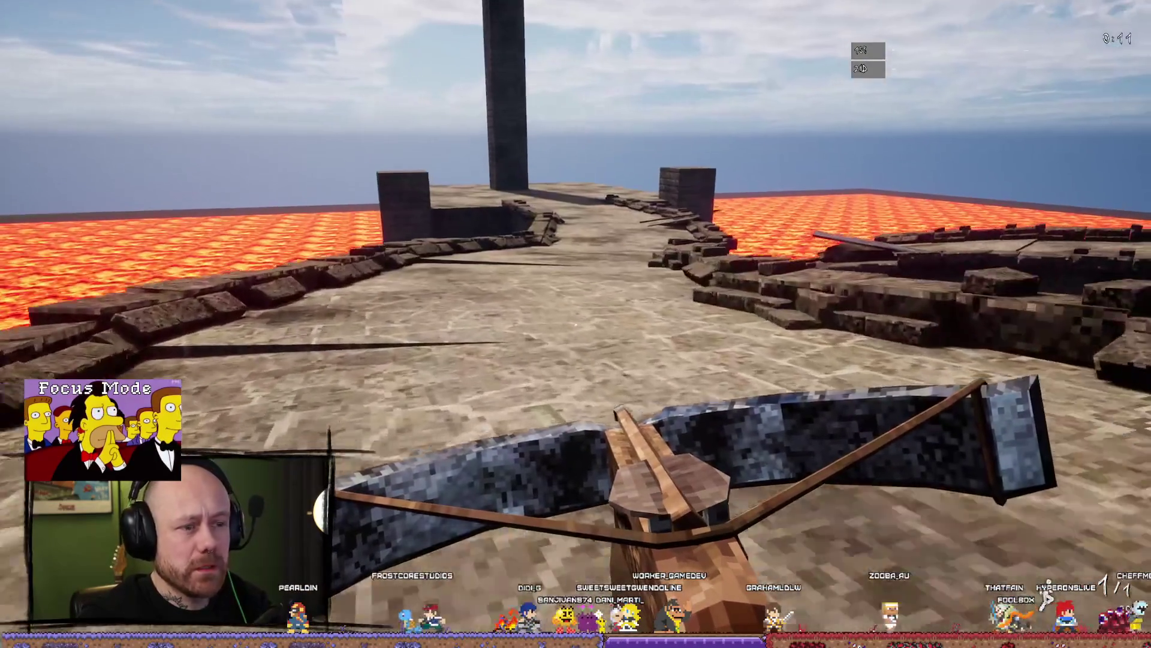
pyautogui.press('w')
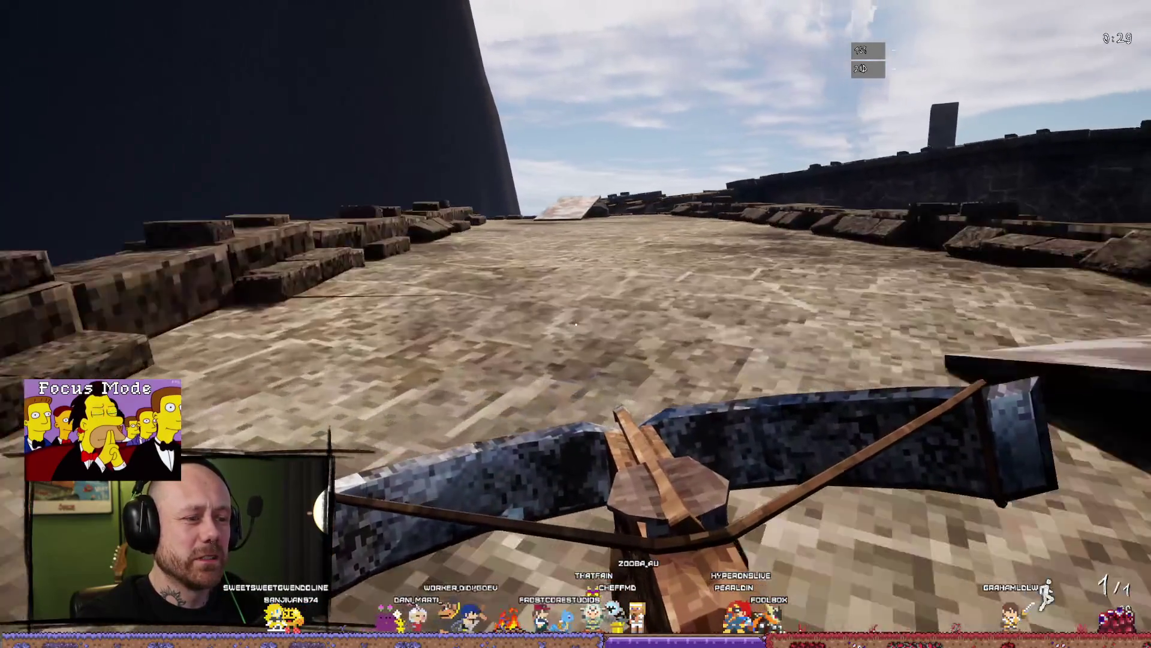
# Climb the ramps to the plateau, walk past the lava pool and pillar, then stop the play test
pyautogui.press('w')
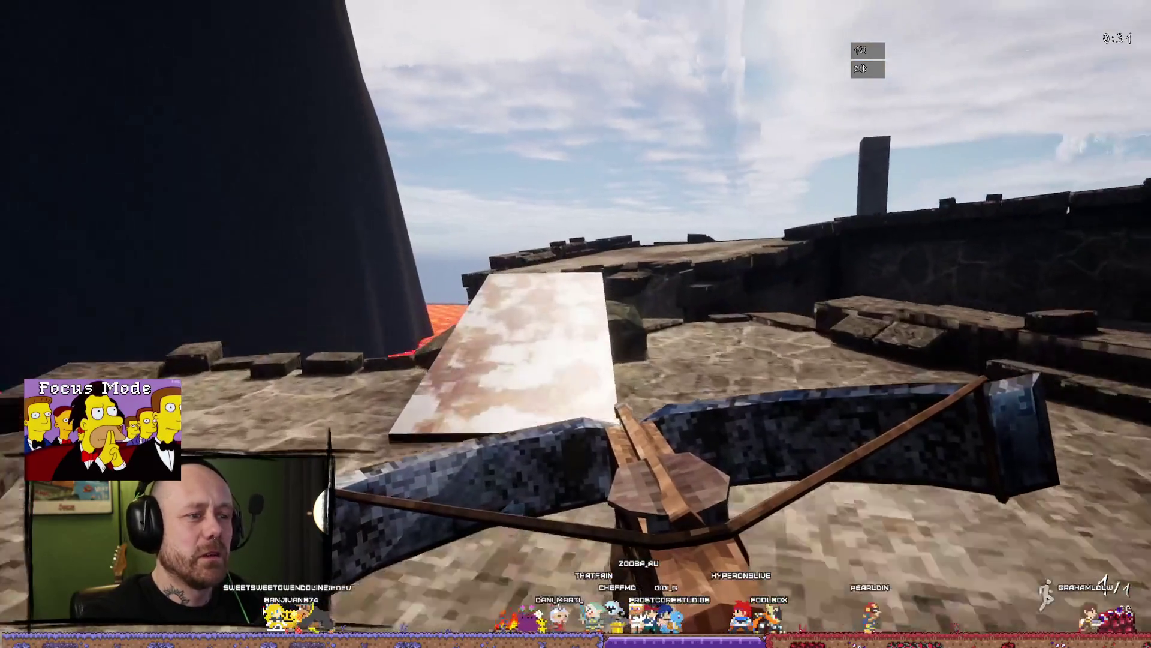
pyautogui.press('space')
pyautogui.press('w')
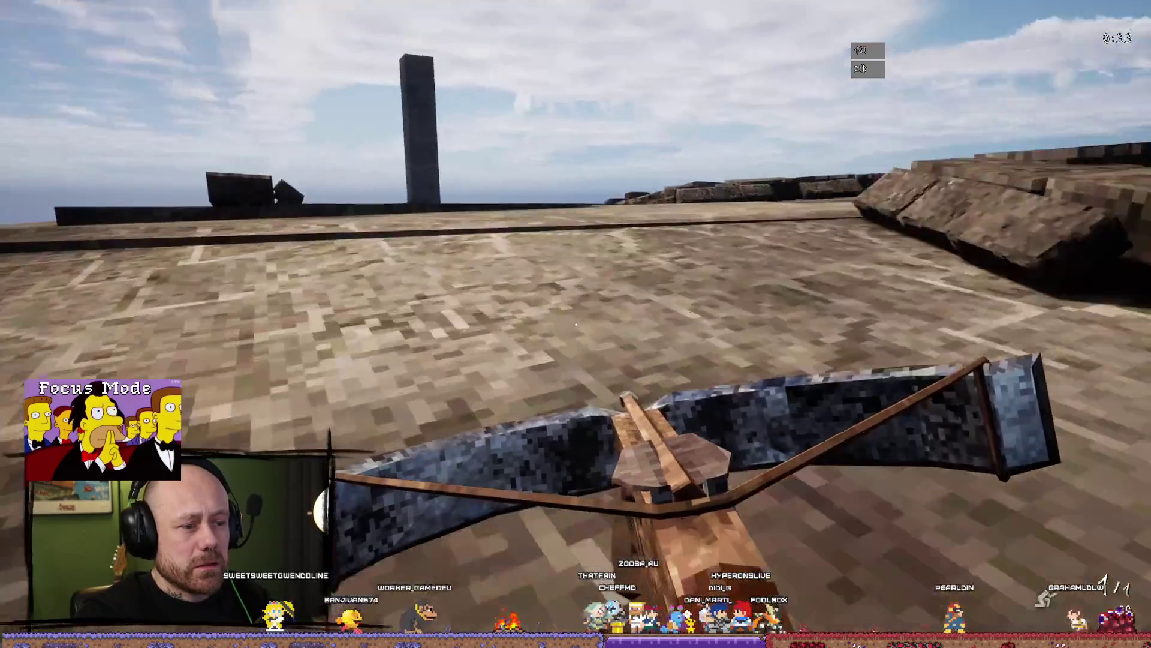
pyautogui.press('w')
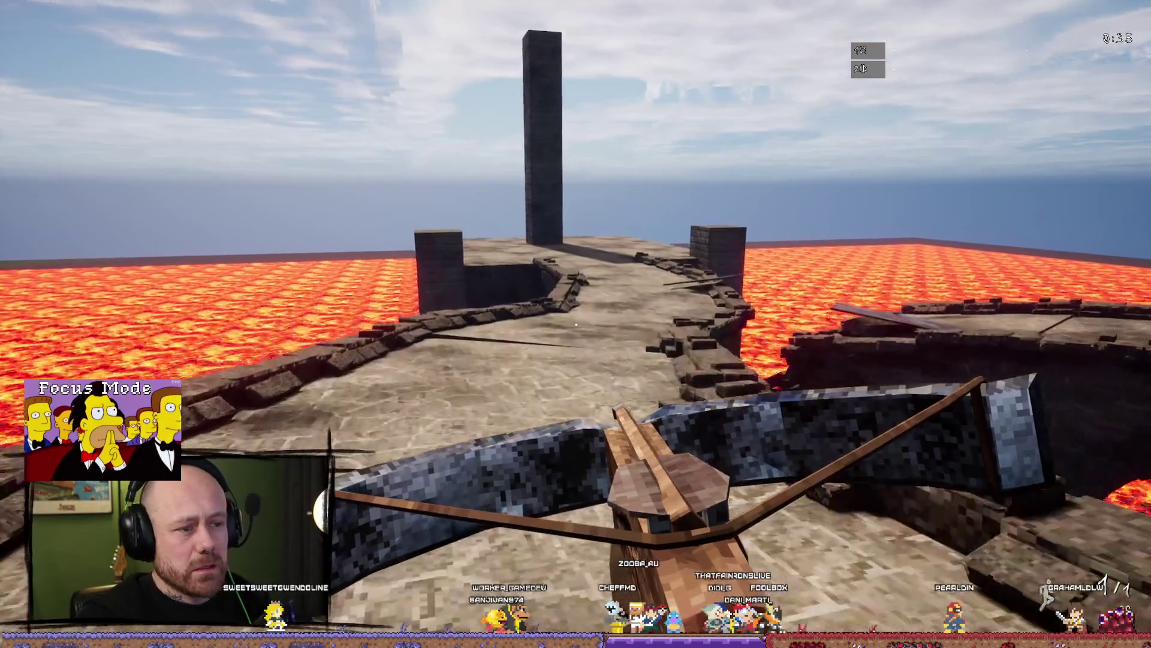
pyautogui.press('w')
pyautogui.press('w')
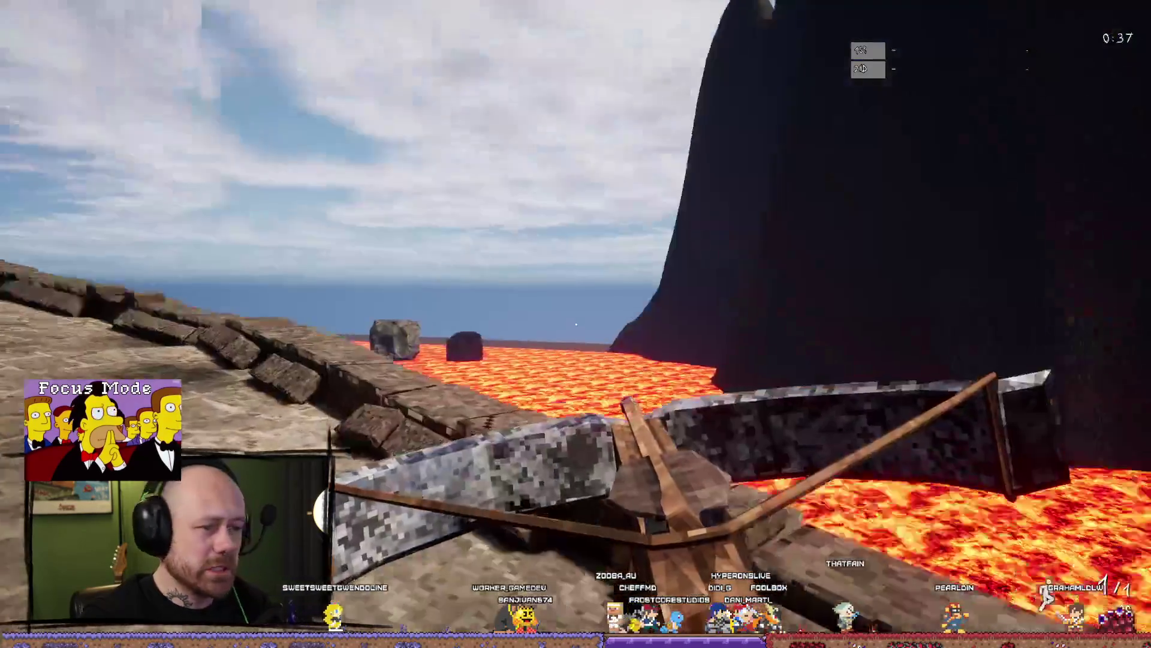
pyautogui.press('w')
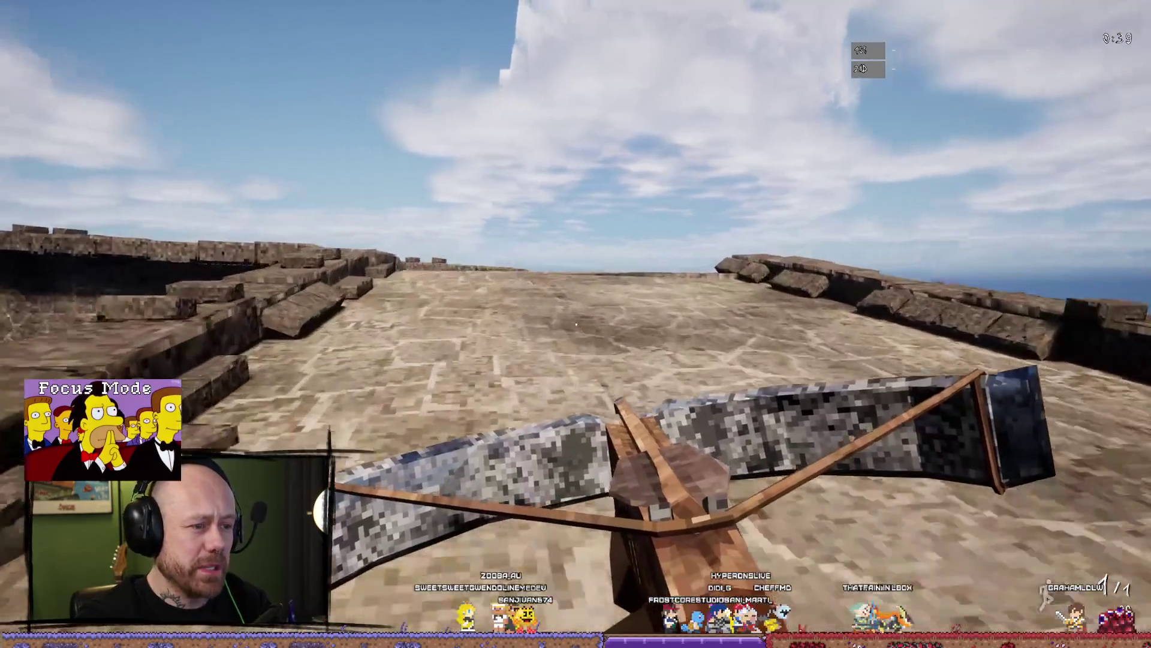
pyautogui.press('w')
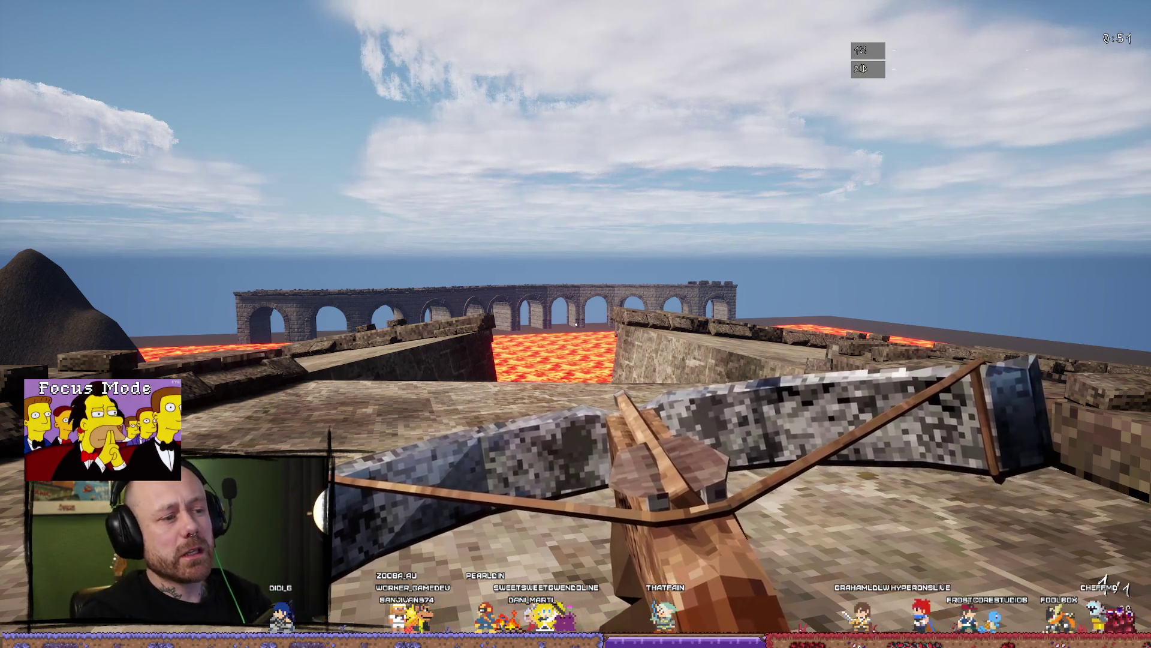
pyautogui.press('w')
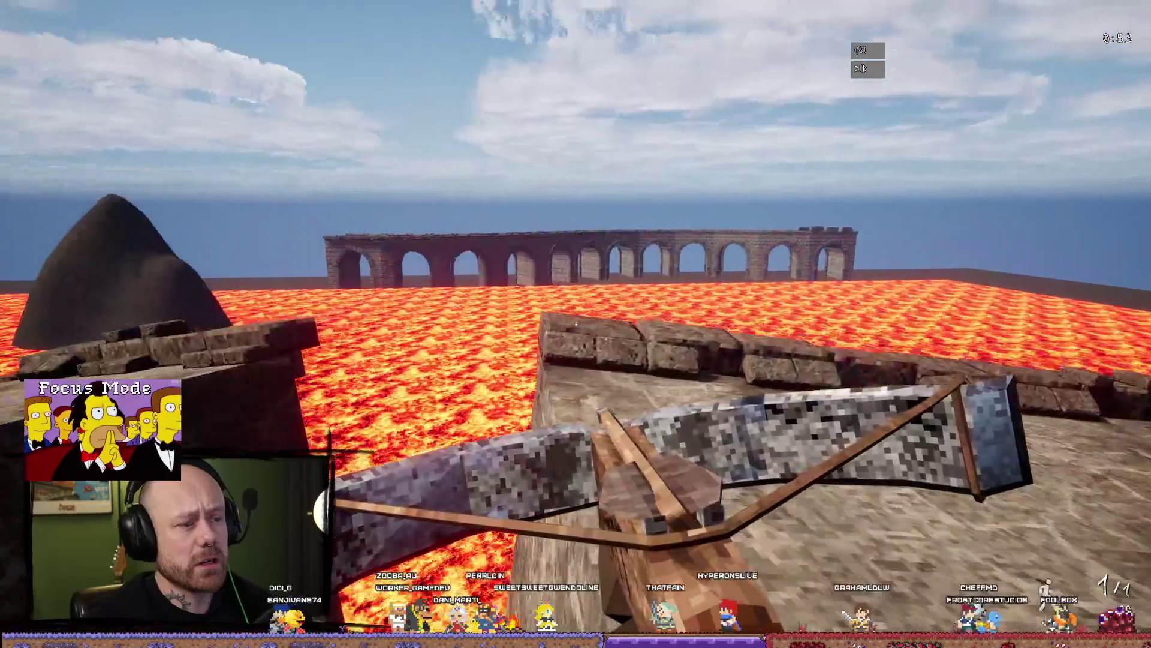
pyautogui.press('w')
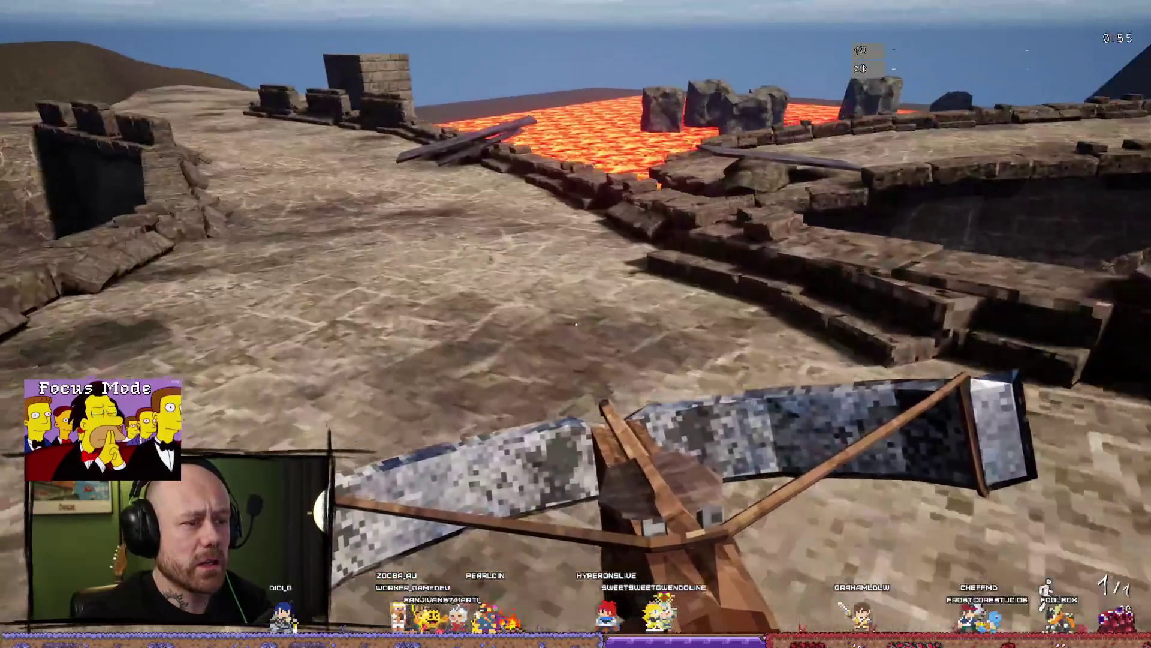
pyautogui.press('w')
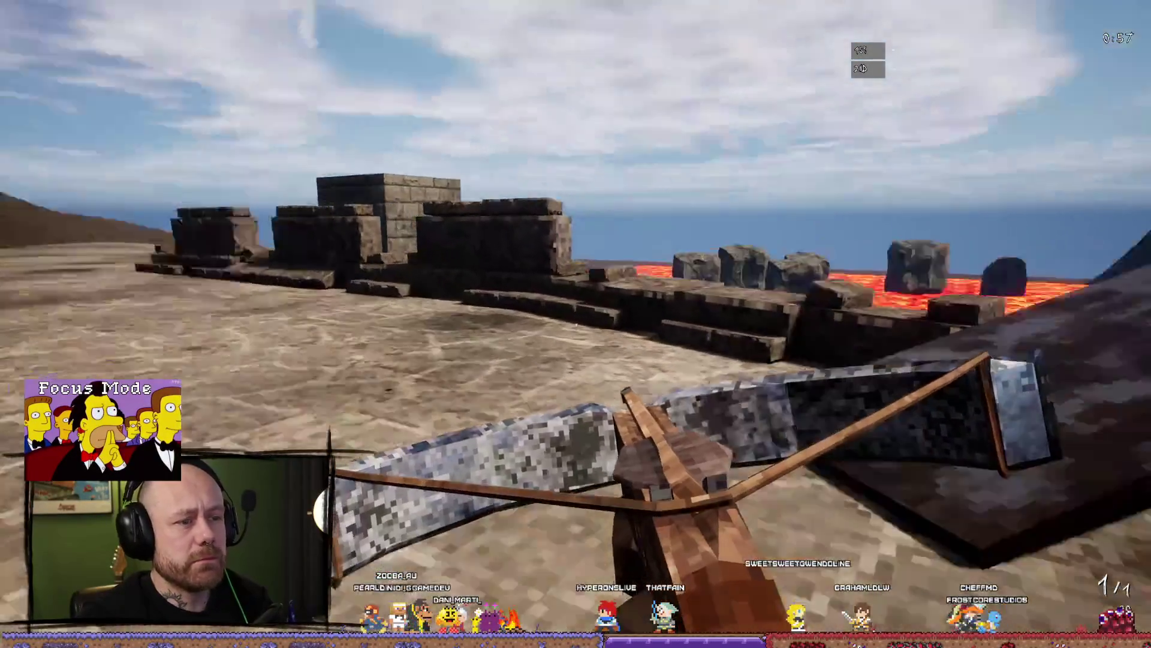
pyautogui.press('w')
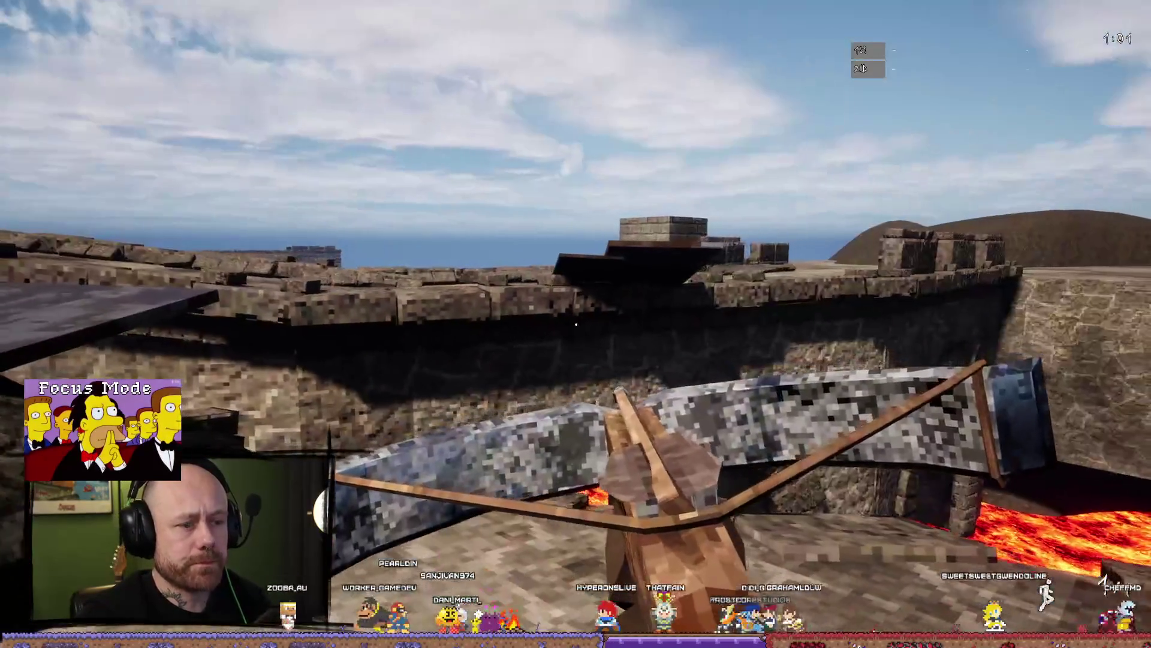
pyautogui.press('1')
pyautogui.press('Escape')
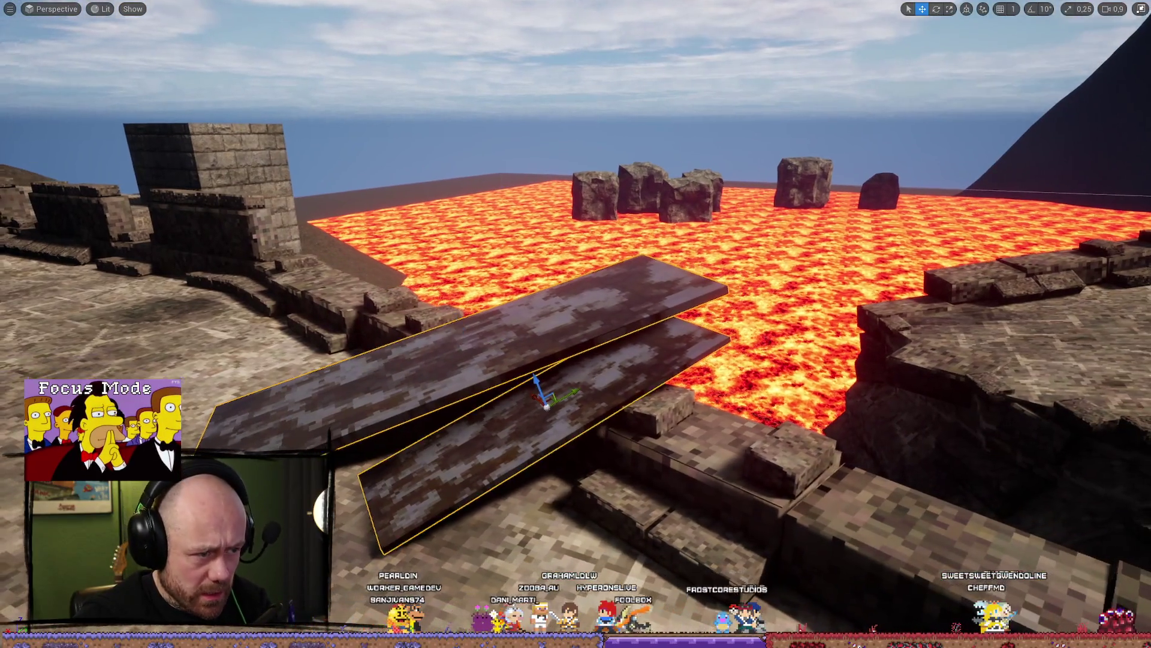
# Slide the lower plank sideways across the gap, adjust its angle, and launch a play test
pyautogui.keyDown('ctrl'); pyautogui.click(689, 368); pyautogui.keyUp('ctrl')
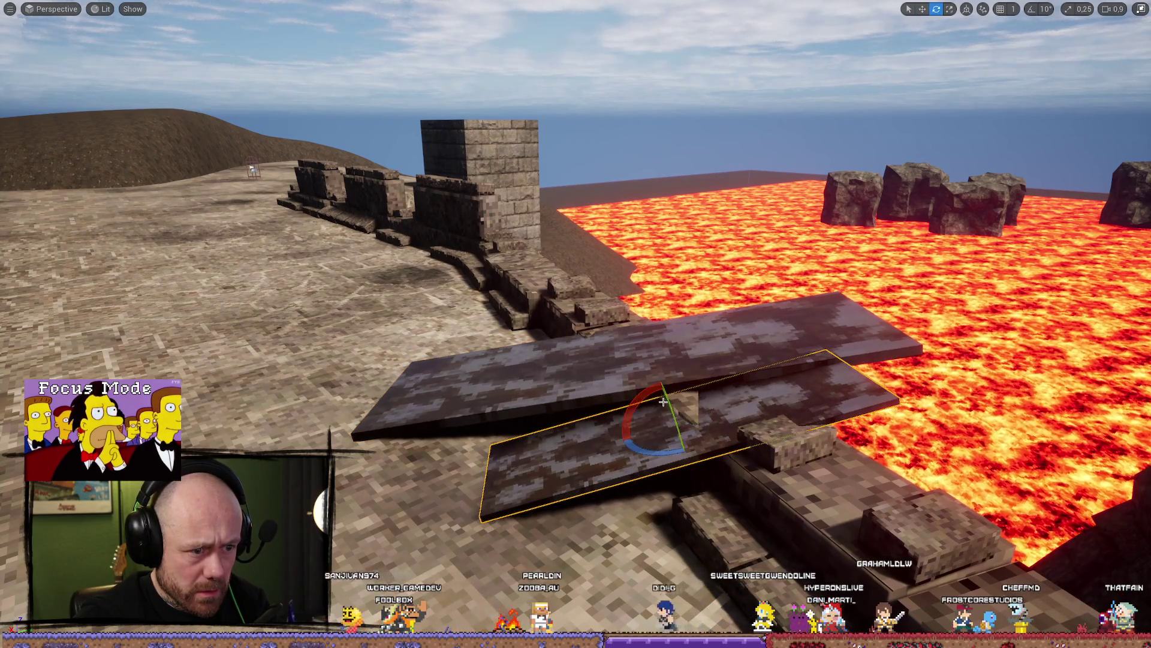
pyautogui.moveTo(701, 418)
pyautogui.mouseDown()
pyautogui.moveTo(653, 414)
pyautogui.moveTo(651, 400)
pyautogui.moveTo(702, 393)
pyautogui.mouseUp()
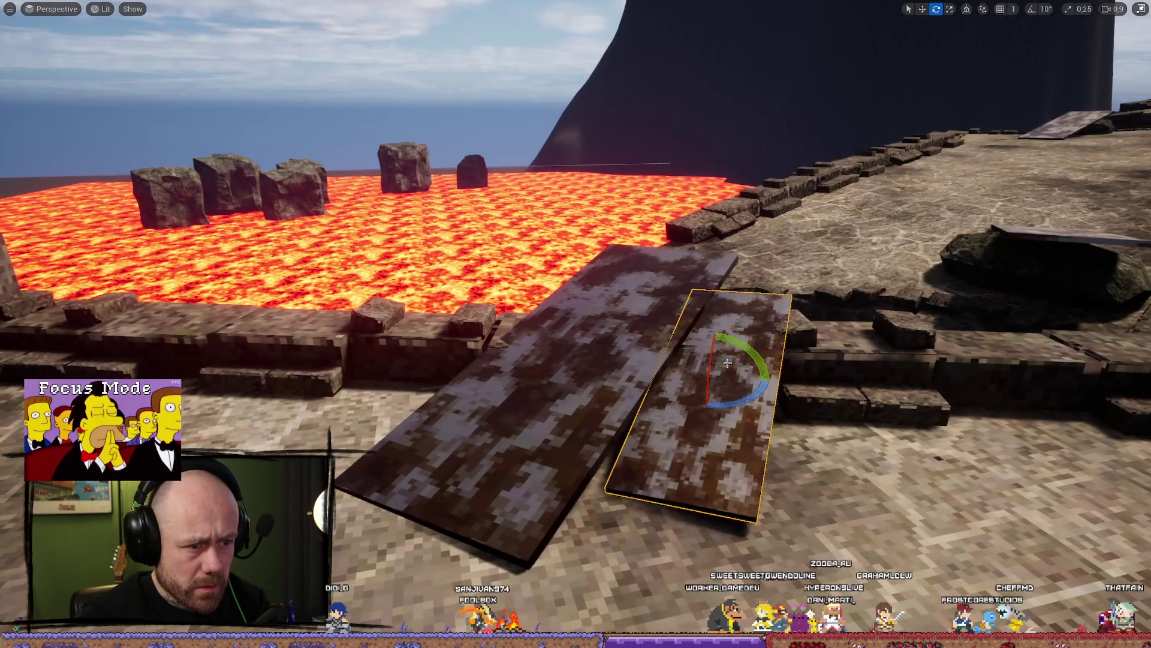
pyautogui.moveTo(755, 355); pyautogui.dragTo(610, 348)
pyautogui.press('w')
pyautogui.press('e')
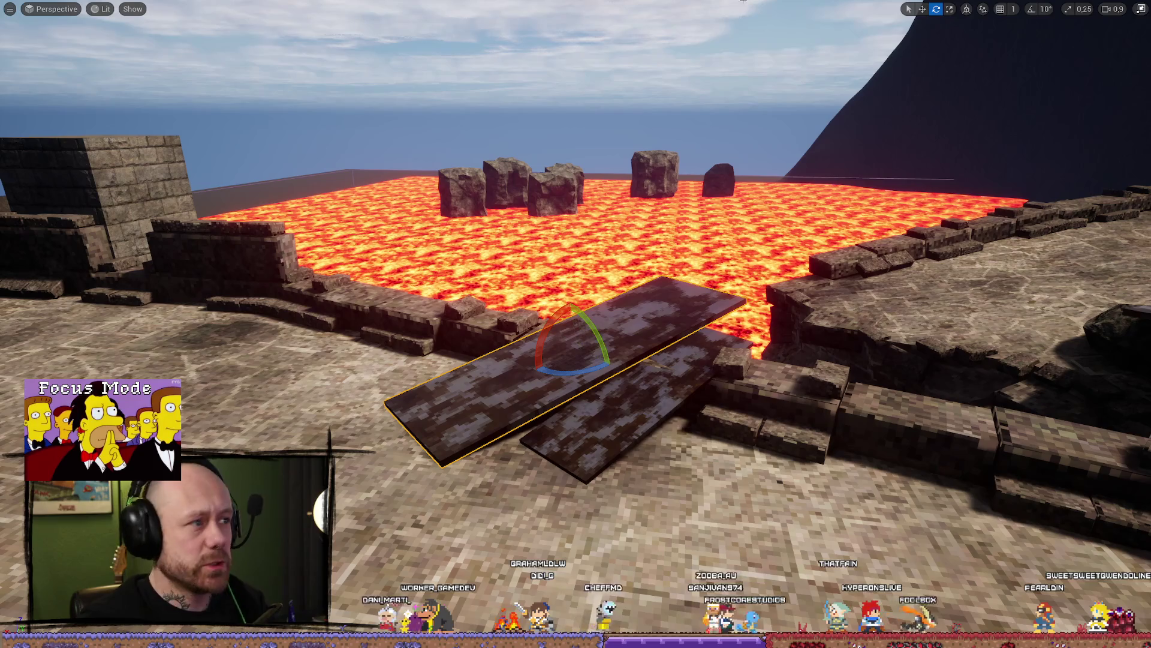
pyautogui.hotkey('alt', 'p')
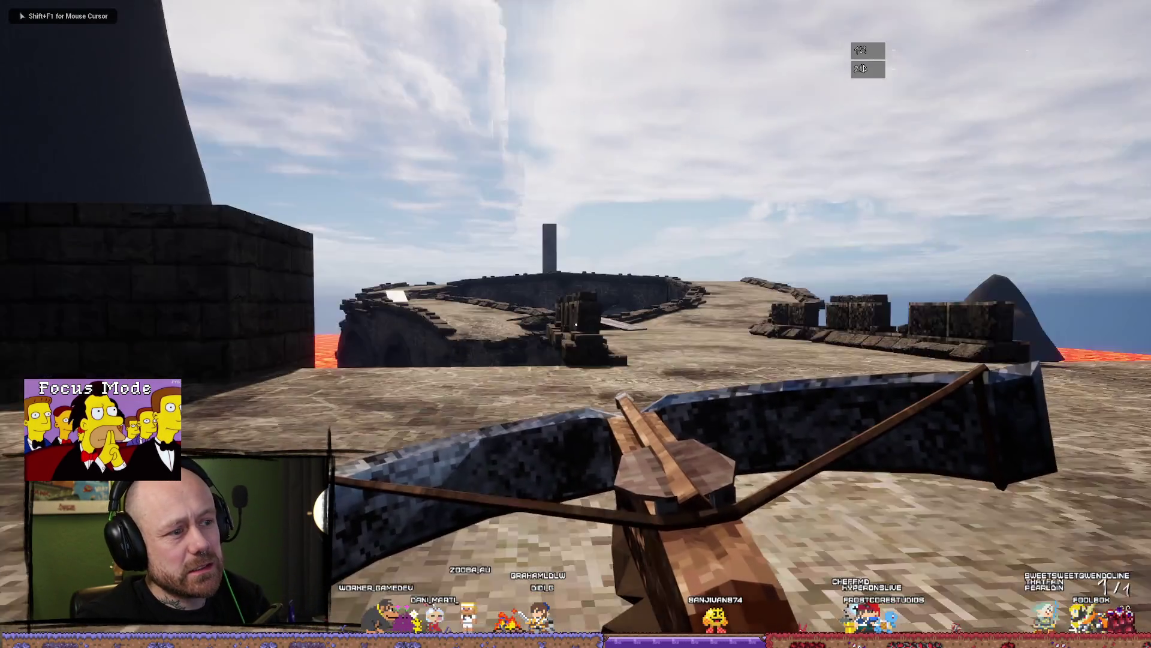
# Walk over the plank ramp, along the walkway past the tall pillar, up onto the plaza slab, then exit
pyautogui.press('w')
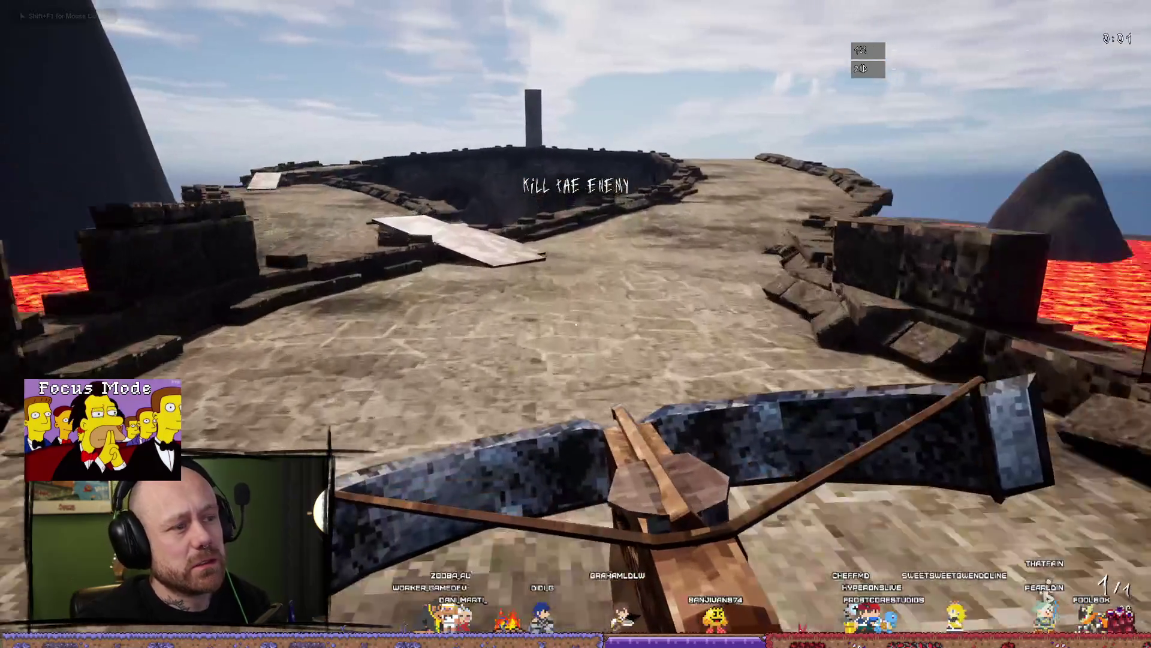
pyautogui.press('w')
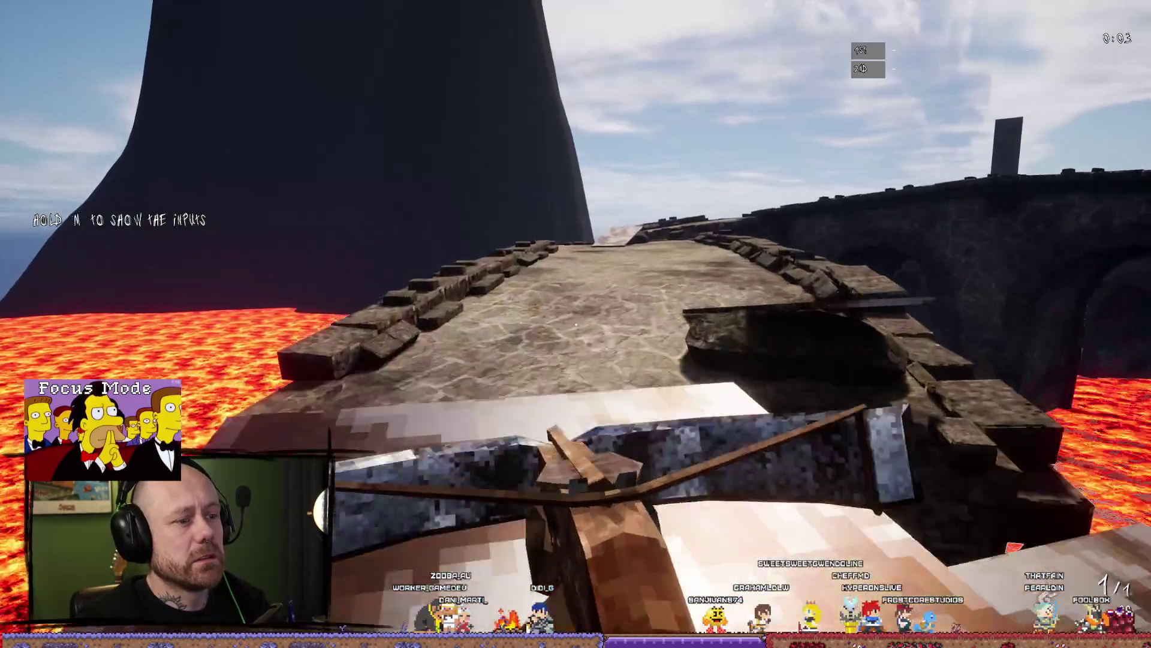
pyautogui.press('w')
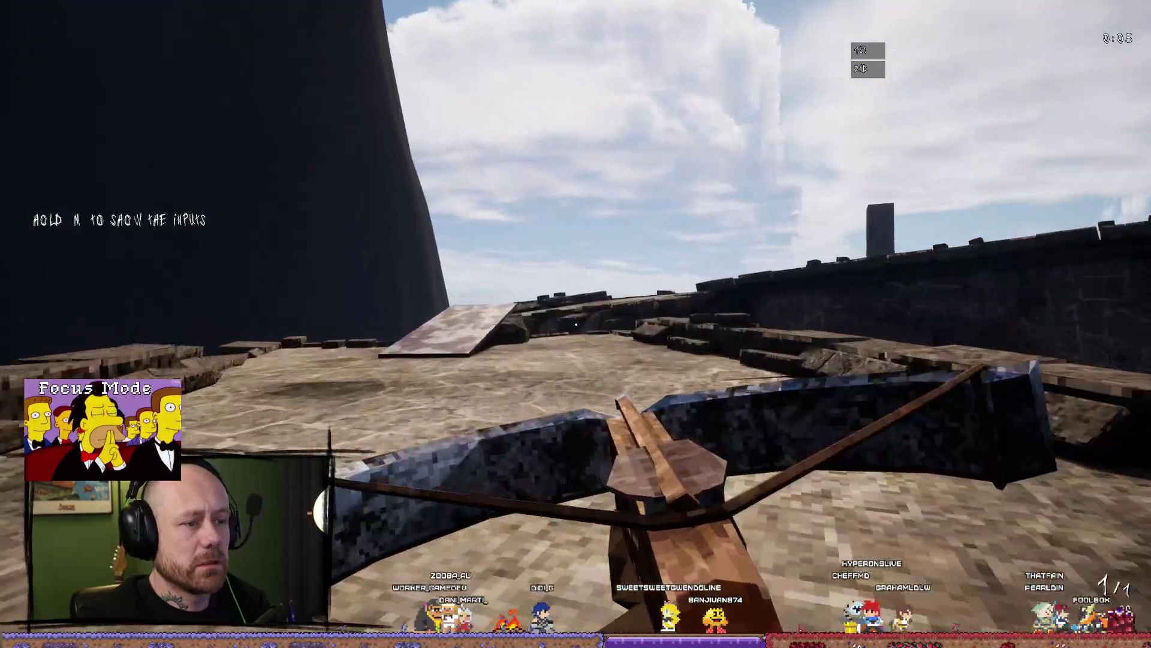
pyautogui.press('w')
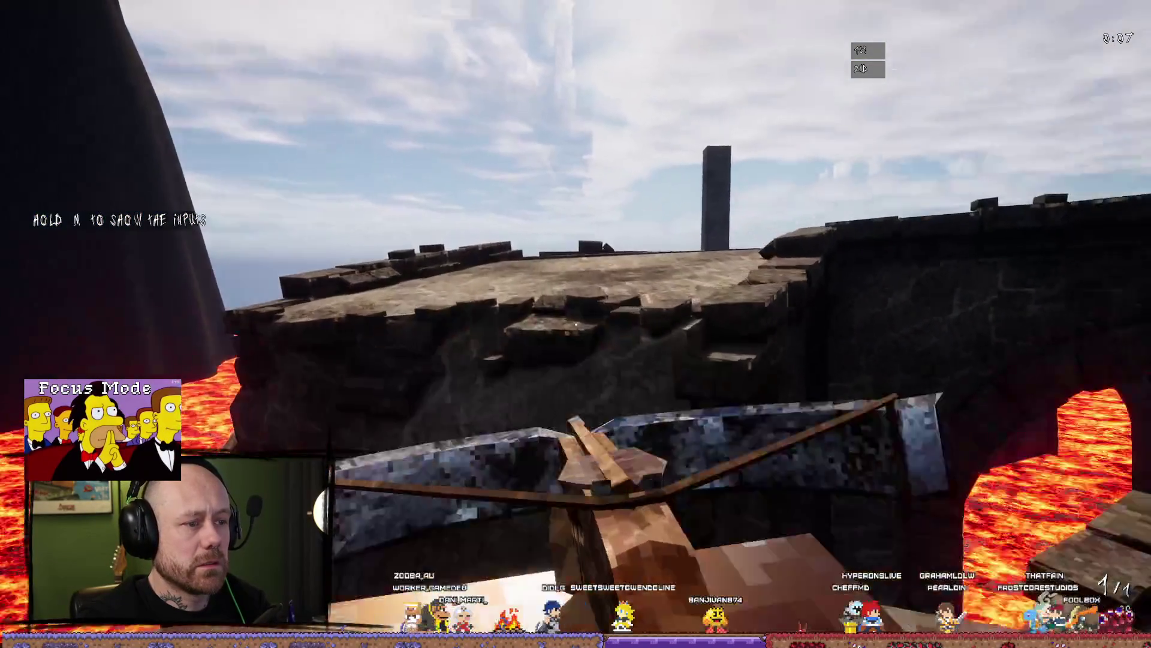
pyautogui.press('w')
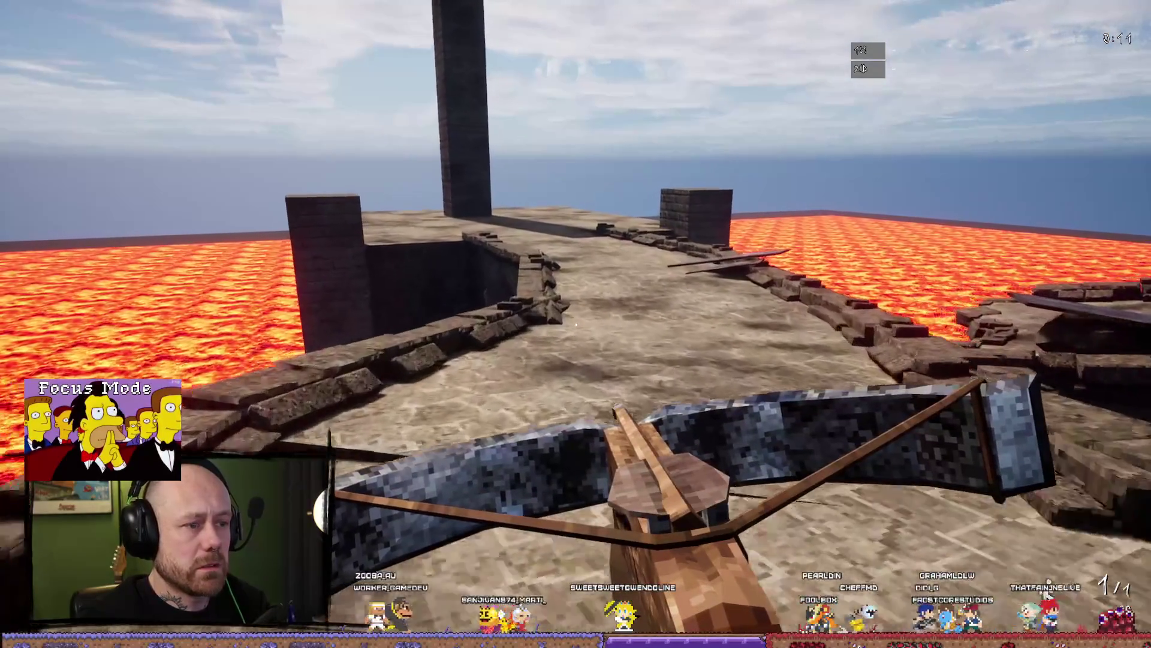
pyautogui.press('w')
pyautogui.press('w')
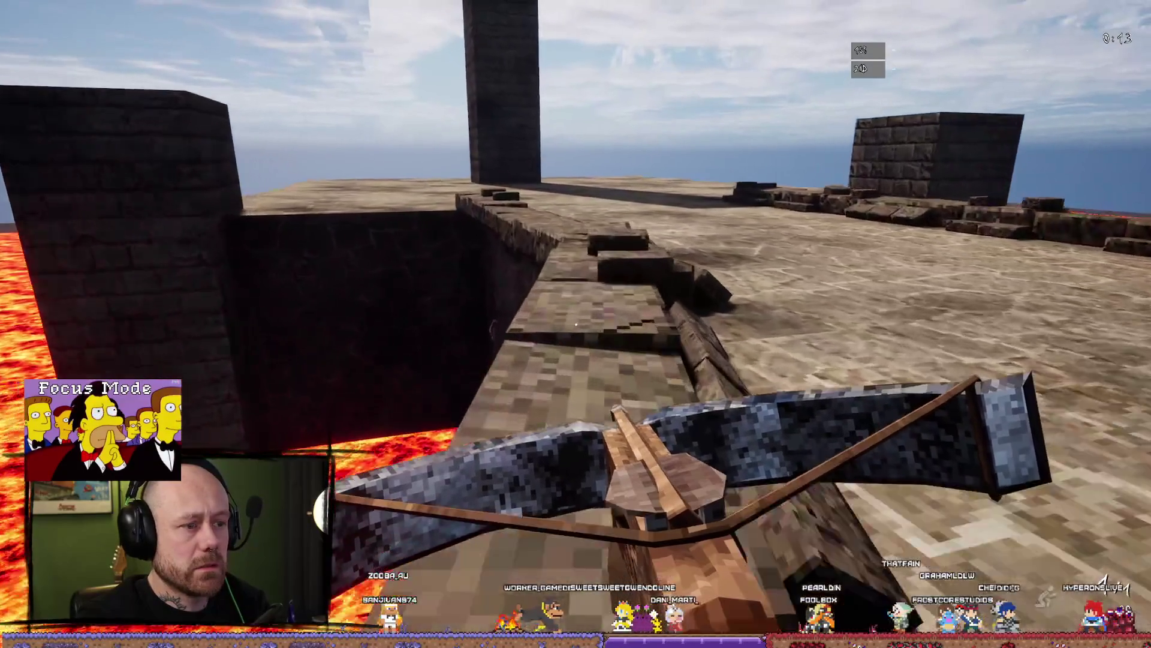
pyautogui.press('w')
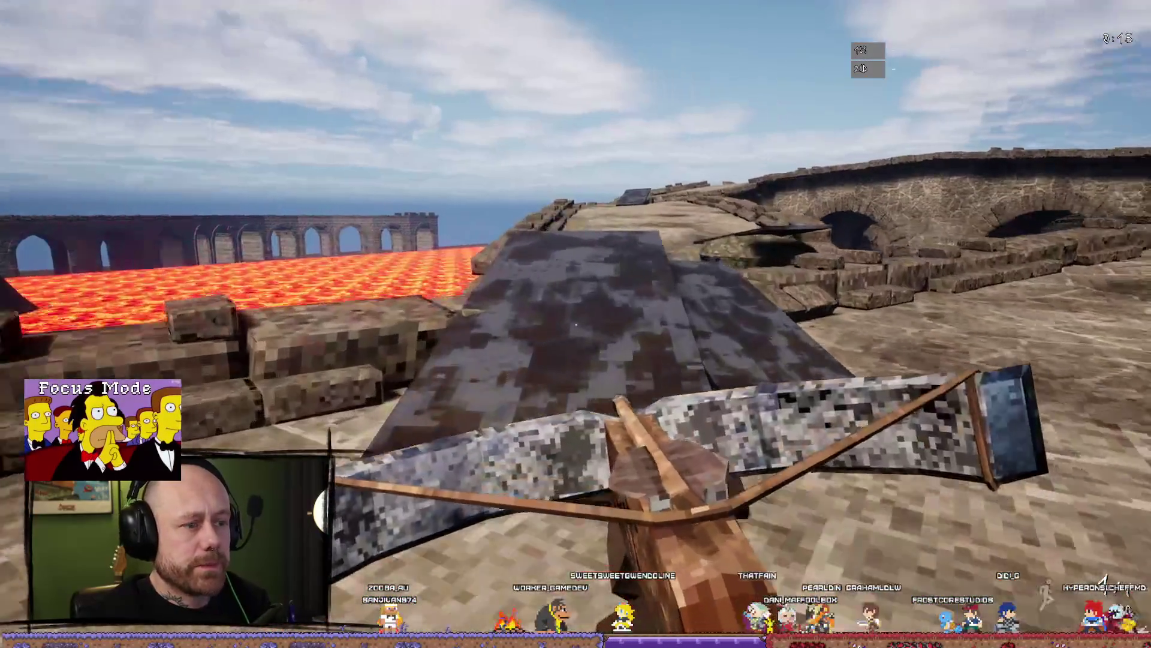
pyautogui.press('w')
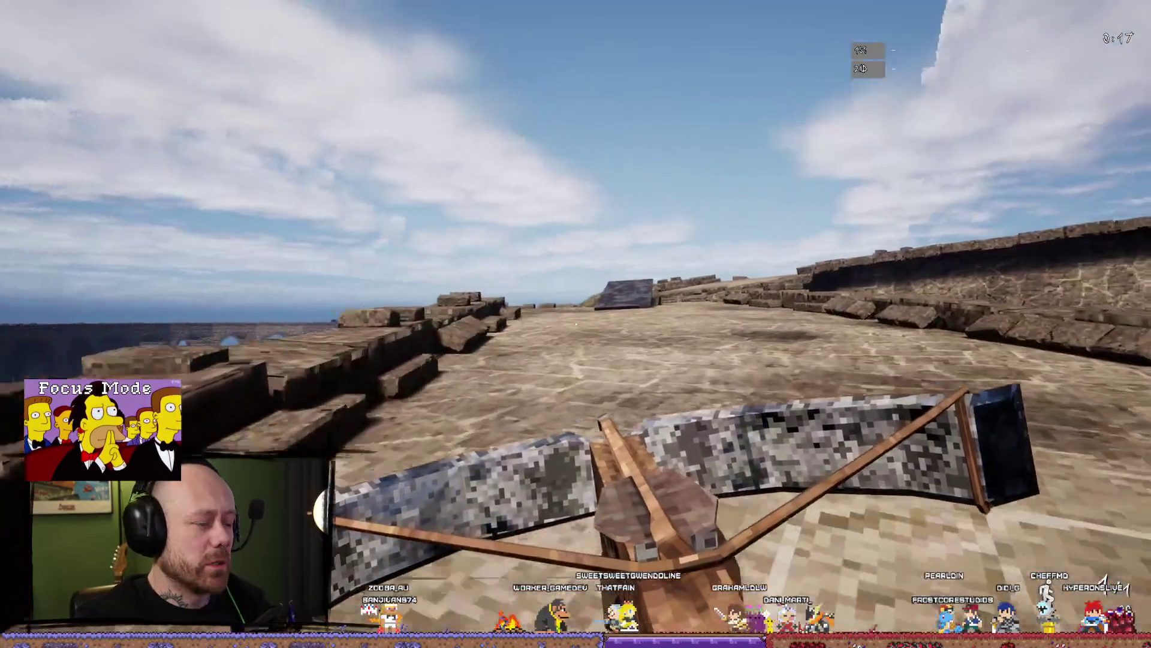
pyautogui.press('w')
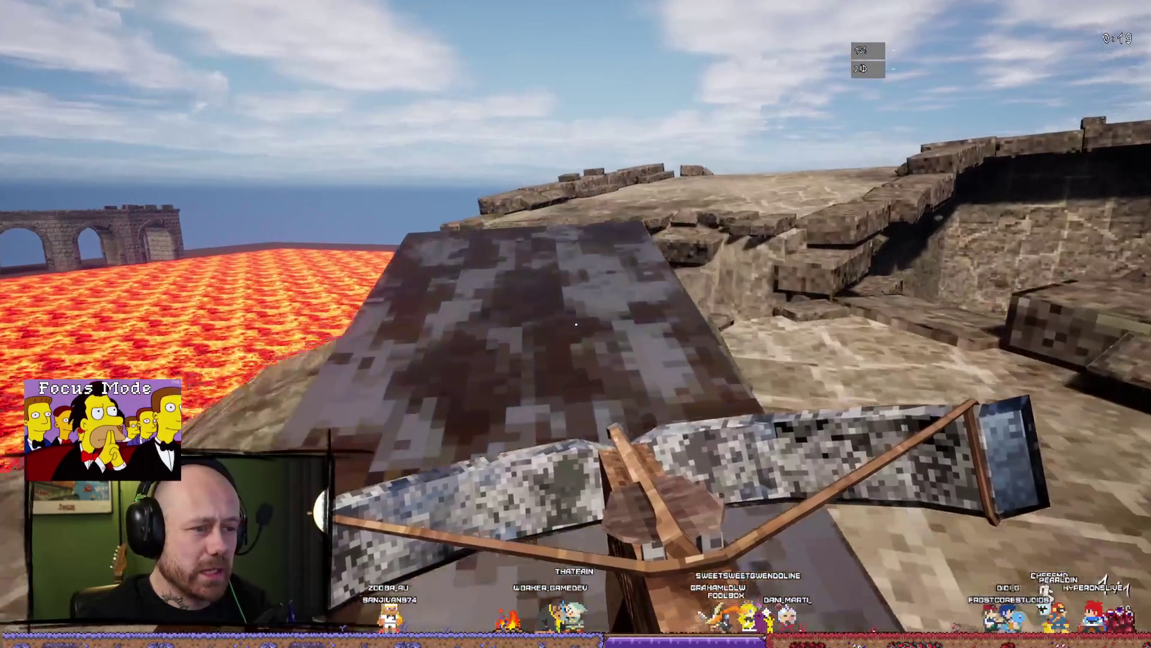
pyautogui.press('Escape')
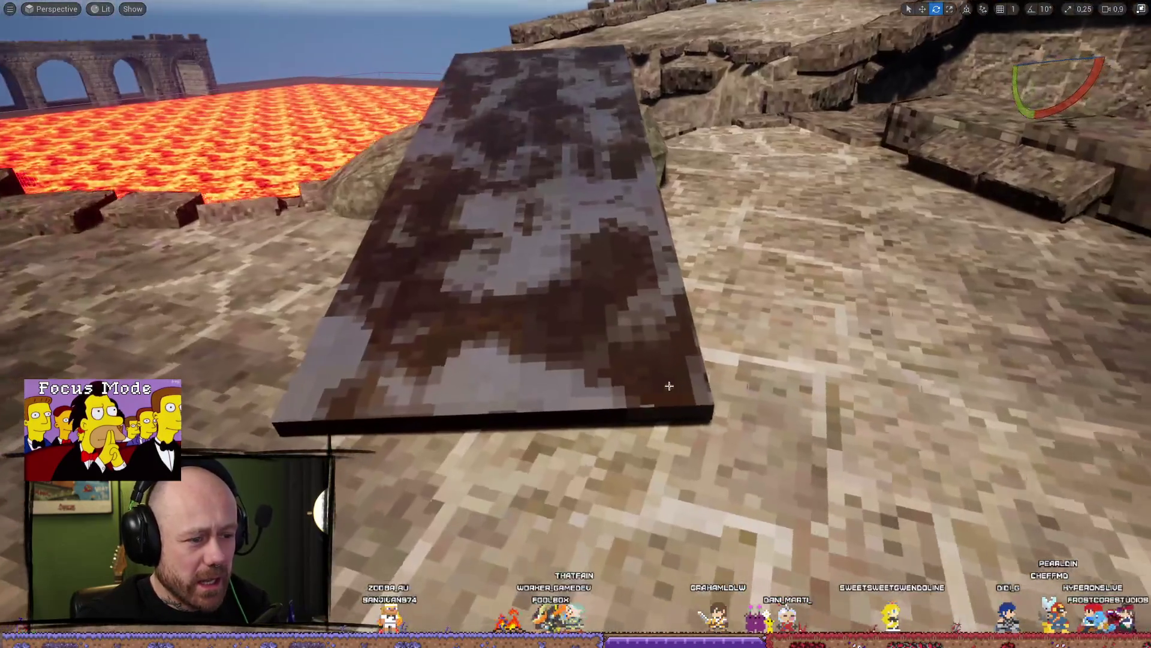
# Lower the dark wooden slab slightly, then view it from behind and over the lava arches
pyautogui.click(620, 286)
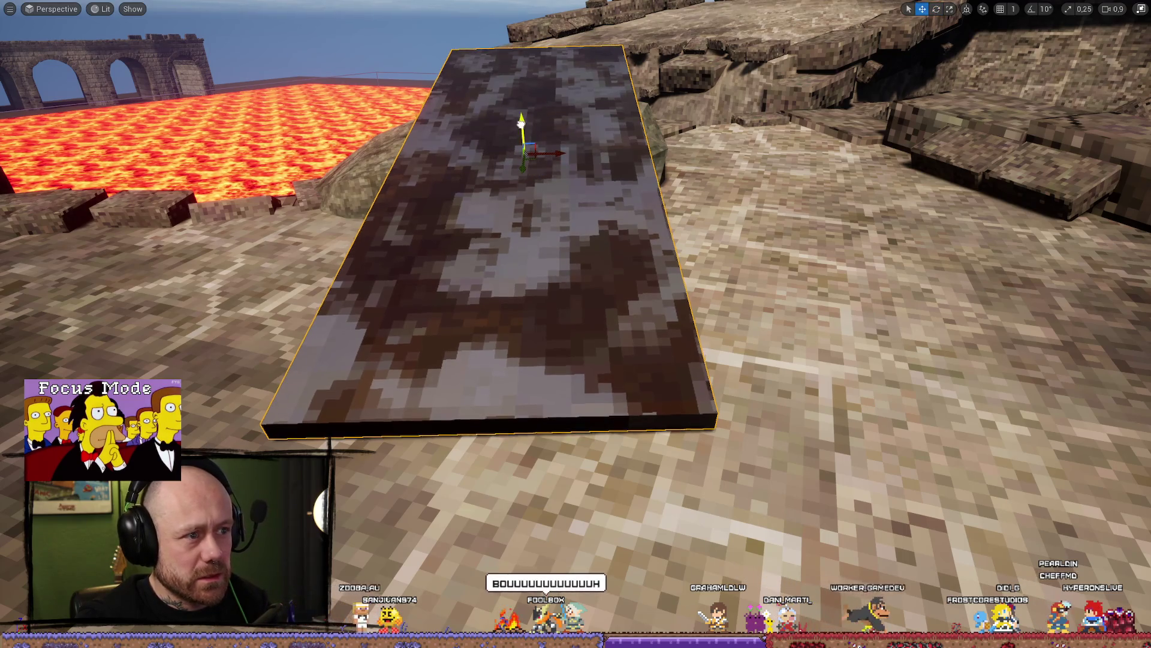
pyautogui.moveTo(521, 123); pyautogui.dragTo(525, 131)
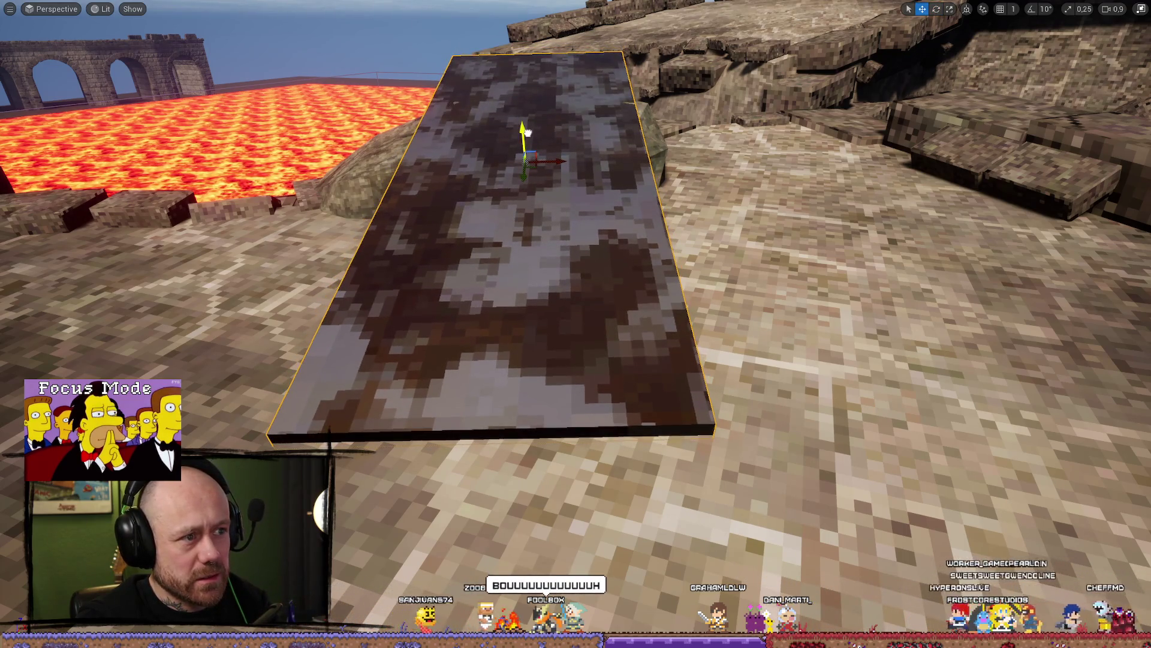
pyautogui.press('e')
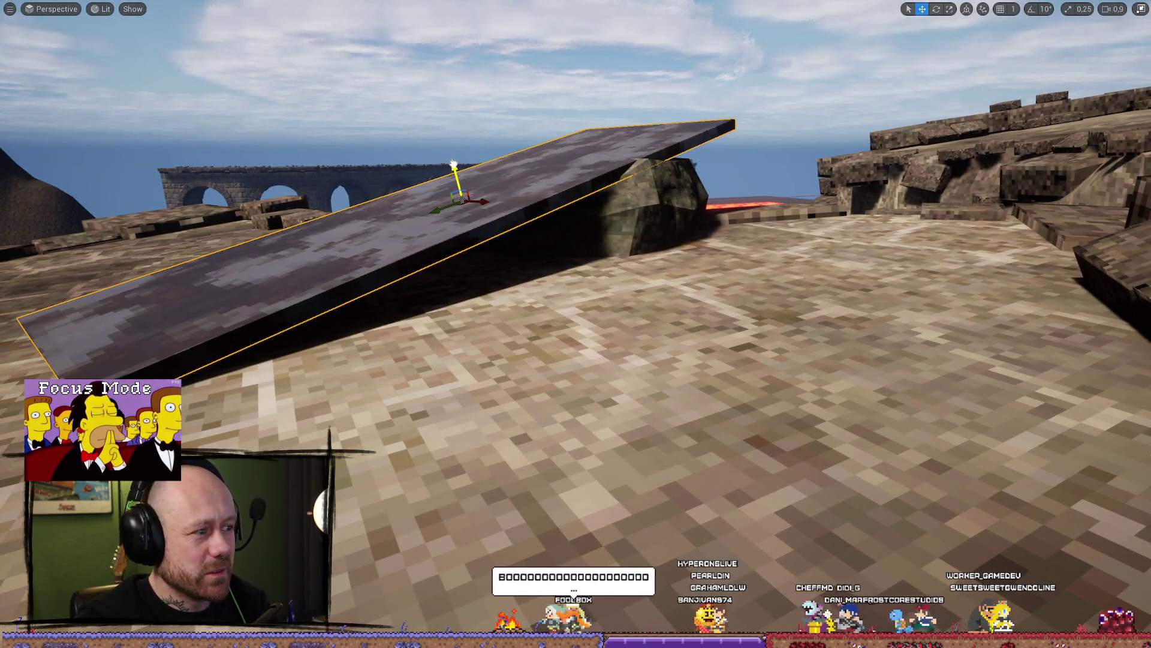
pyautogui.moveTo(546, 190)
pyautogui.mouseDown()
pyautogui.moveTo(533, 168)
pyautogui.moveTo(558, 180)
pyautogui.moveTo(580, 278)
pyautogui.mouseUp()
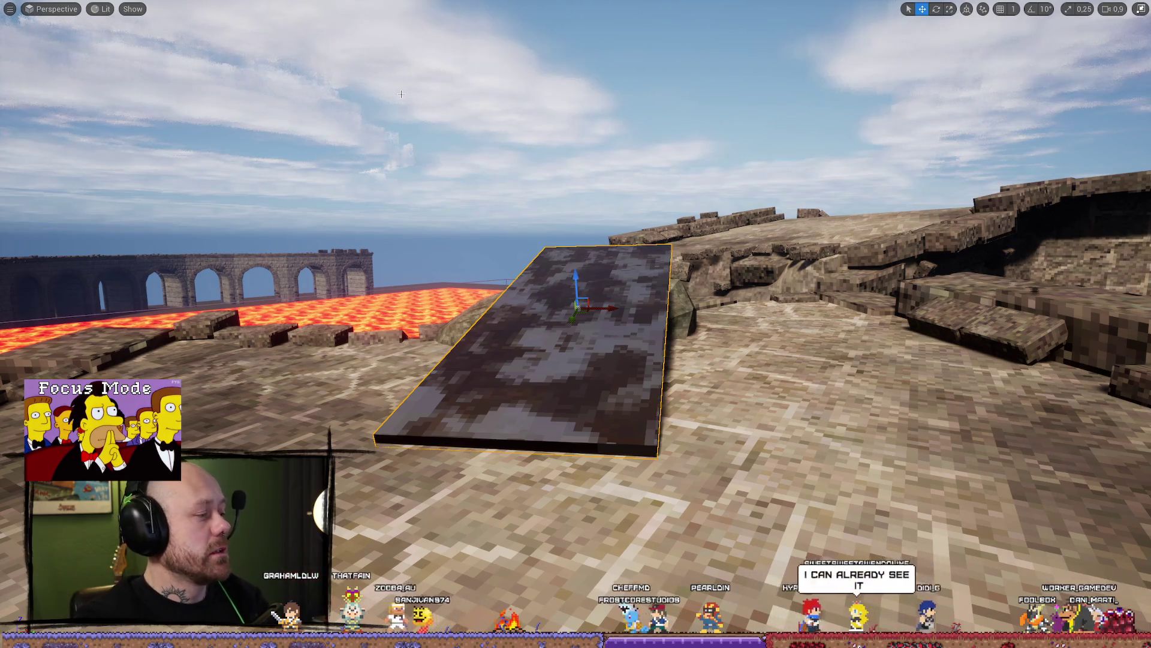
pyautogui.moveTo(533, 366)
pyautogui.mouseDown()
pyautogui.moveTo(498, 354)
pyautogui.moveTo(480, 383)
pyautogui.moveTo(473, 334)
pyautogui.moveTo(620, 186)
pyautogui.moveTo(562, 341)
pyautogui.mouseUp()
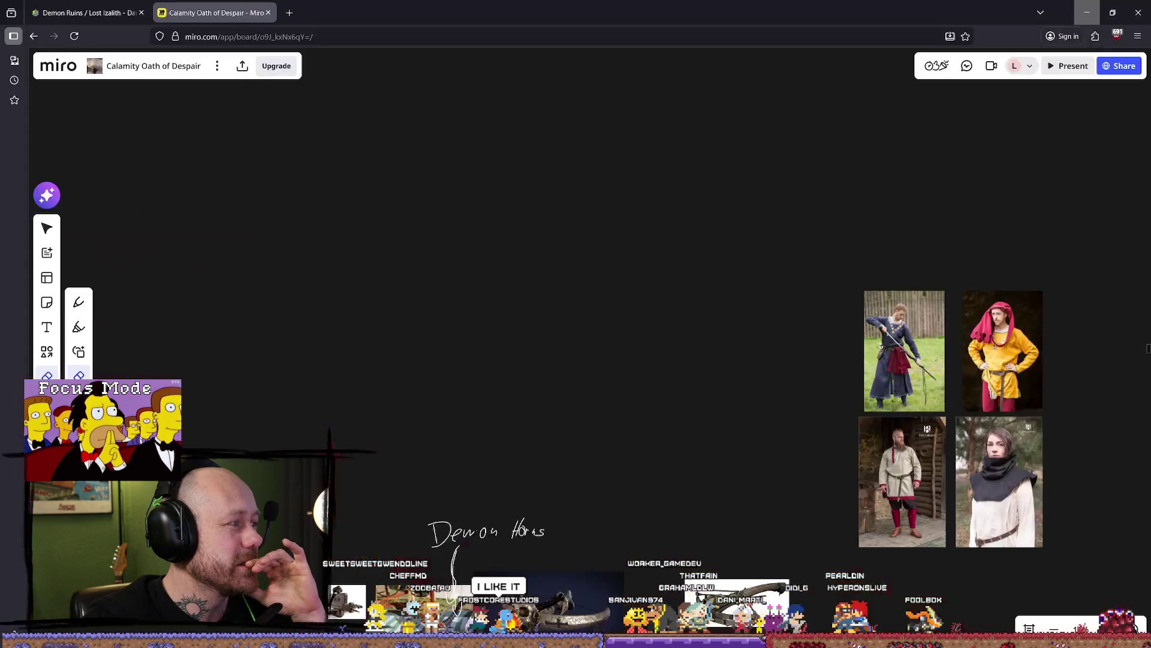
pyautogui.hotkey('alt', 'Tab')
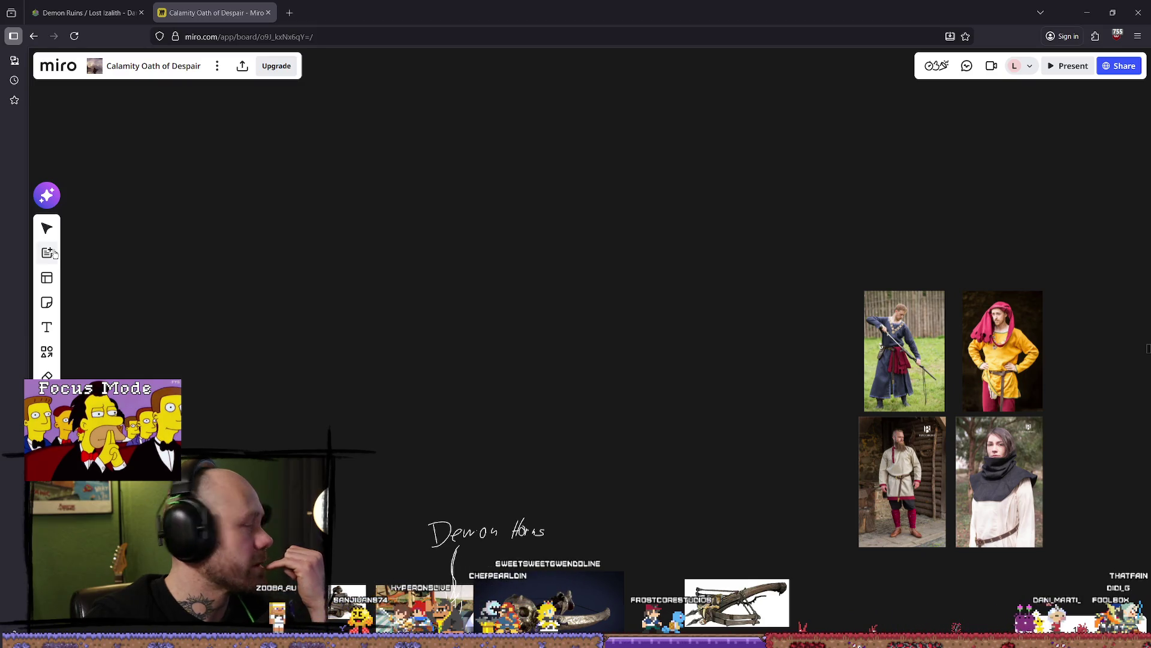
pyautogui.click(1087, 13)
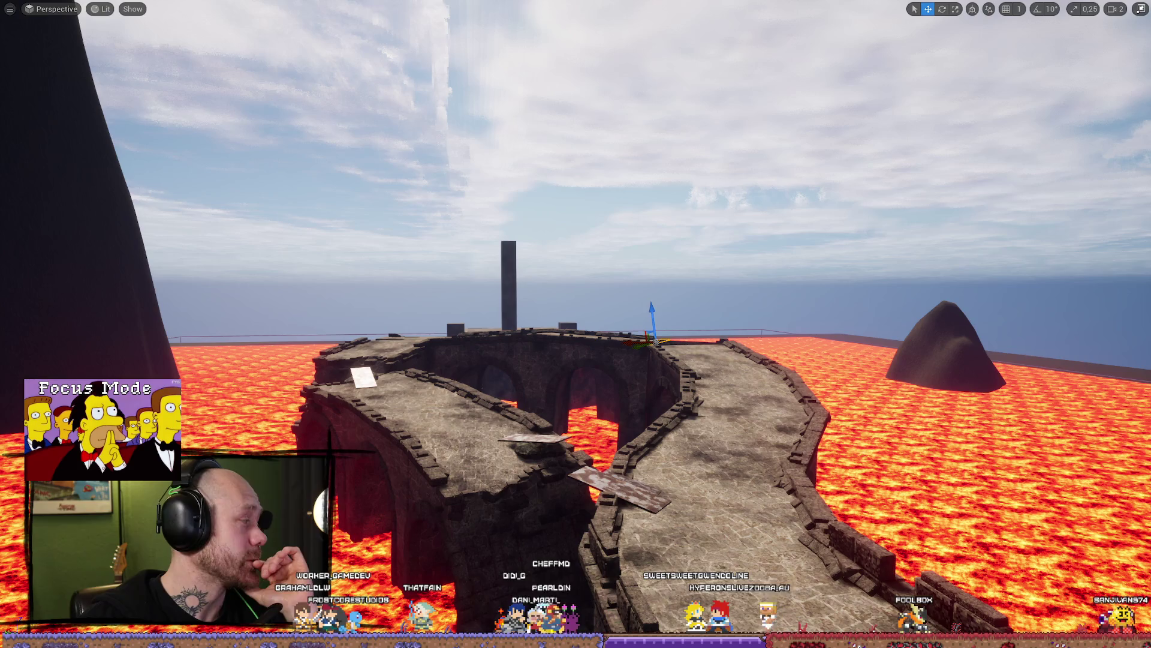
pyautogui.moveTo(641, 381)
pyautogui.mouseDown()
pyautogui.moveTo(617, 321)
pyautogui.moveTo(614, 371)
pyautogui.mouseUp()
pyautogui.click(615, 366)
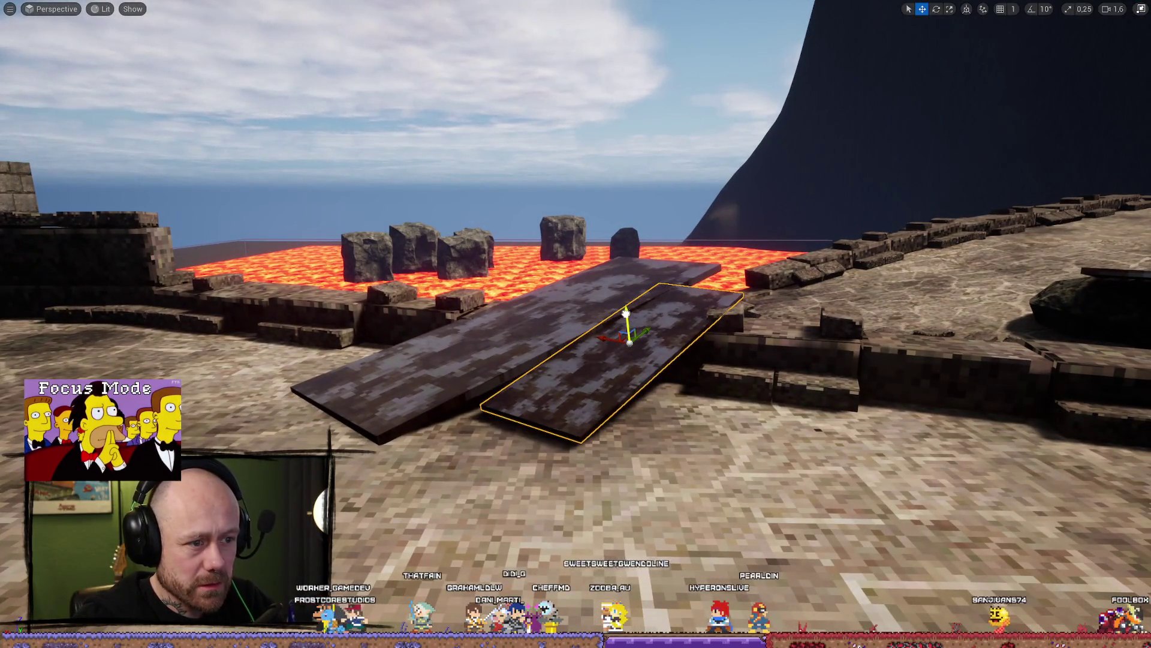
pyautogui.moveTo(667, 335)
pyautogui.mouseDown()
pyautogui.moveTo(581, 333)
pyautogui.moveTo(594, 288)
pyautogui.moveTo(727, 360)
pyautogui.mouseUp()
pyautogui.scroll(-3, 582, 333)
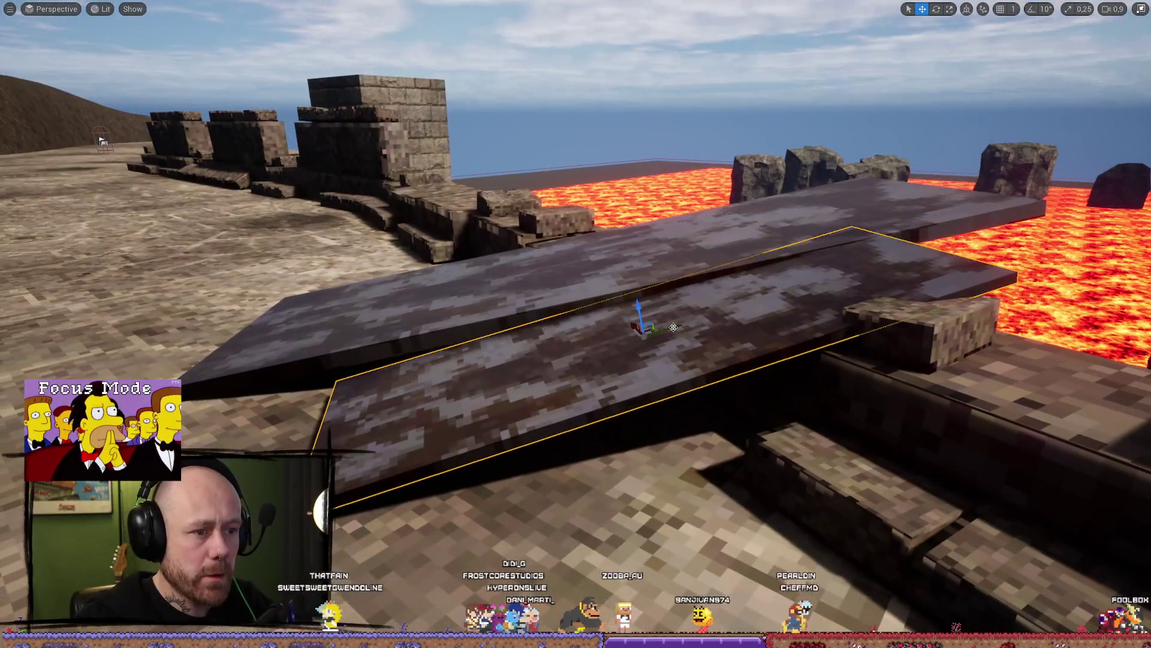
pyautogui.moveTo(648, 331)
pyautogui.mouseDown()
pyautogui.moveTo(750, 336)
pyautogui.moveTo(762, 360)
pyautogui.moveTo(792, 336)
pyautogui.mouseUp()
pyautogui.moveTo(834, 466)
pyautogui.mouseDown()
pyautogui.moveTo(827, 420)
pyautogui.moveTo(803, 455)
pyautogui.moveTo(786, 428)
pyautogui.moveTo(644, 423)
pyautogui.moveTo(756, 425)
pyautogui.moveTo(756, 444)
pyautogui.moveTo(750, 384)
pyautogui.moveTo(743, 462)
pyautogui.moveTo(752, 324)
pyautogui.moveTo(601, 311)
pyautogui.moveTo(528, 333)
pyautogui.moveTo(598, 321)
pyautogui.moveTo(629, 393)
pyautogui.mouseUp()
pyautogui.scroll(2, 785, 429)
pyautogui.scroll(1, 744, 462)
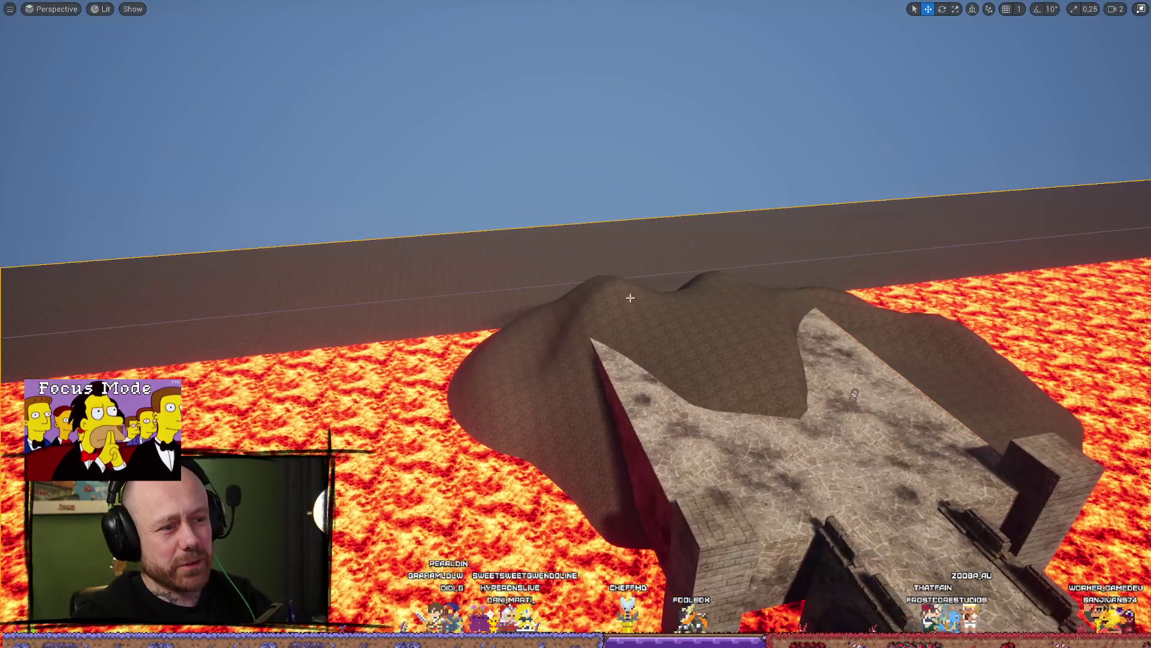
pyautogui.moveTo(571, 329)
pyautogui.mouseDown()
pyautogui.moveTo(539, 359)
pyautogui.moveTo(546, 408)
pyautogui.moveTo(560, 312)
pyautogui.moveTo(686, 318)
pyautogui.mouseUp()
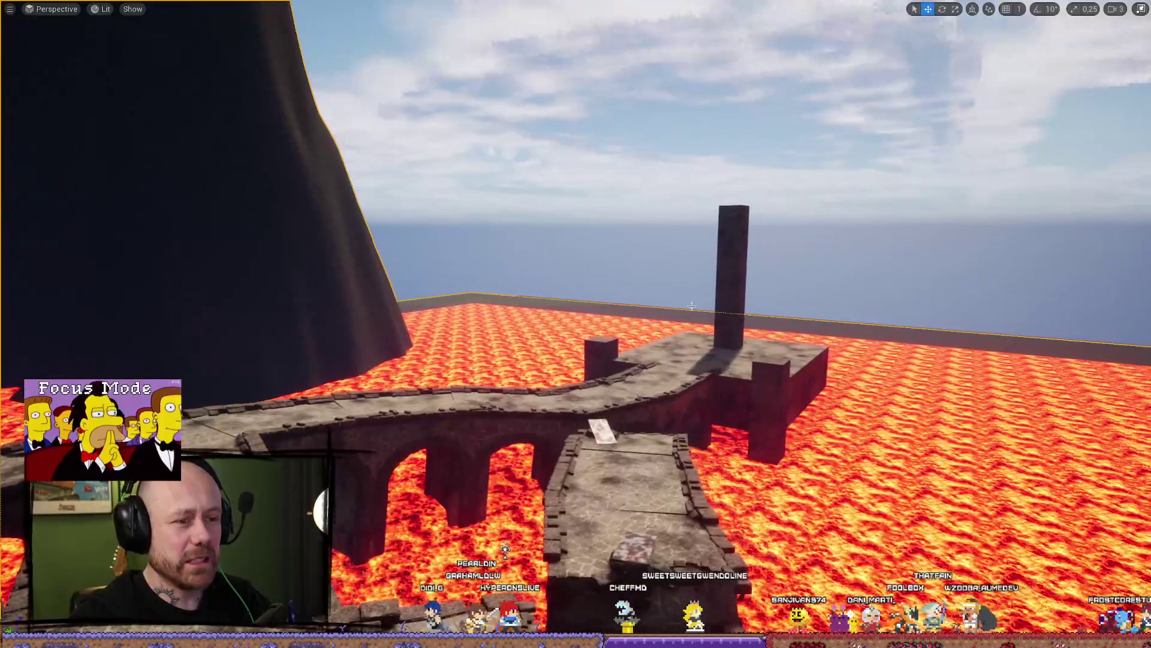